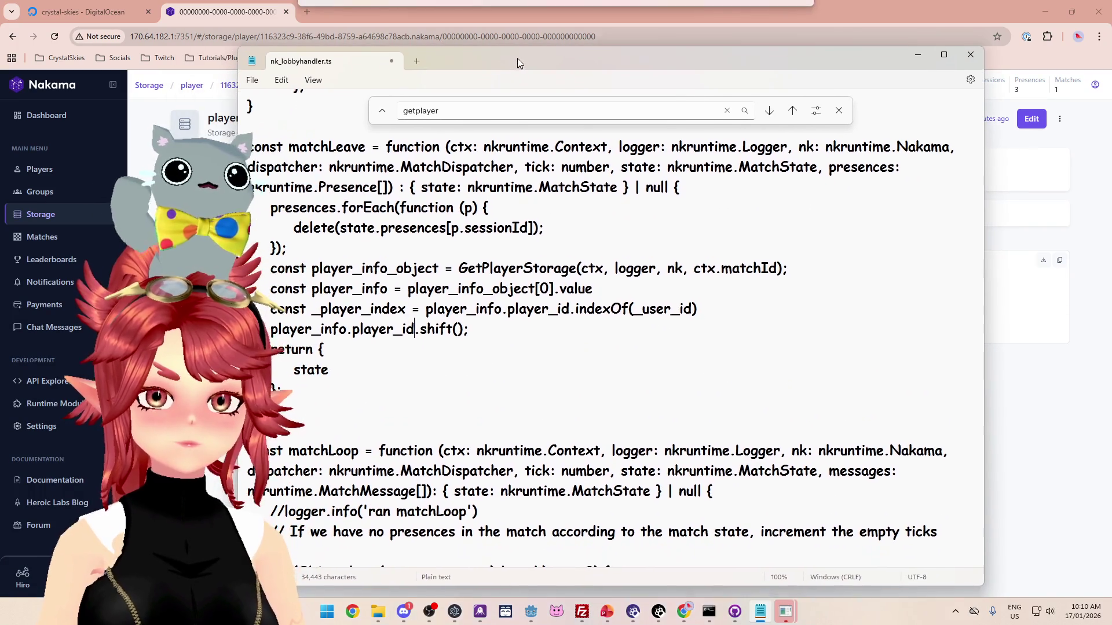
- Paste two extra copies of the player_id.shift() line in matchLeave, indented to match
drag(269, 332, 471, 330)
click(492, 335)
key(ctrl+v)
key(ctrl+v)
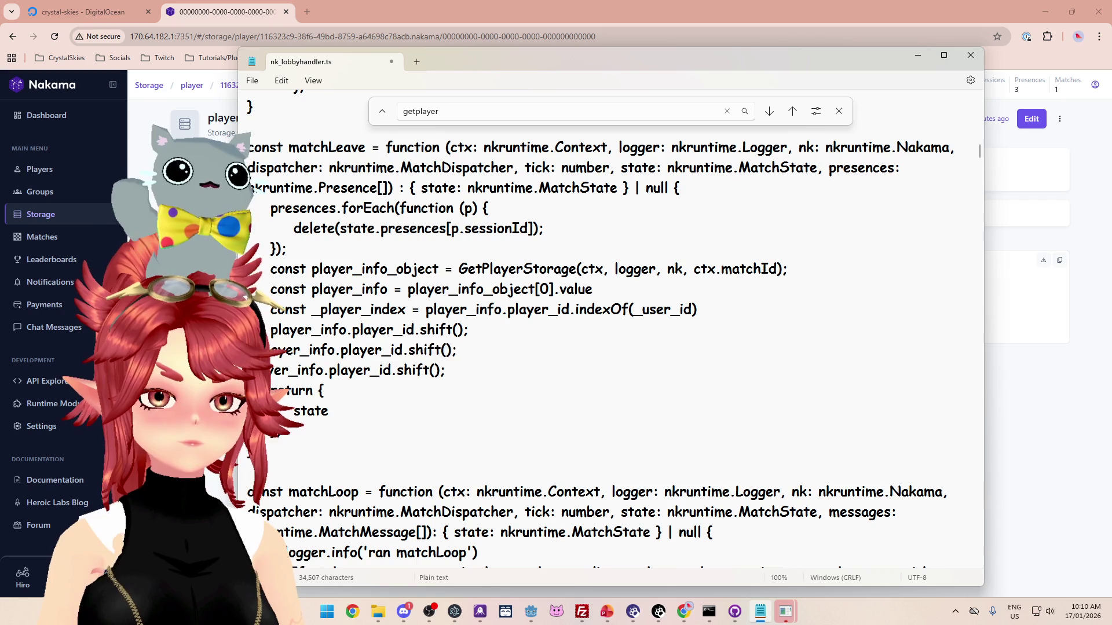
click(248, 370)
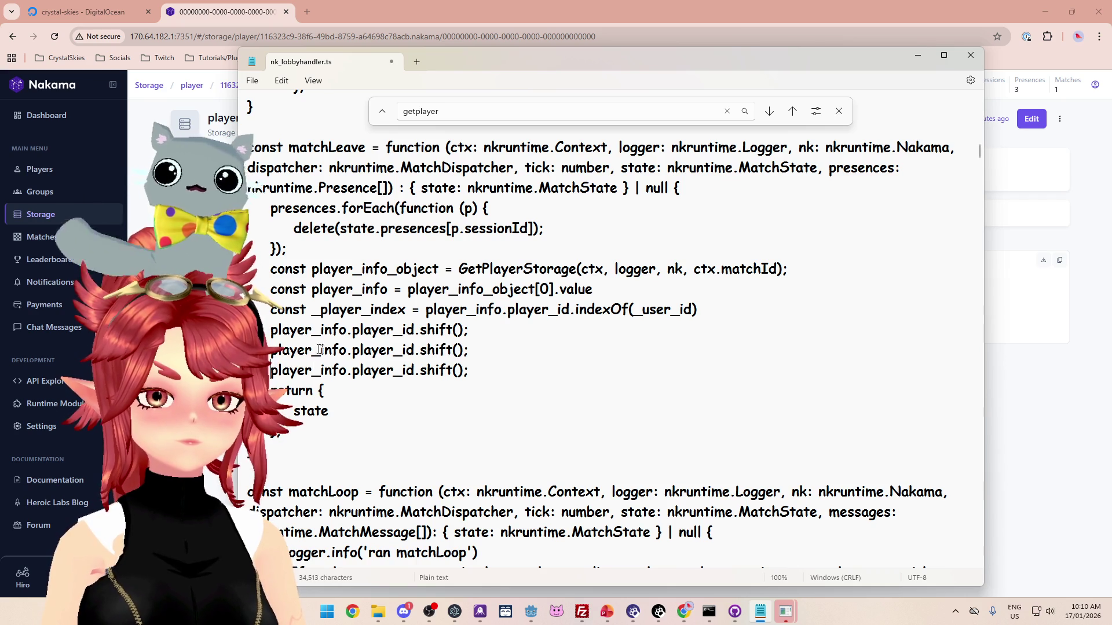
mouse_move(476, 62)
mouse_down()
mouse_move(578, 54)
mouse_move(584, 65)
mouse_up()
- Rename the copies to item_name and player_pos, then bring Godot to the front
drag(461, 353, 522, 354)
text(item_name)
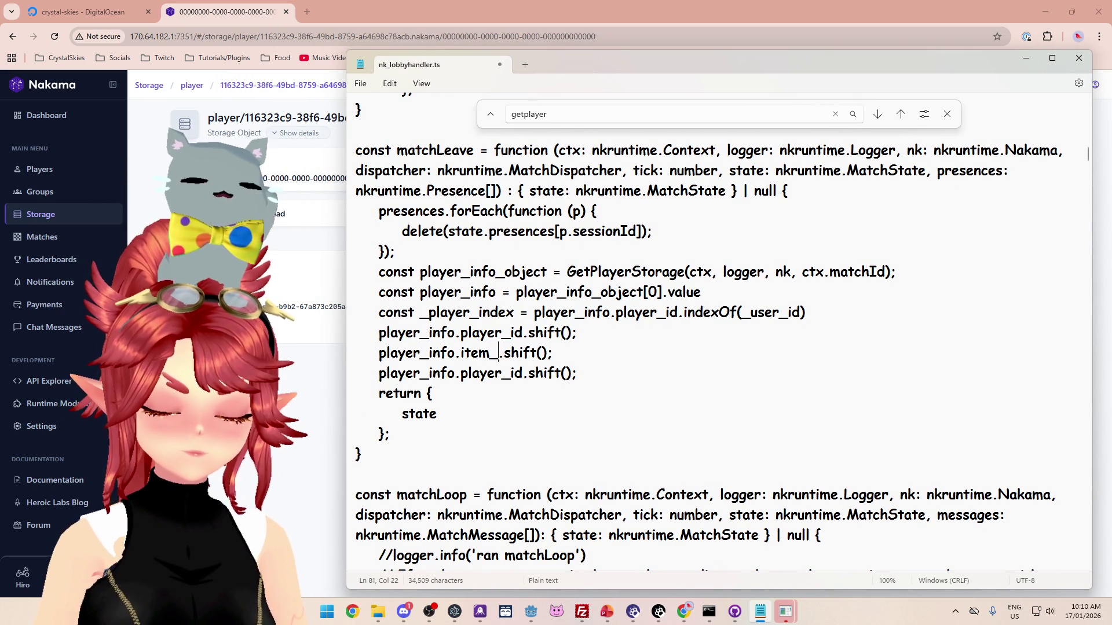
drag(510, 373, 522, 373)
text(pos)
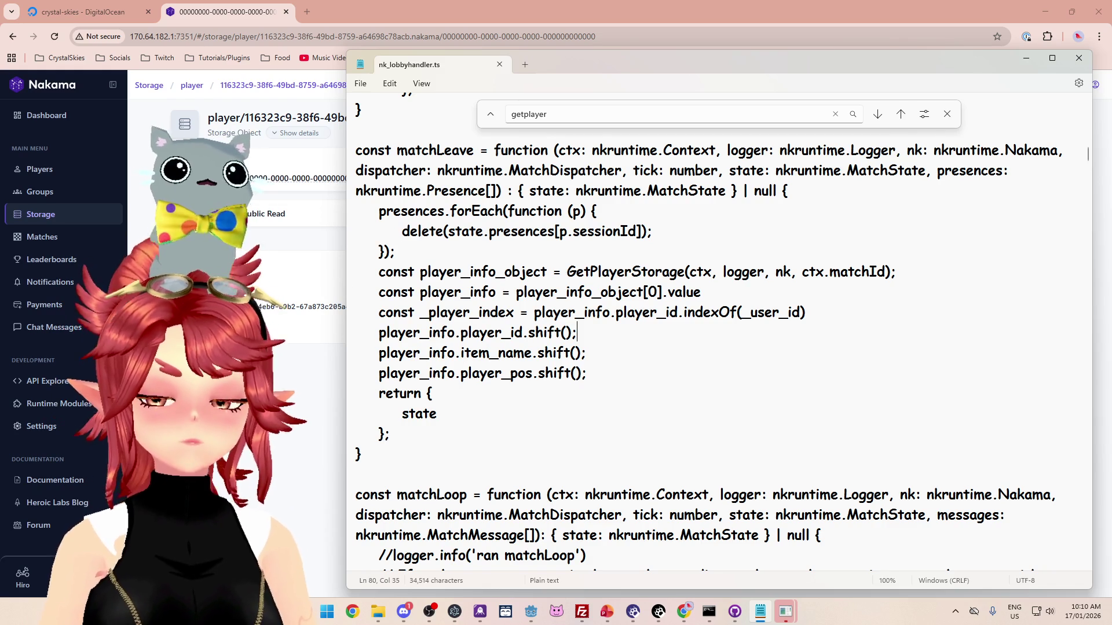
key(Down)
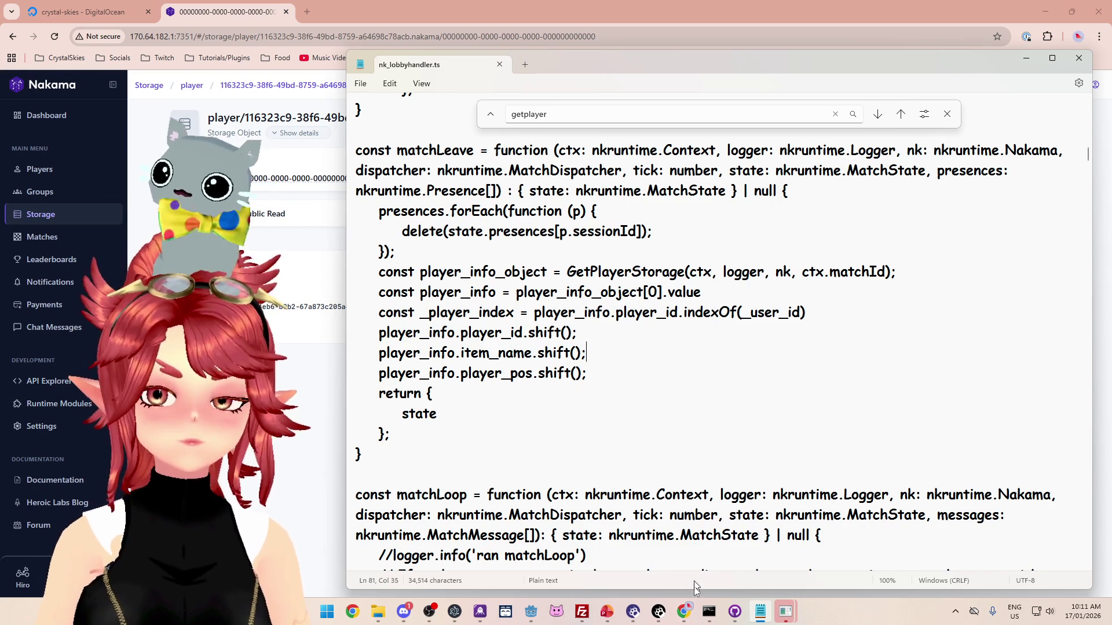
mouse_move(691, 615)
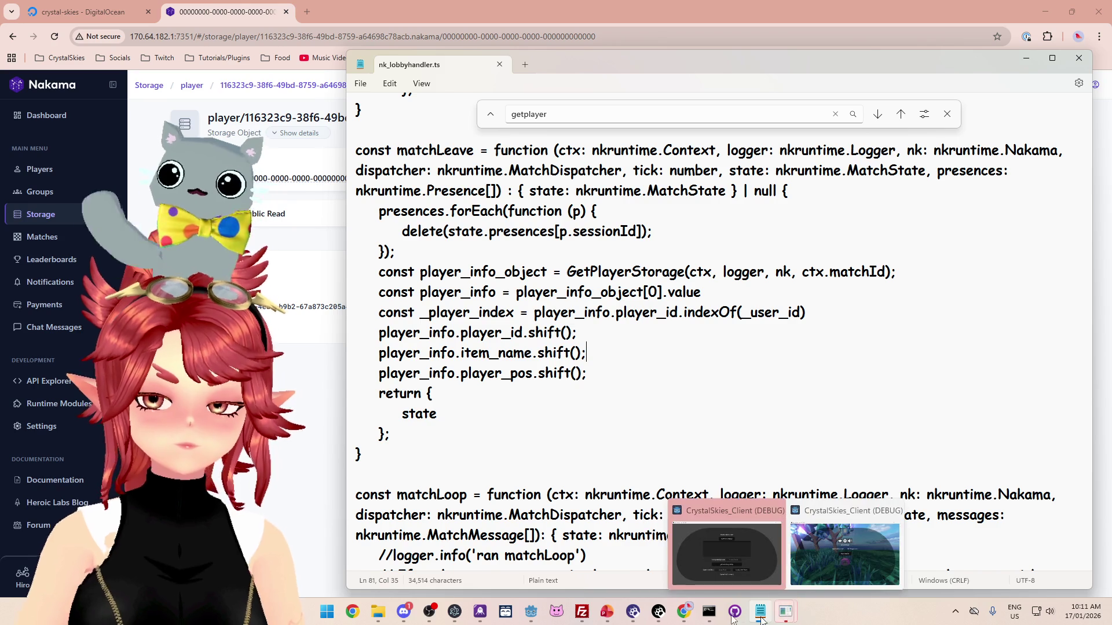
click(528, 615)
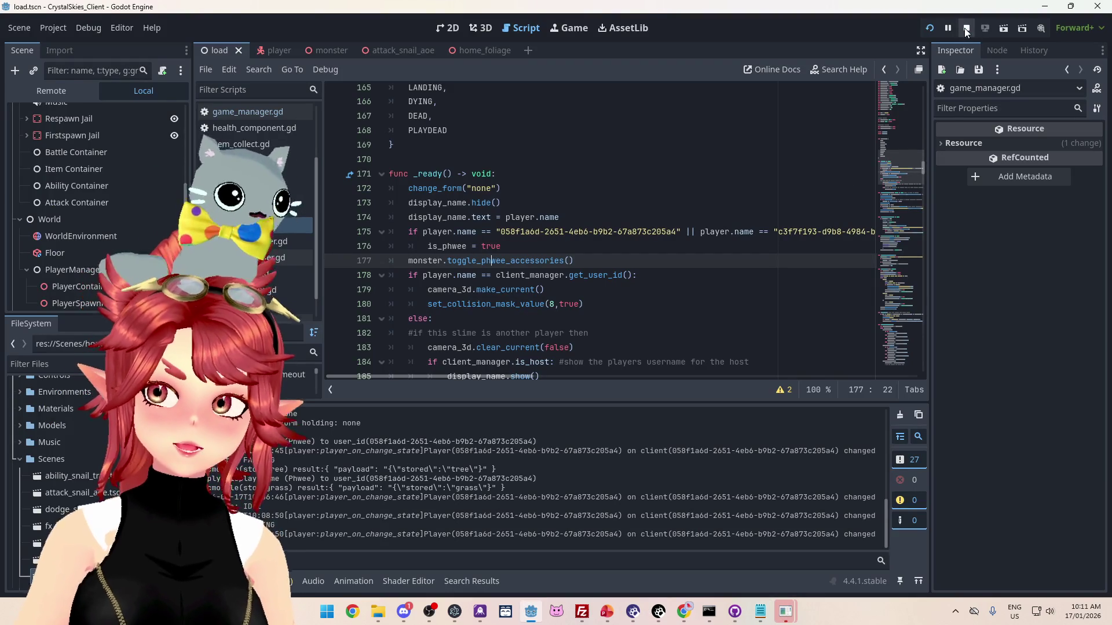
- Delete the finished January bullet in ToDo_BattleBranch.pptx and return to Godot
click(607, 611)
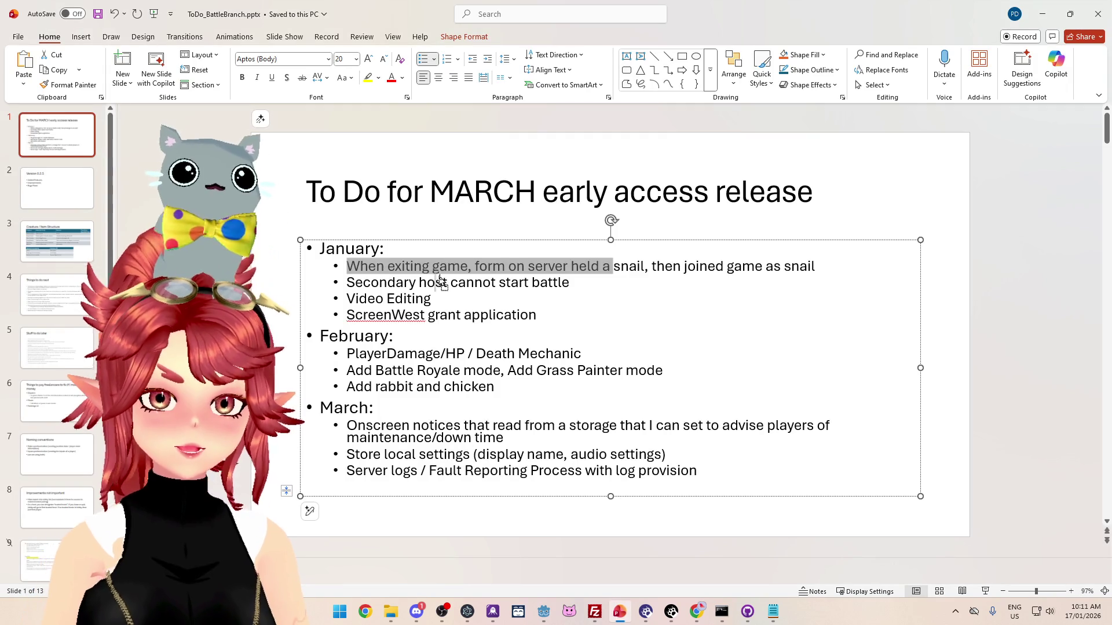
drag(440, 281, 435, 282)
key(ctrl+z)
drag(346, 267, 831, 264)
key(Delete)
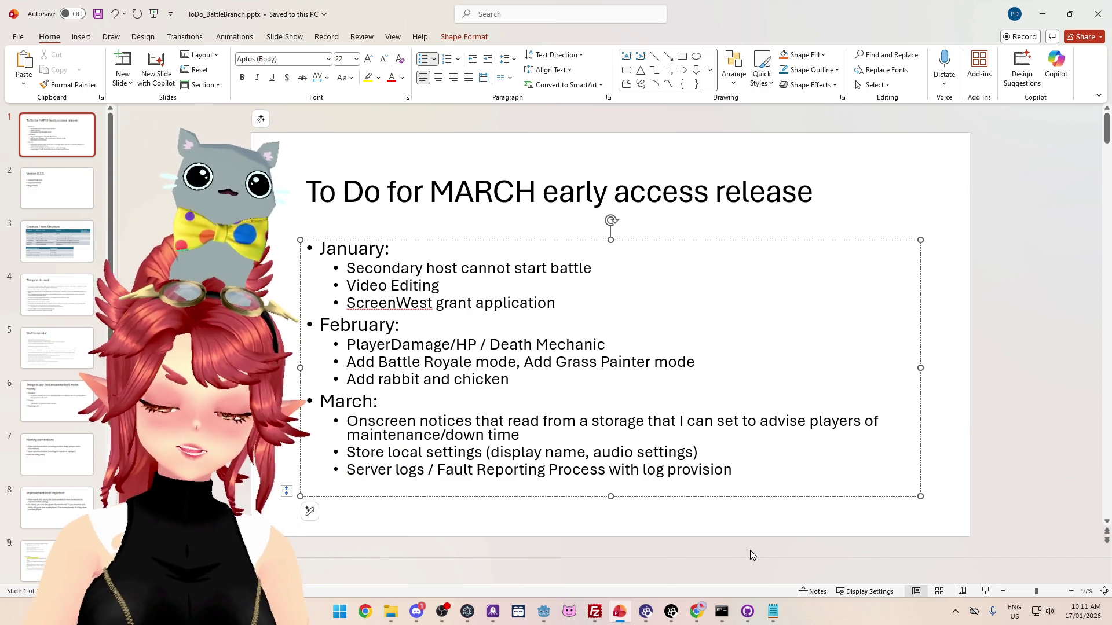
mouse_move(778, 612)
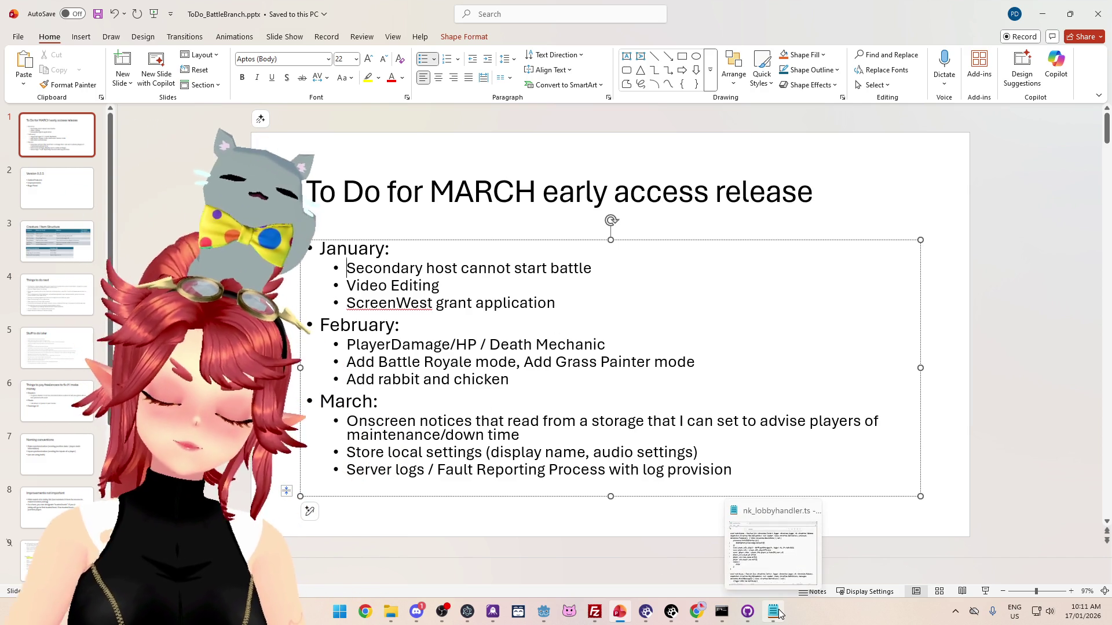
click(544, 612)
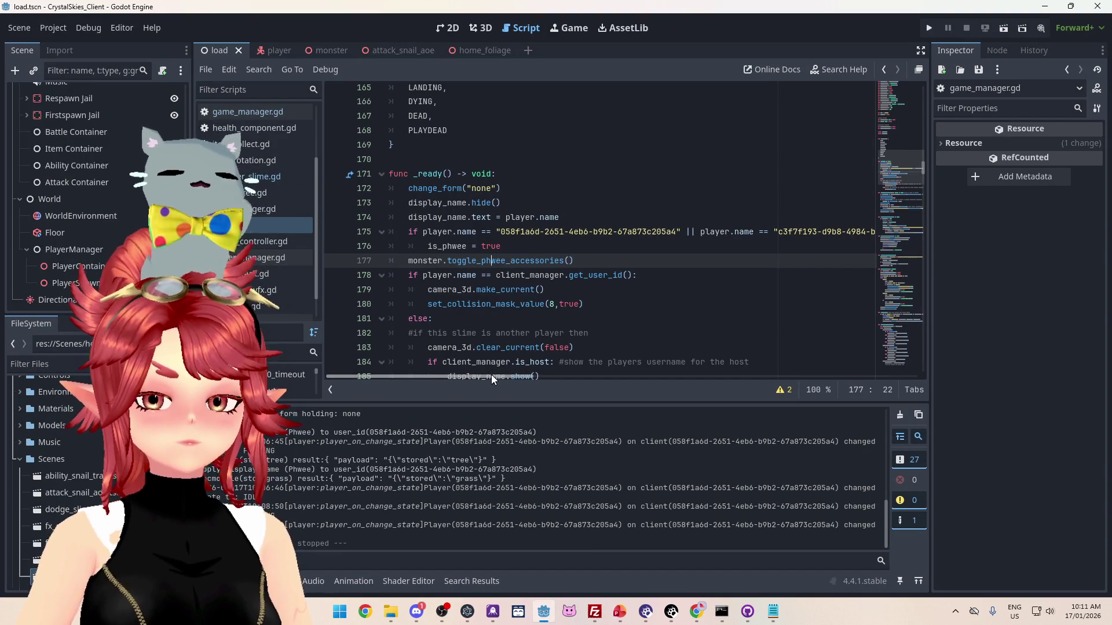
- Scroll the script to the _on_start_battle_pressed handler
click(256, 229)
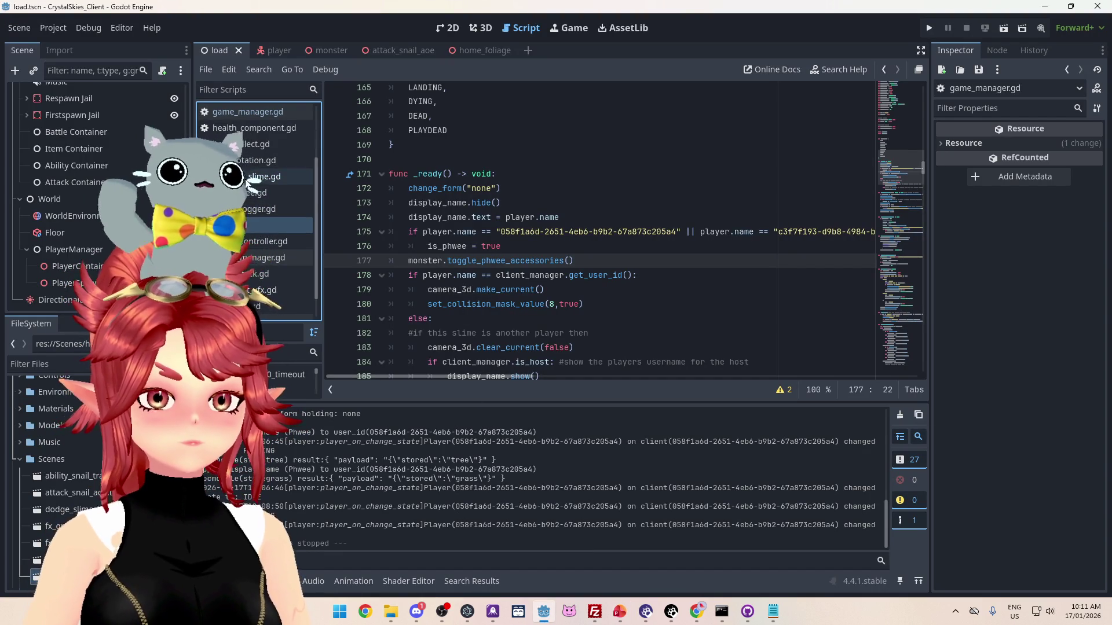
scroll(256, 264, down, 2)
key(ctrl+z)
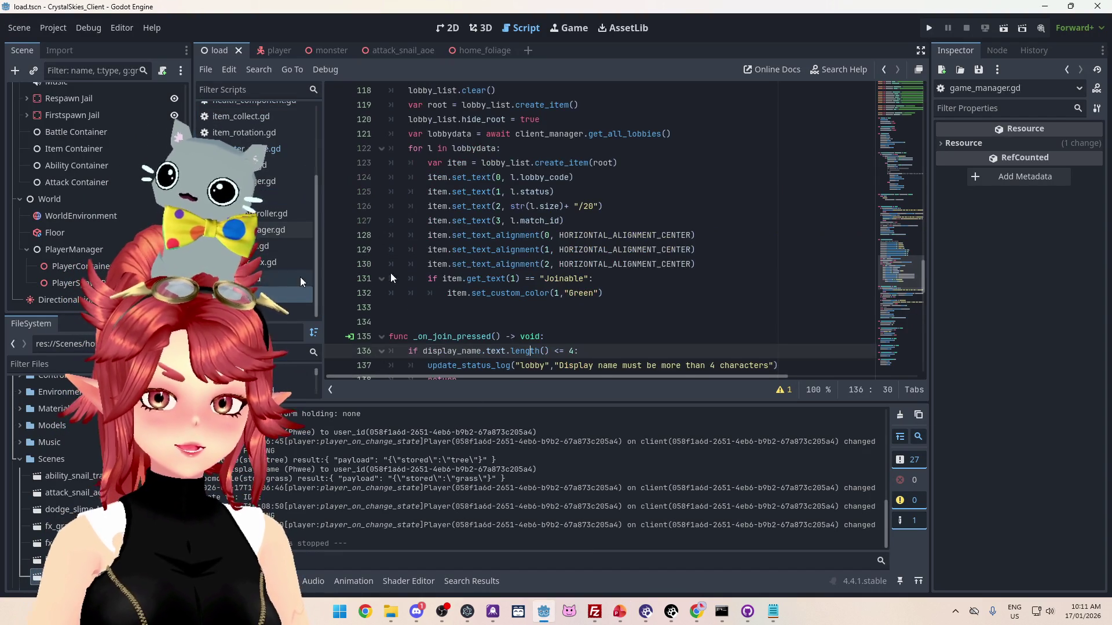
scroll(583, 325, down, 5)
scroll(583, 325, down, 12)
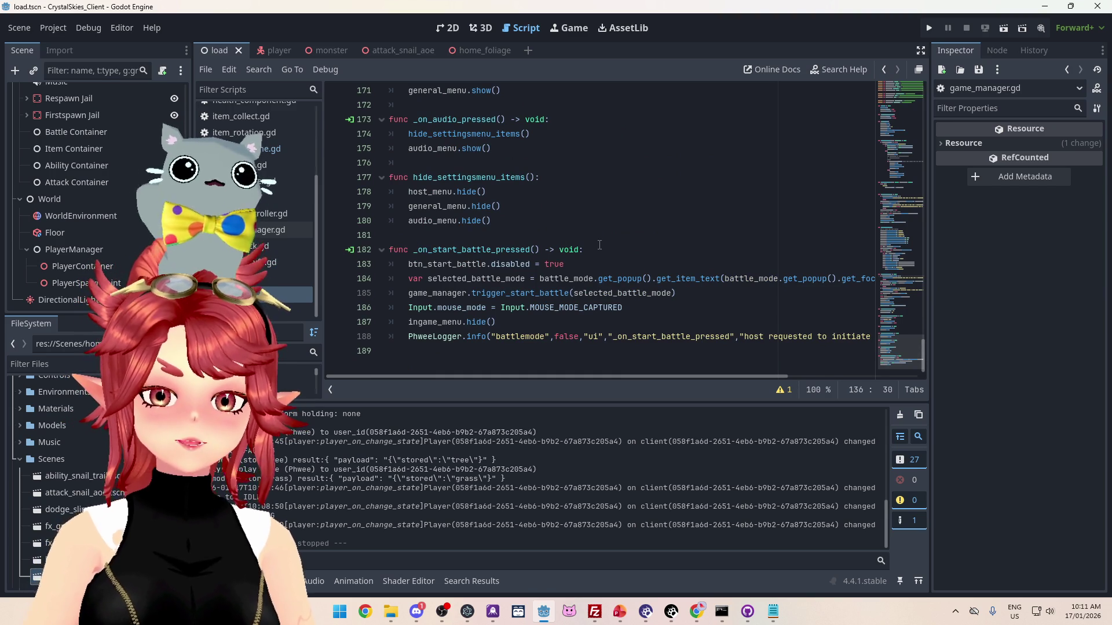
- Inspect the game_manager.trigger_start_battle call and jump to its definition in game_manager.gd
click(590, 263)
drag(428, 278, 764, 280)
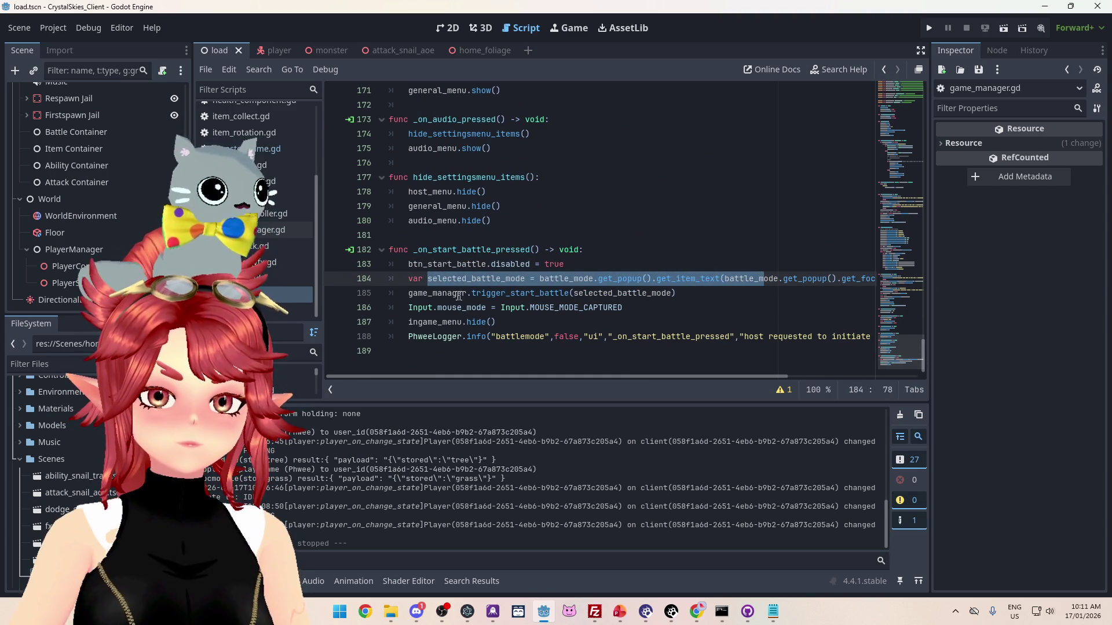
click(452, 294)
click(484, 293)
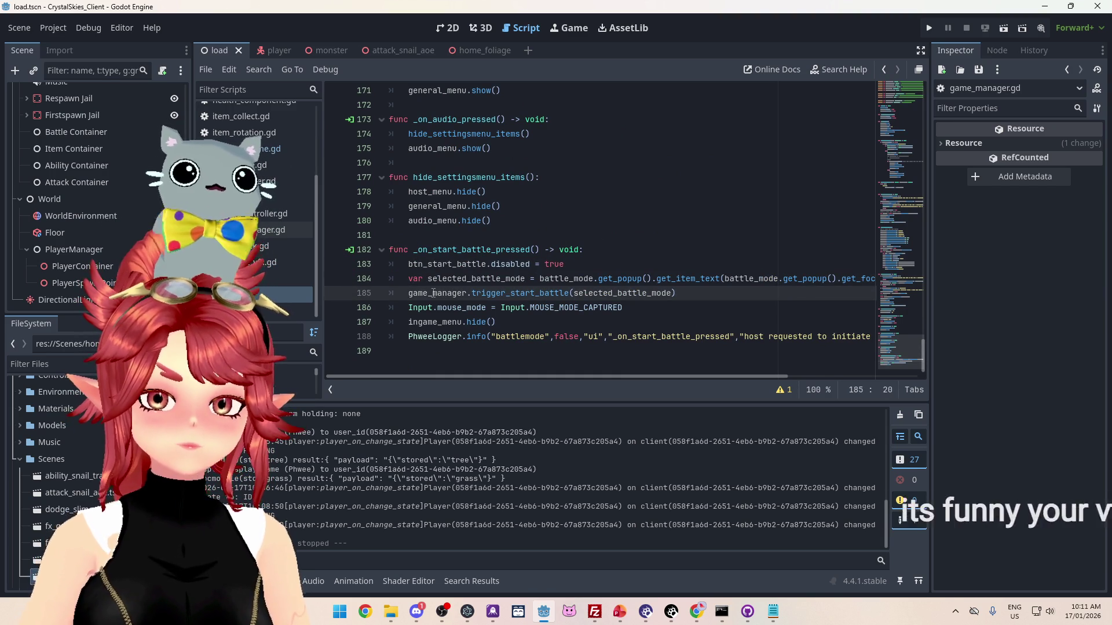
mouse_move(485, 294)
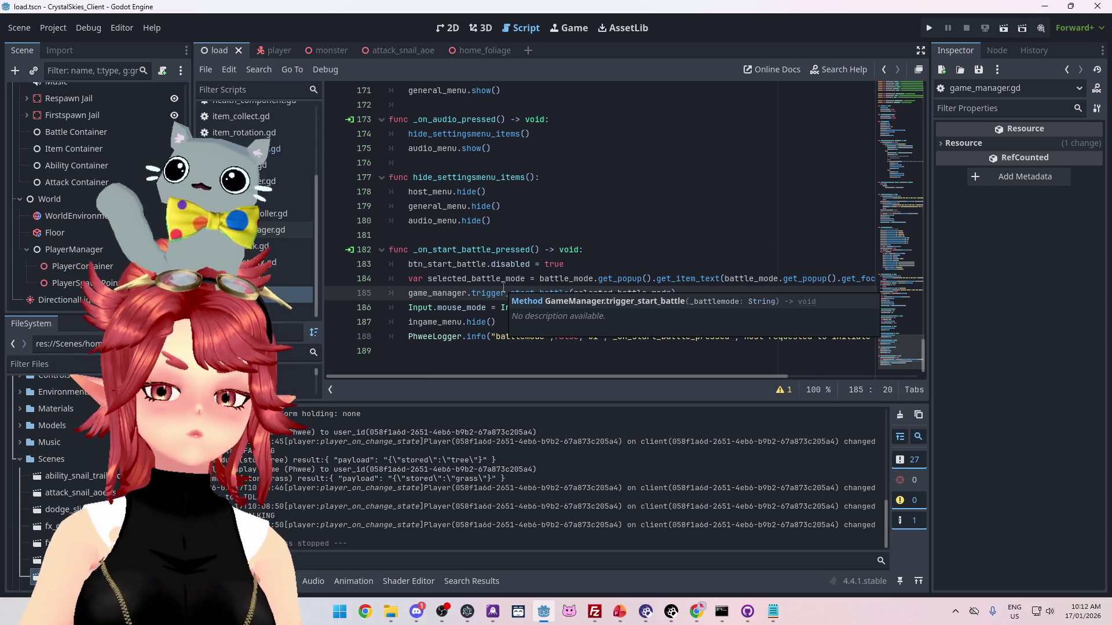
click(622, 240)
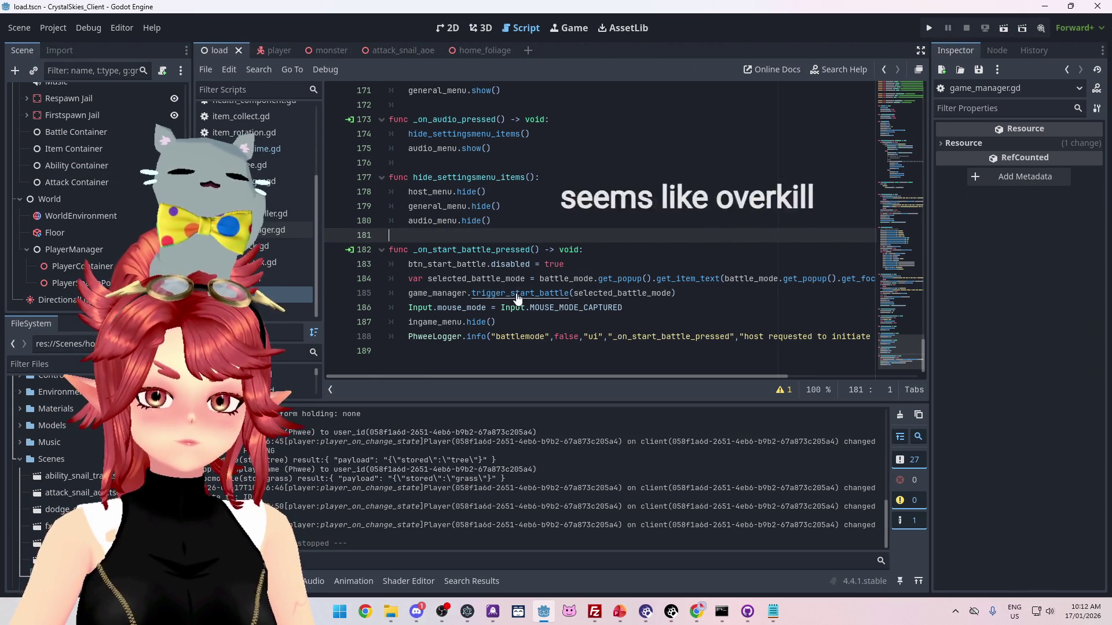
ctrl+click(517, 293)
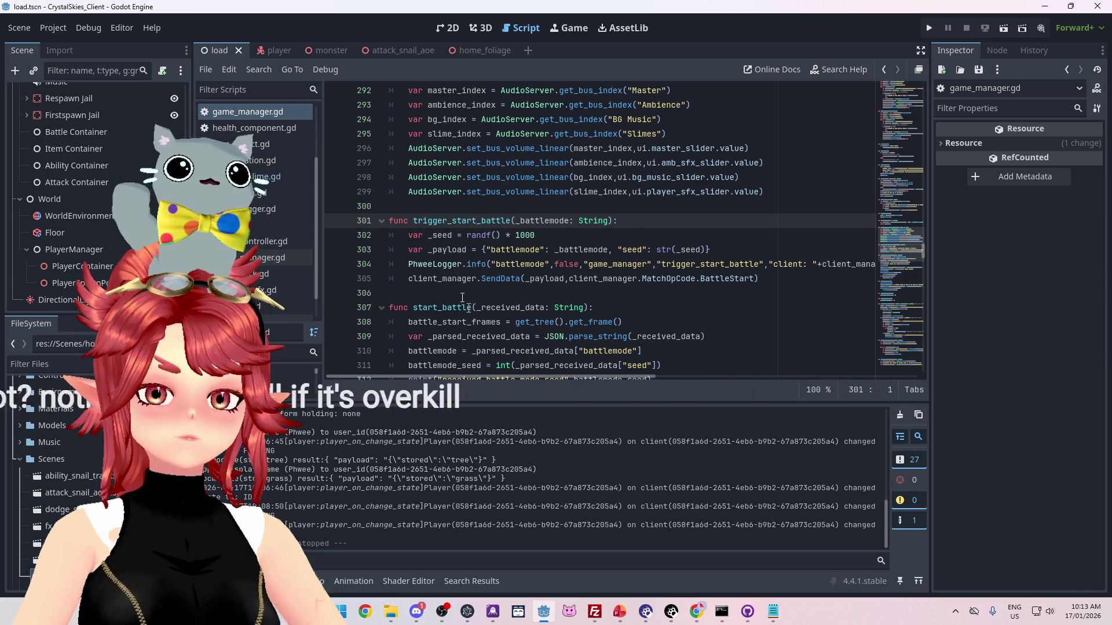
- Read trigger_start_battle's mode and seed sending, then bring nk_lobbyhandler.ts to the front
mouse_move(625, 378)
mouse_down()
mouse_move(788, 389)
mouse_move(582, 388)
mouse_up()
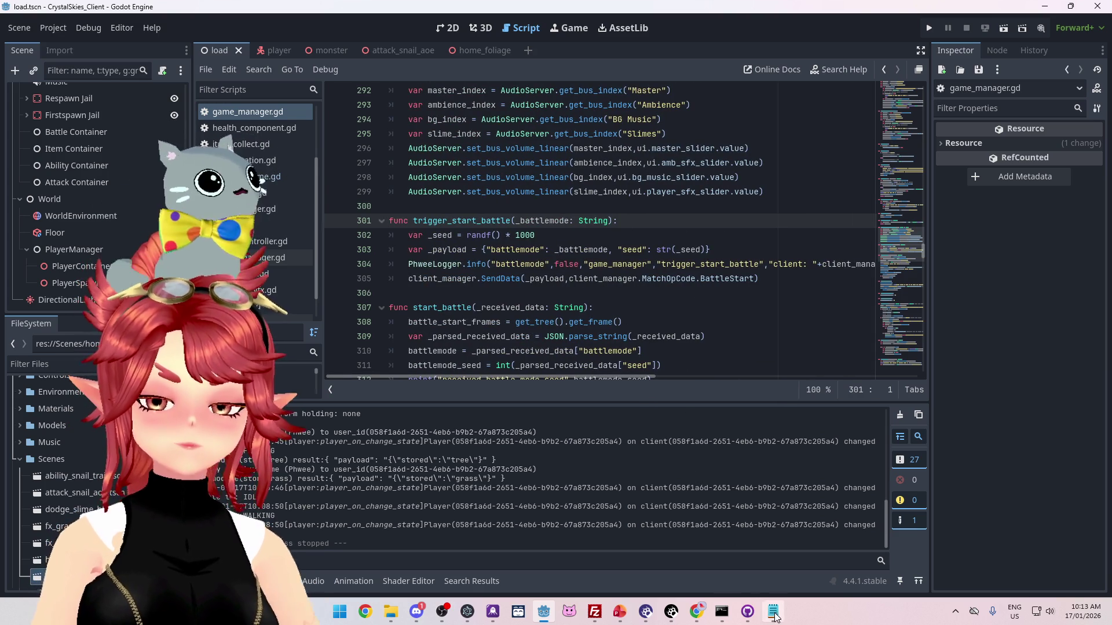
mouse_move(751, 617)
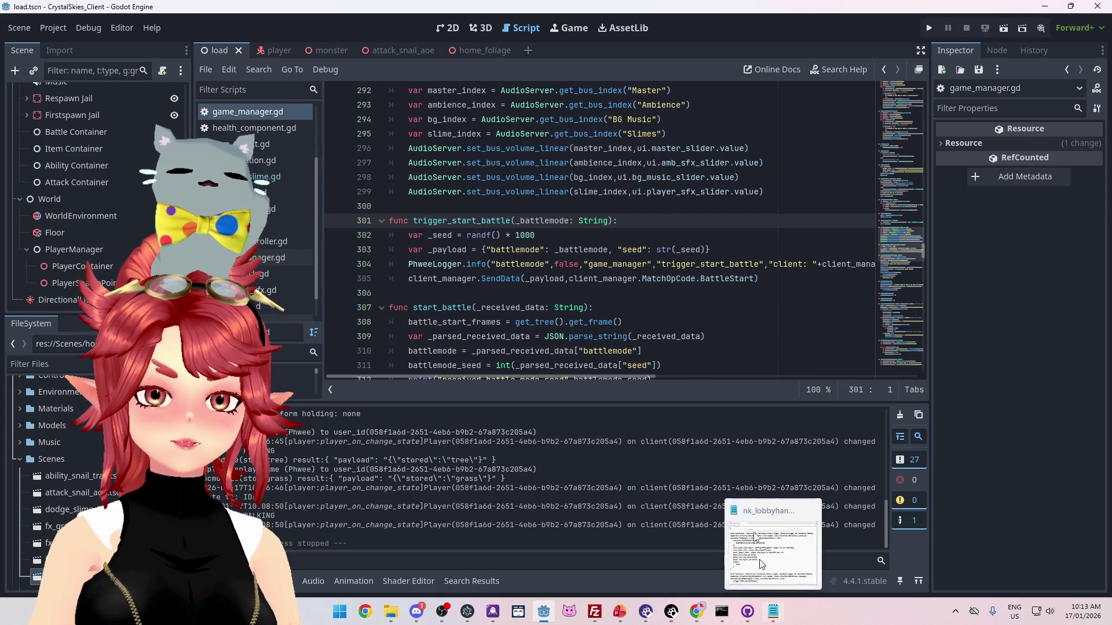
click(774, 615)
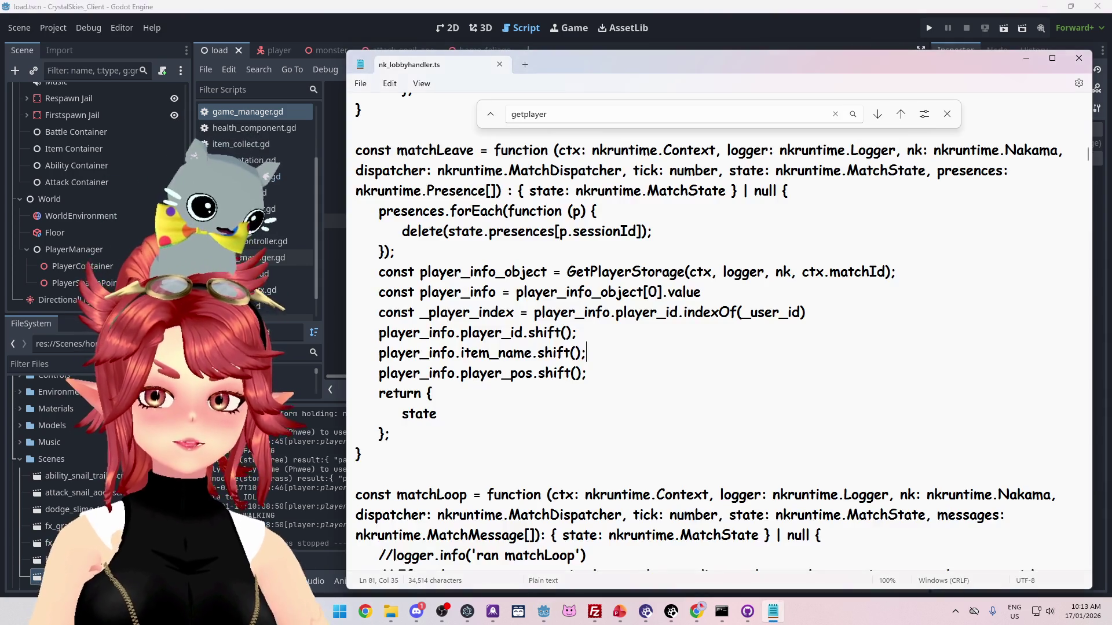
- Scroll nk_lobbyhandler.ts past matchLoop to the MatchOpCode.BattleStart block
drag(647, 55, 648, 373)
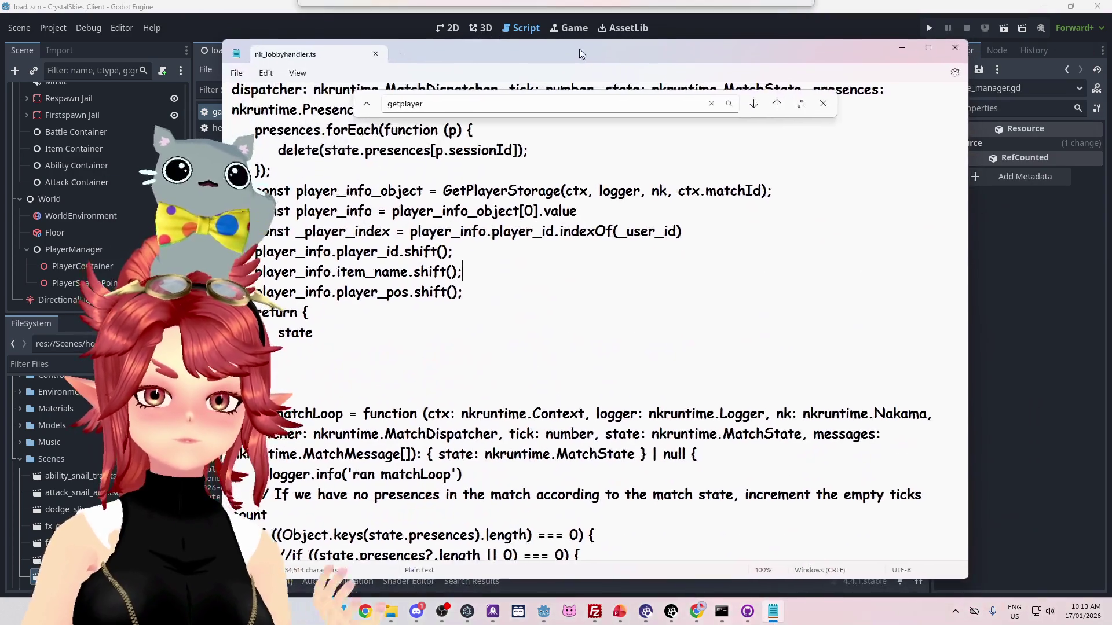
scroll(595, 318, down, 9)
scroll(595, 319, up, 5)
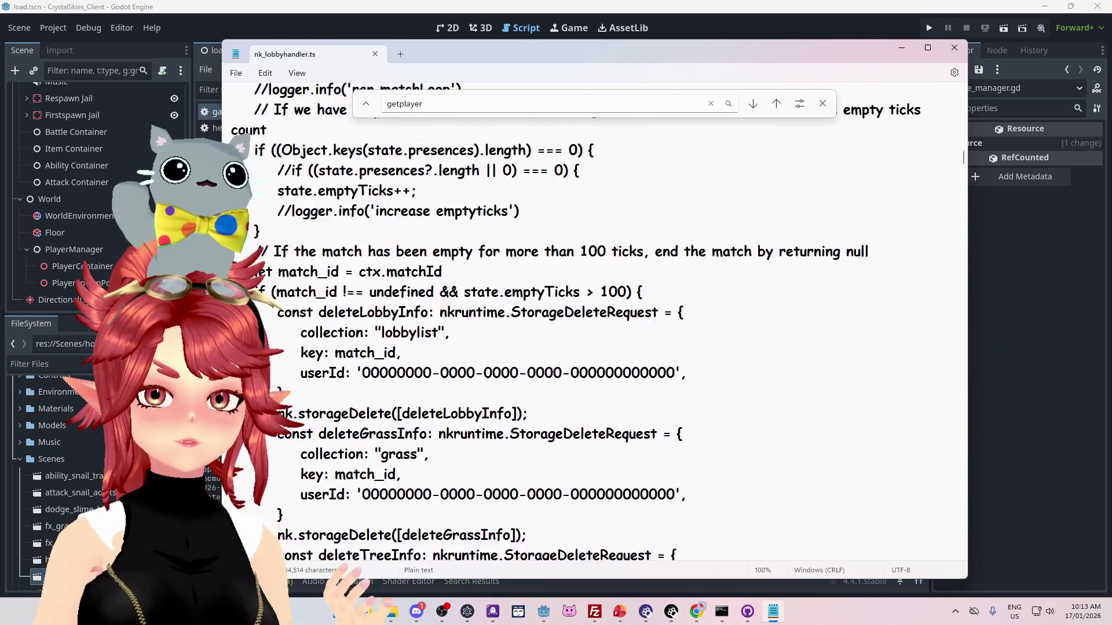
scroll(595, 319, down, 12)
scroll(595, 319, down, 8)
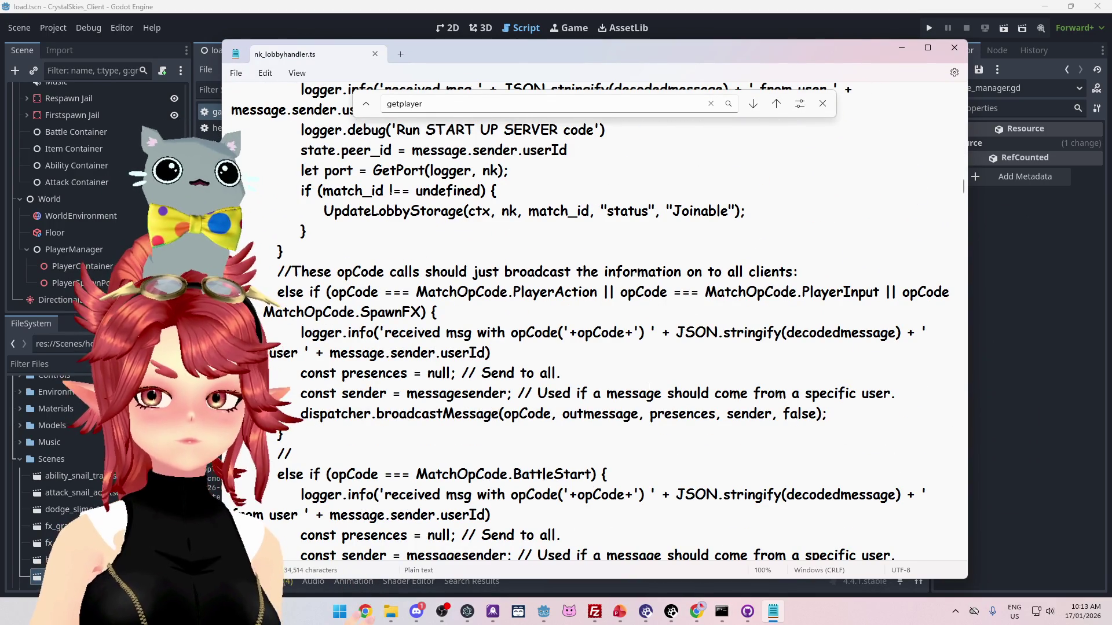
scroll(461, 302, down, 3)
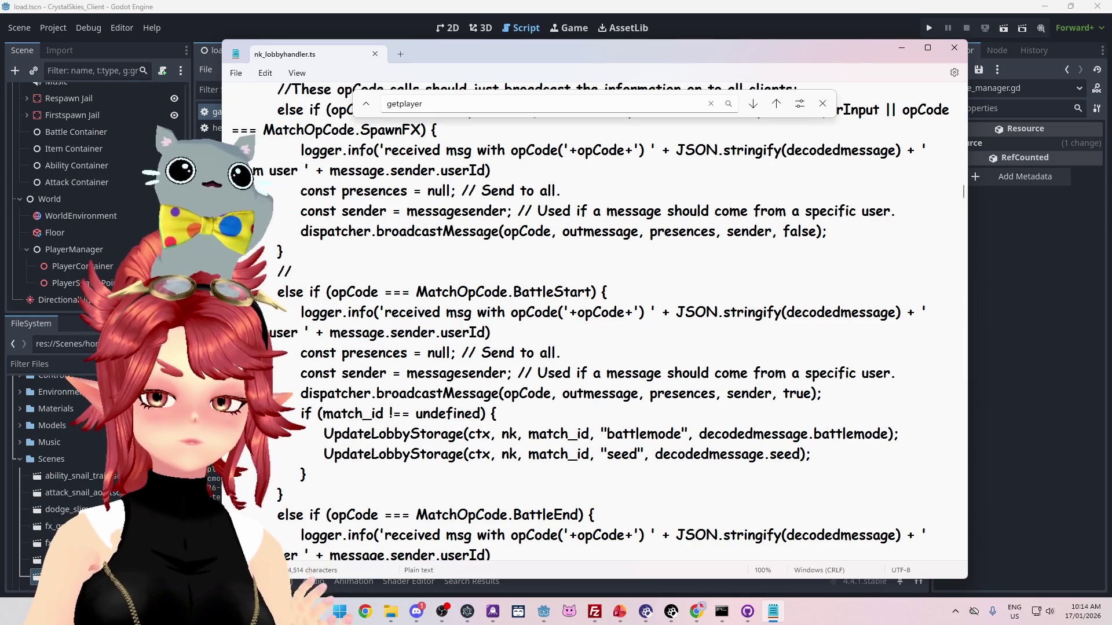
scroll(368, 368, down, 1)
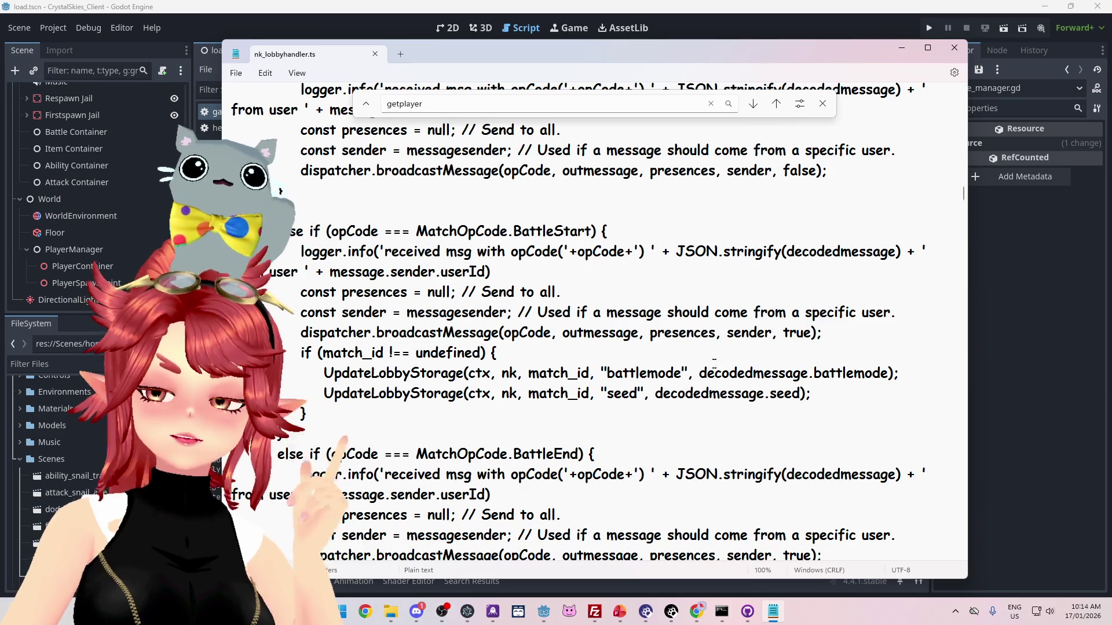
- Look over the CollectItem and DropItem handlers, then return to Godot and run the project
scroll(536, 251, down, 6)
scroll(593, 316, down, 7)
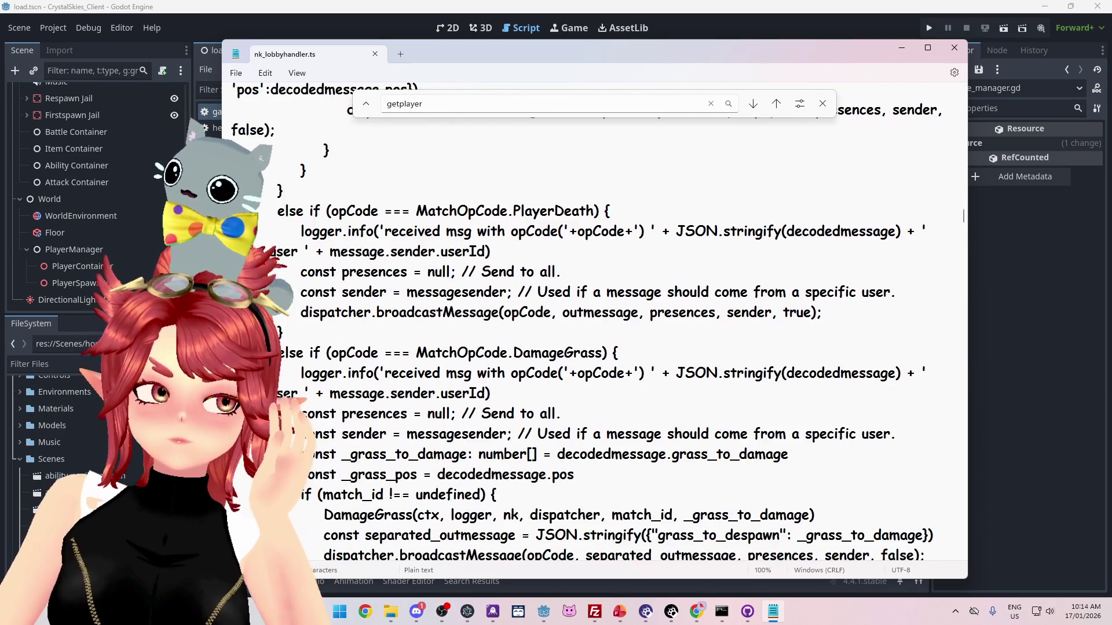
scroll(594, 316, down, 13)
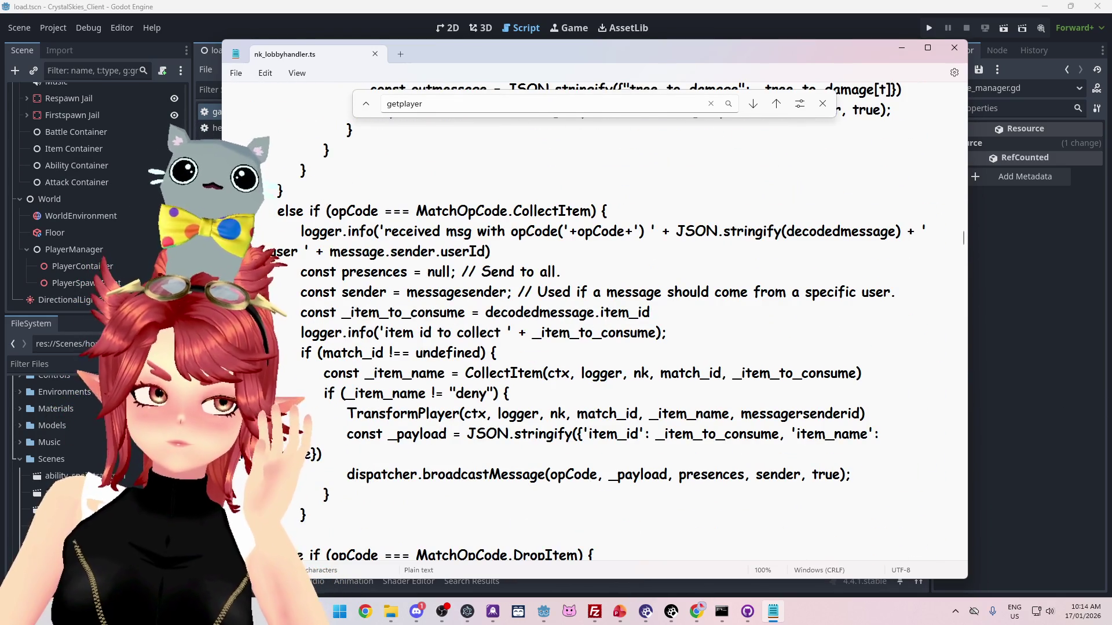
scroll(594, 315, down, 2)
scroll(594, 315, up, 1)
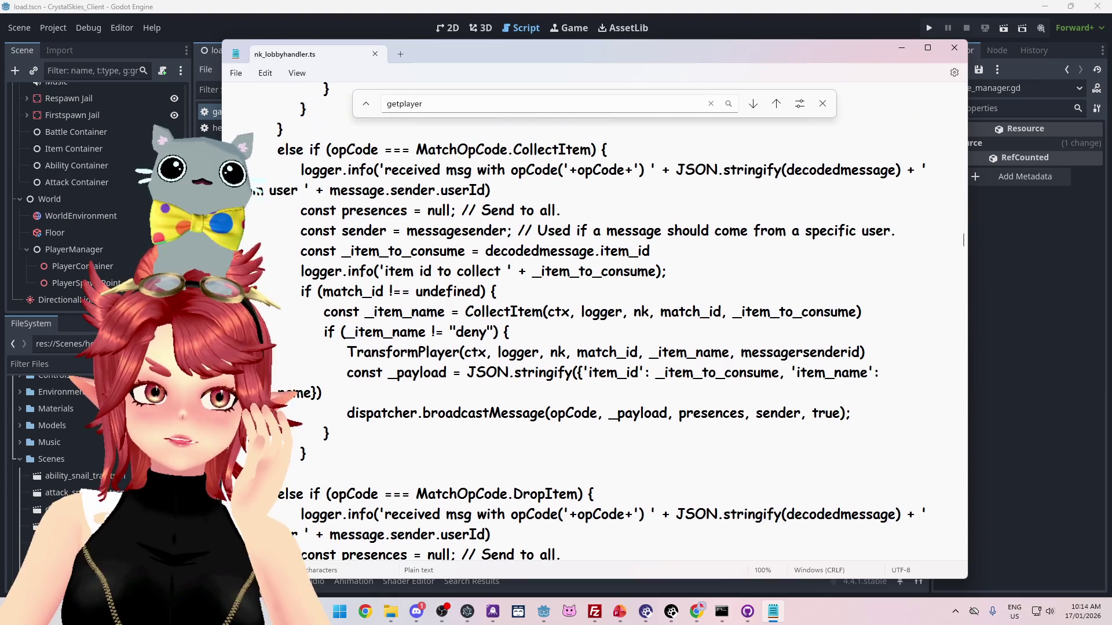
scroll(594, 316, down, 2)
scroll(594, 315, down, 1)
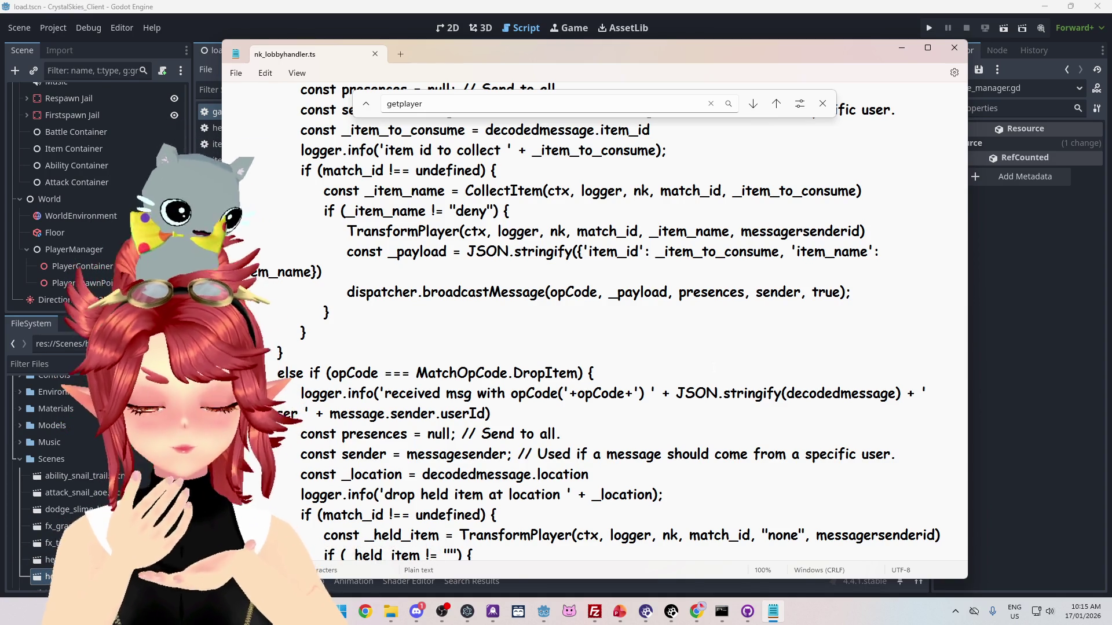
scroll(603, 243, up, 2)
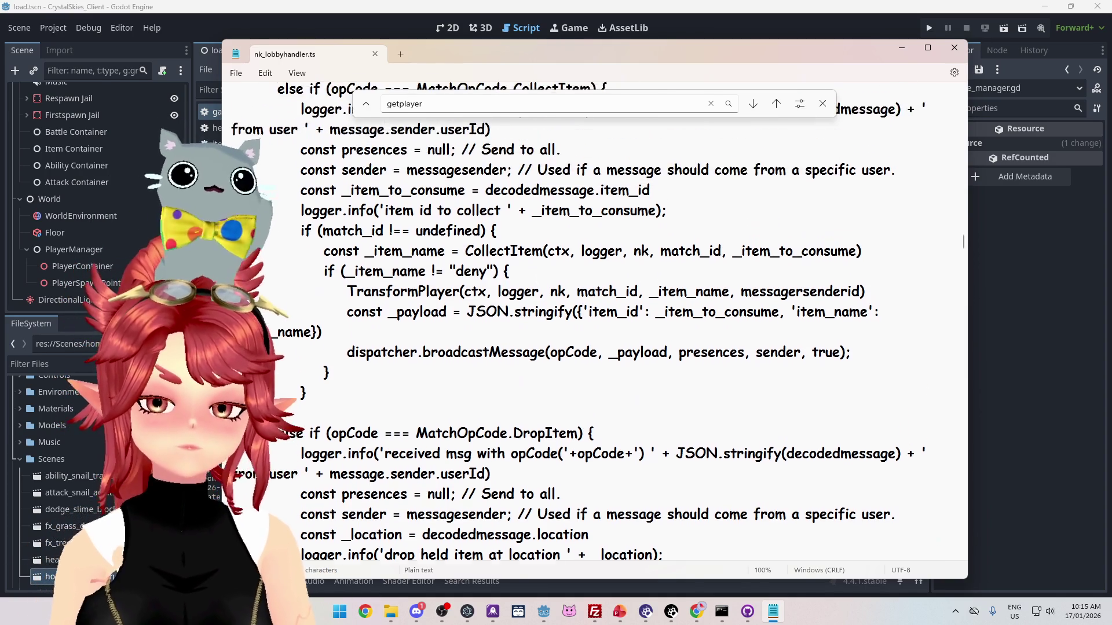
key(alt+Tab)
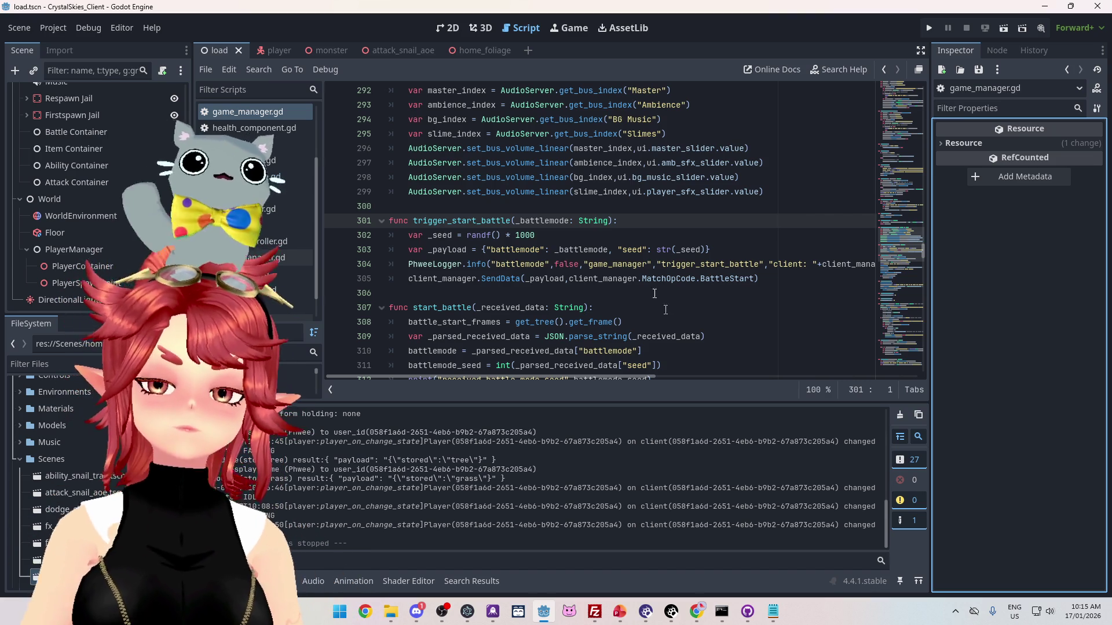
click(929, 28)
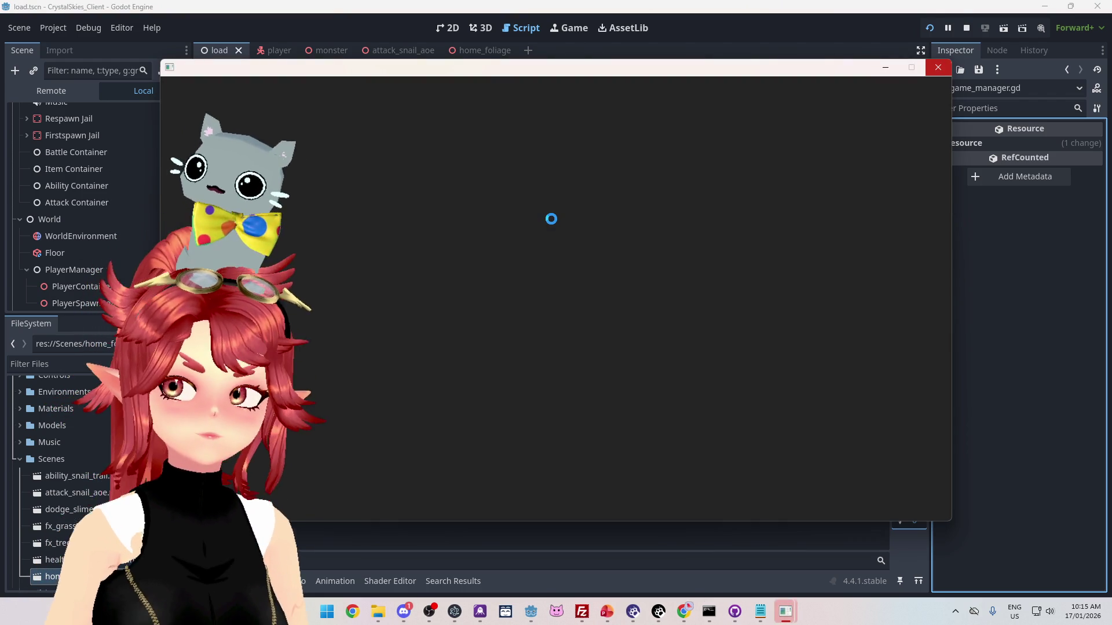
- Stop the game, enable multiple instances under Debug > Customize Run Instances, and relaunch
click(967, 28)
click(88, 28)
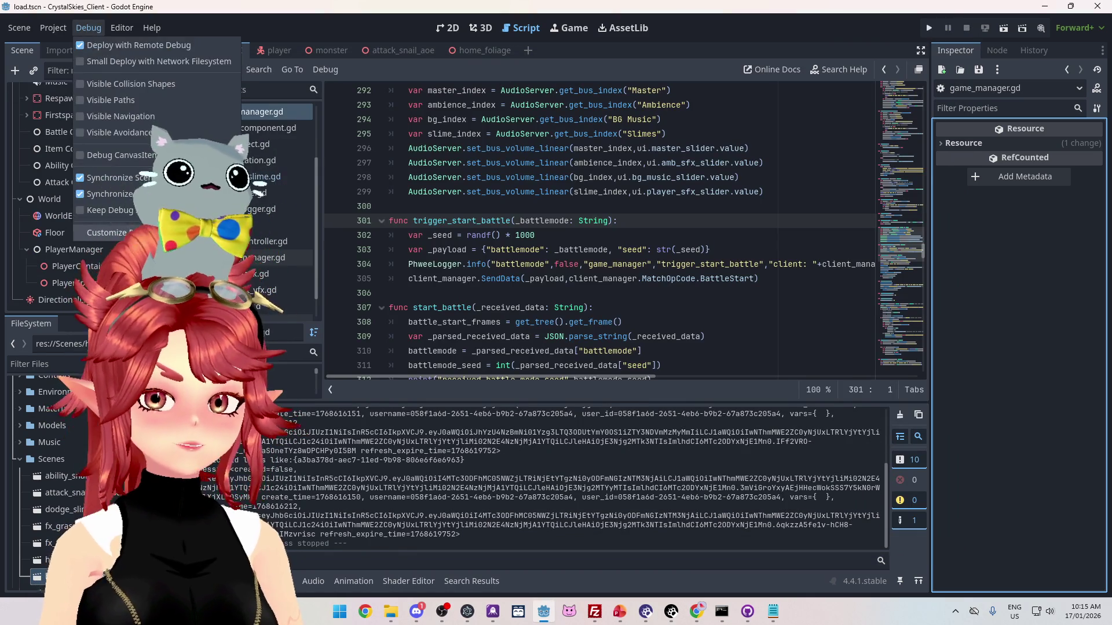
click(107, 232)
click(572, 460)
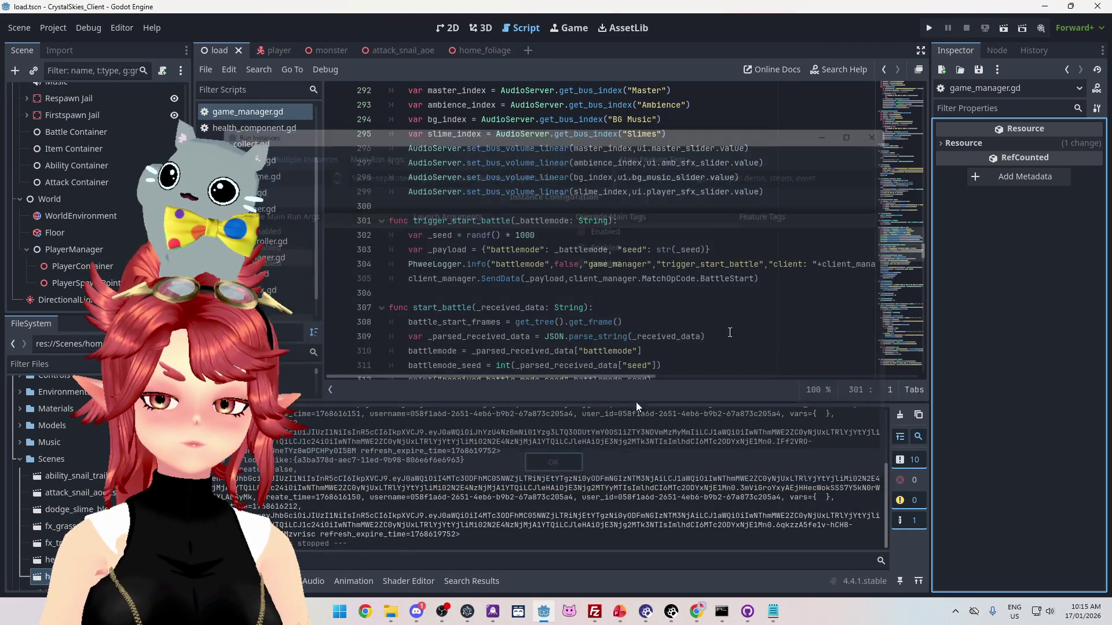
click(929, 28)
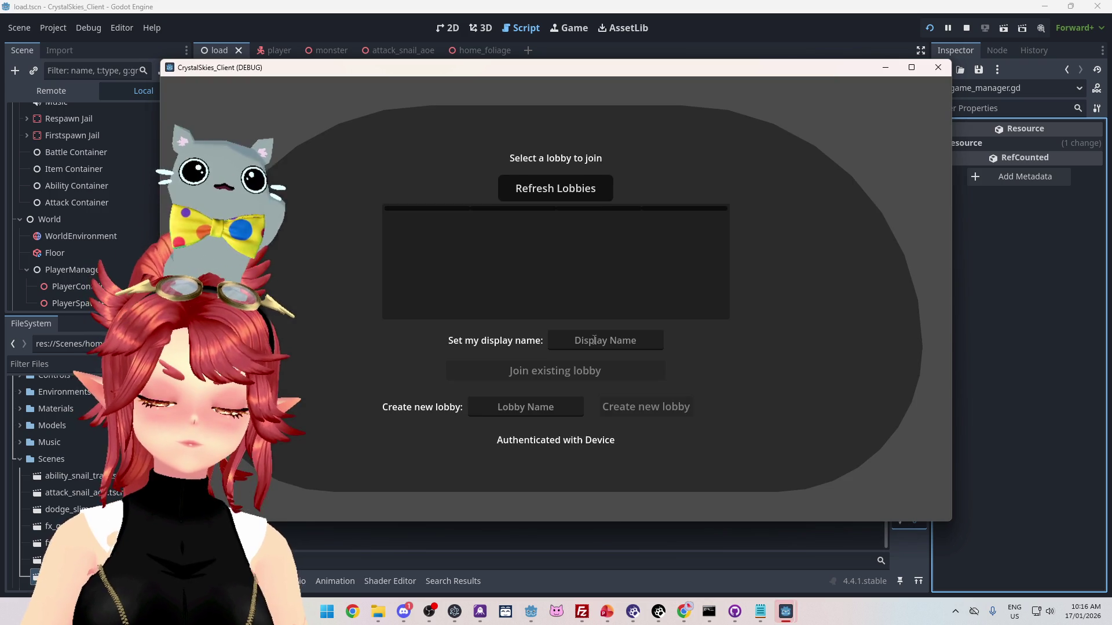
- In the first client, create lobby 'asddd' with display name Phwee
click(595, 339)
text(Phwe)
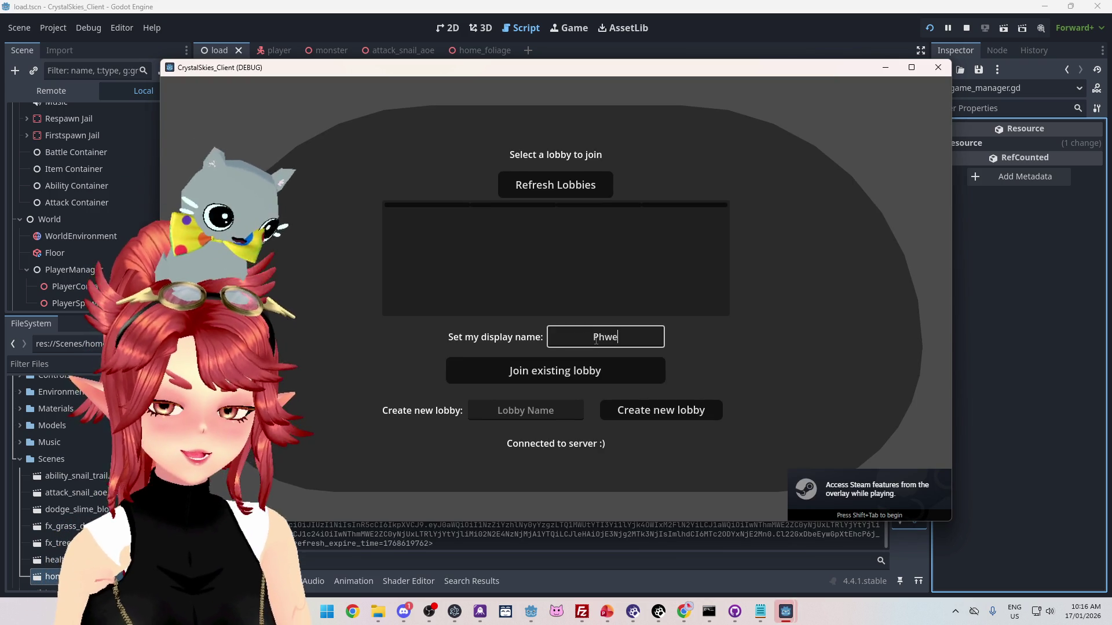
text(e)
key(Tab)
key(Tab)
text(asddd)
click(653, 415)
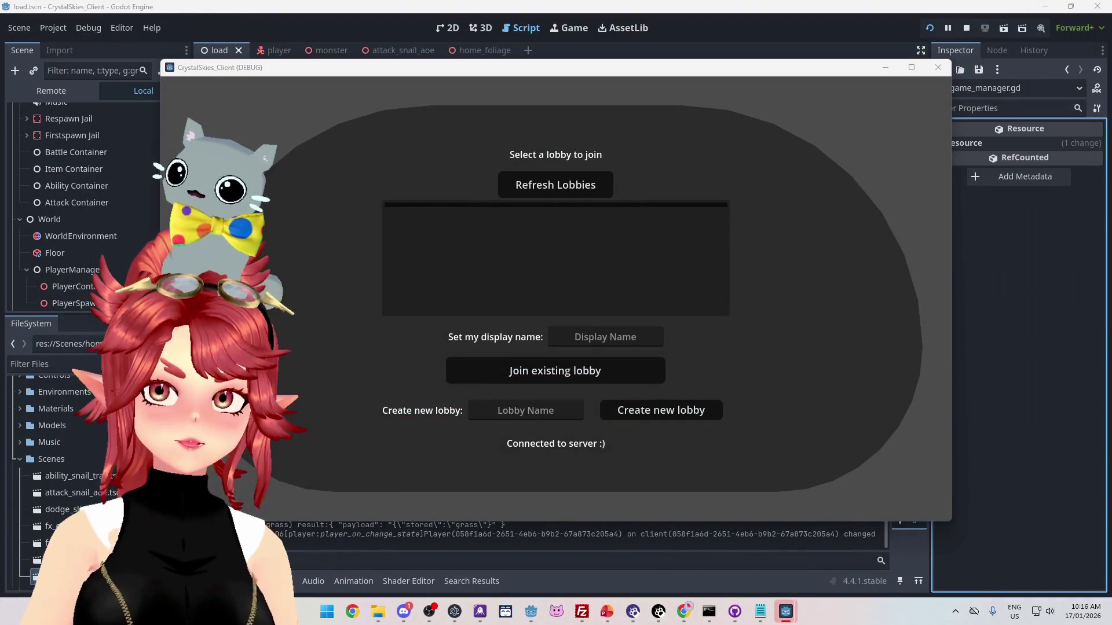
- As Phwee2 in the other client, refresh lobbies, join 'asddd', and open the settings overlay
click(628, 334)
text(Phwee)
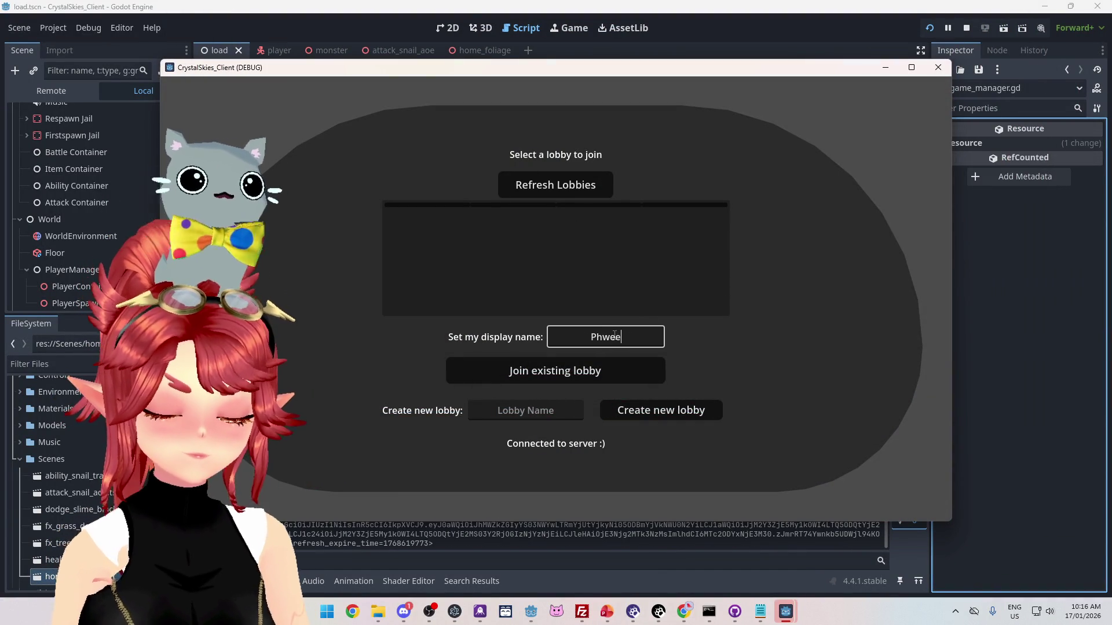
text(2)
click(559, 191)
click(558, 232)
click(572, 374)
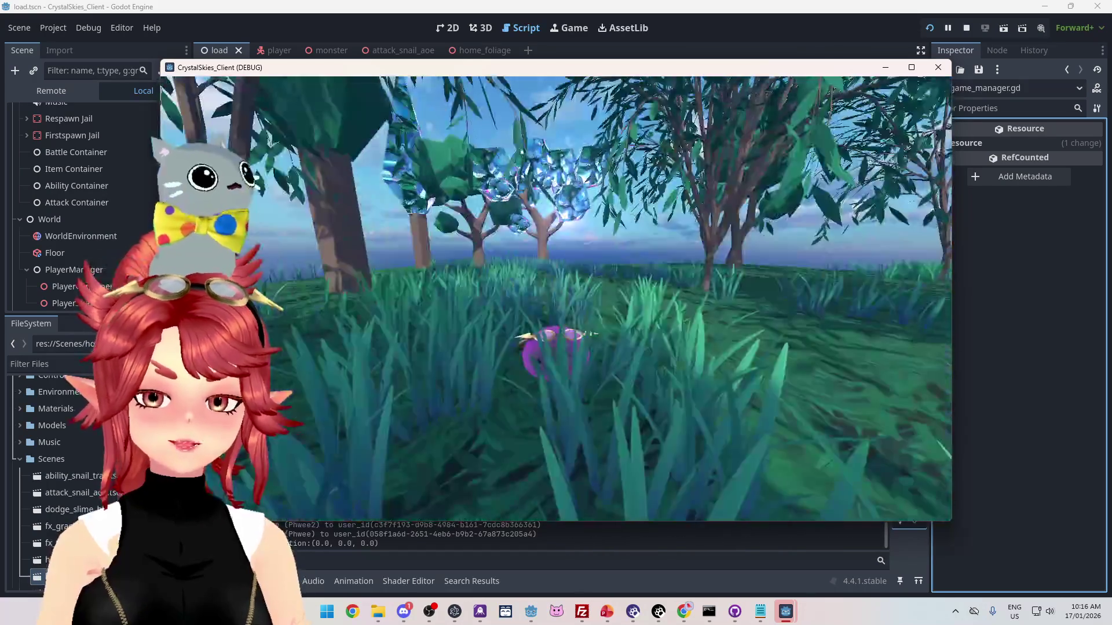
key(Escape)
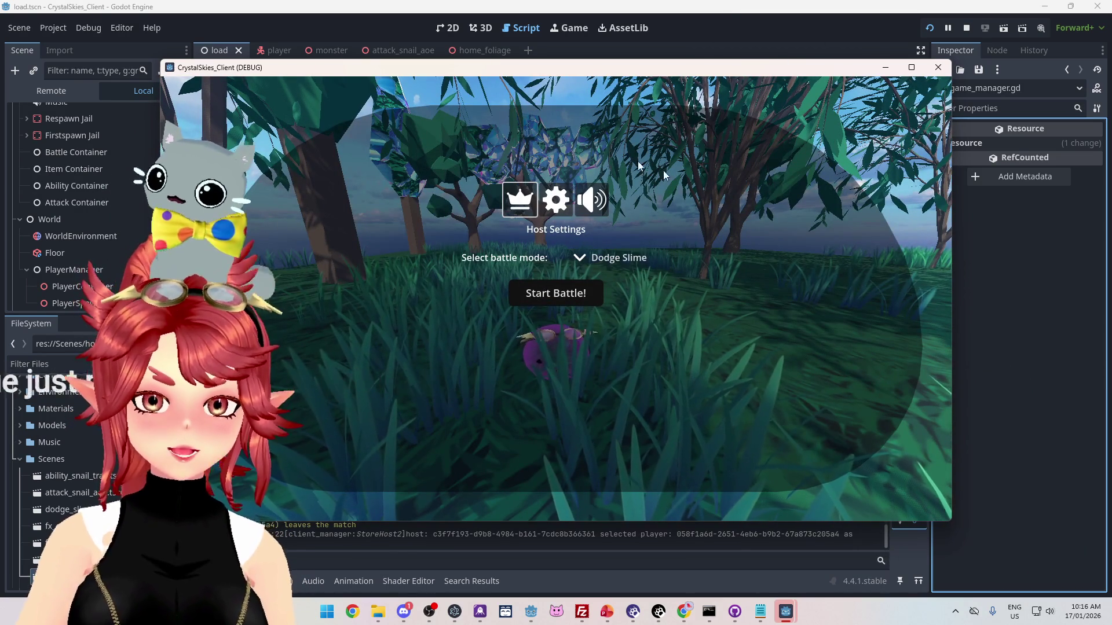
- In the other client window, join 'asddd' as Phwee and open the settings overlay
mouse_move(786, 621)
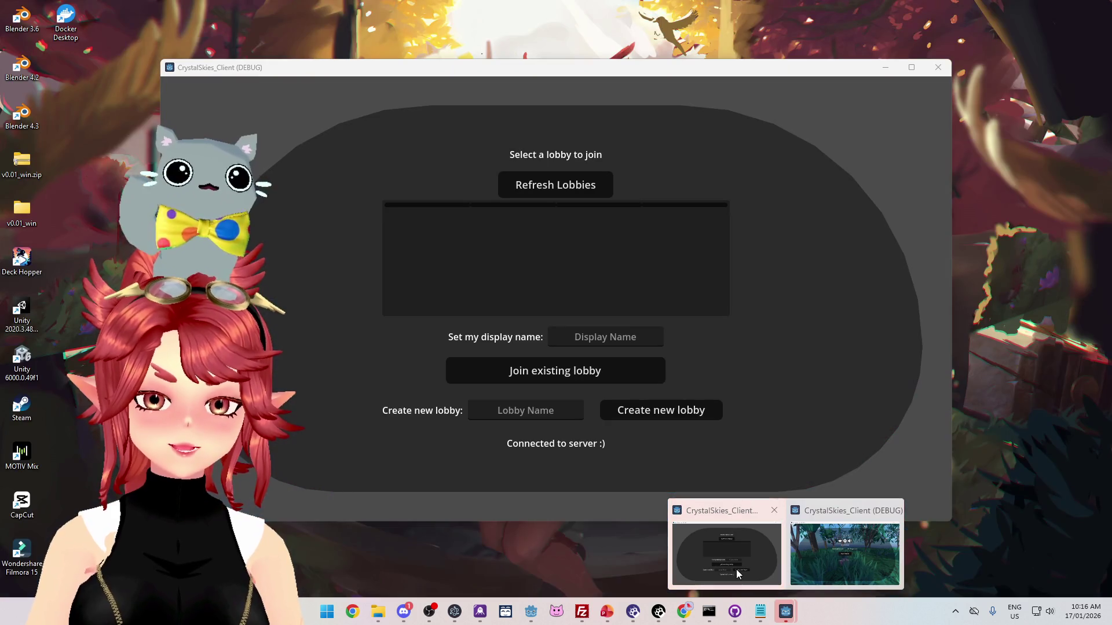
click(735, 568)
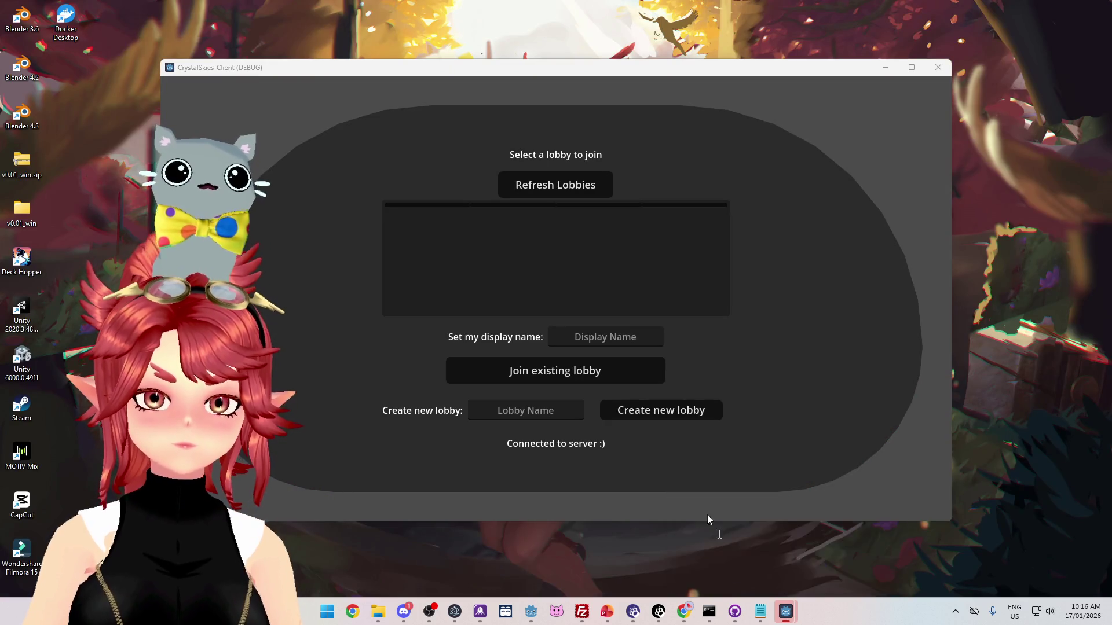
click(606, 338)
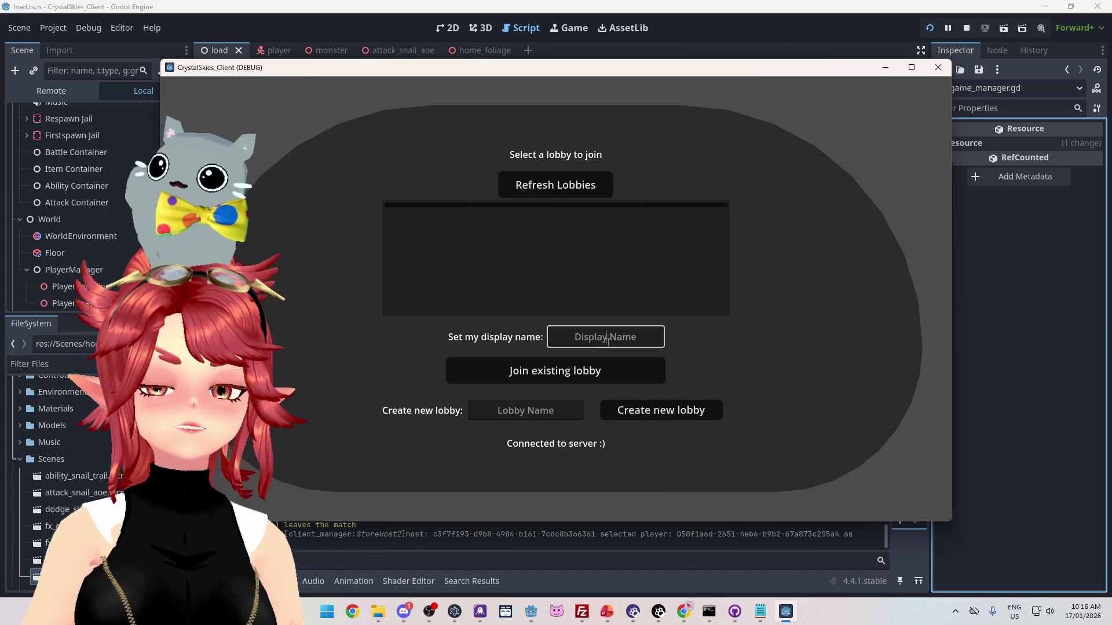
text(Phwee)
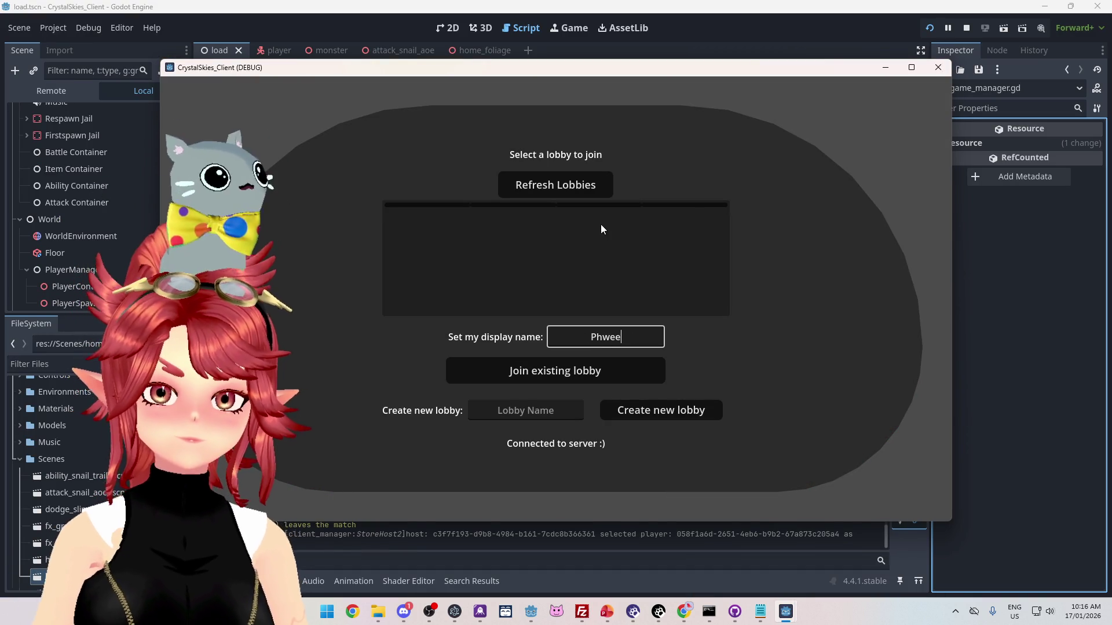
click(535, 231)
click(544, 371)
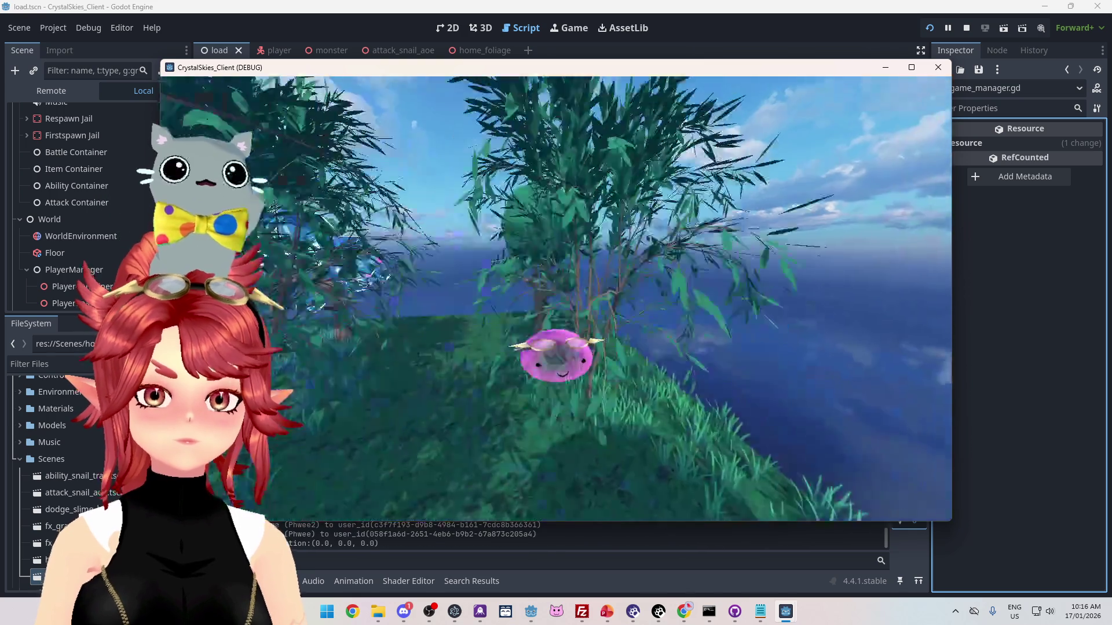
key(Escape)
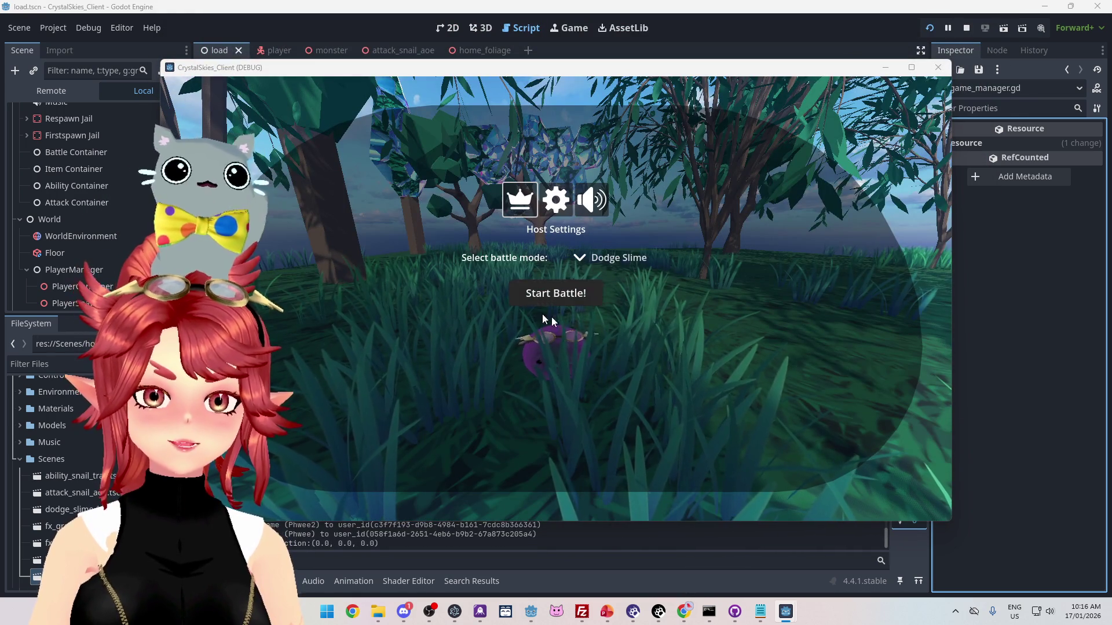
- Start the Dodge Slime battle from Host Settings, then stop the running game
click(517, 300)
key(Escape)
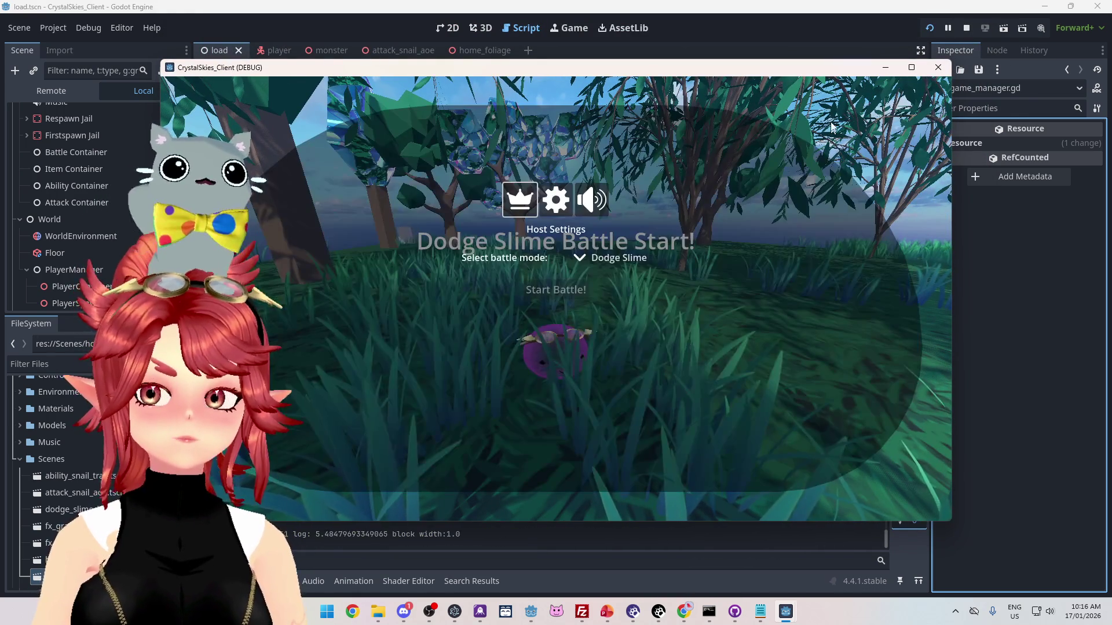
click(938, 68)
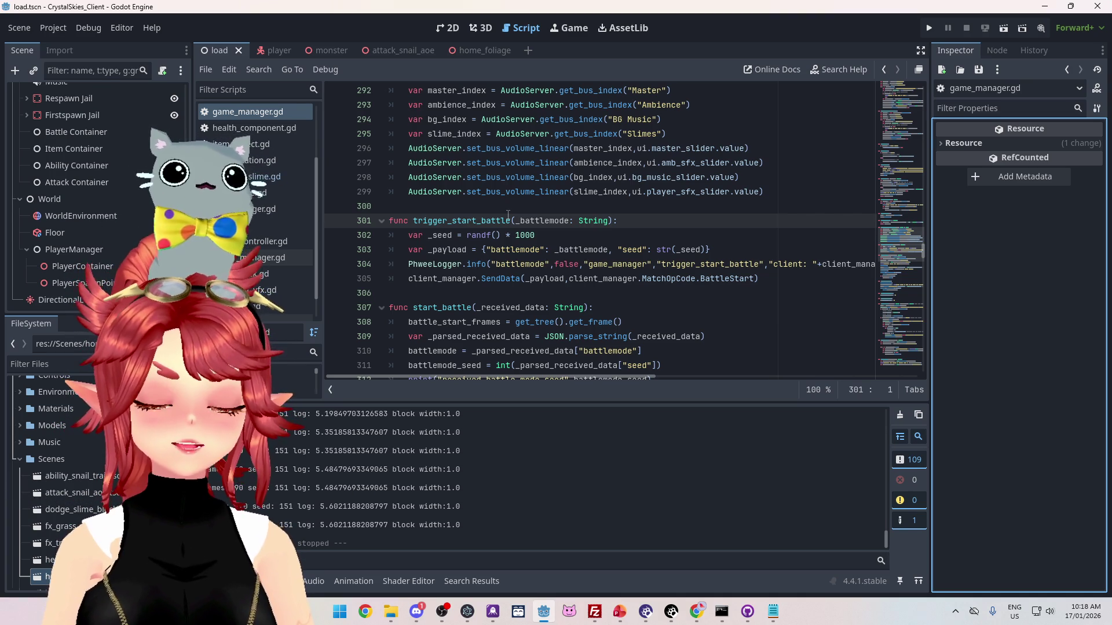
- Scroll down through start_battle in game_manager.gd, then switch to the PowerPoint to-do slides
scroll(615, 327, down, 1)
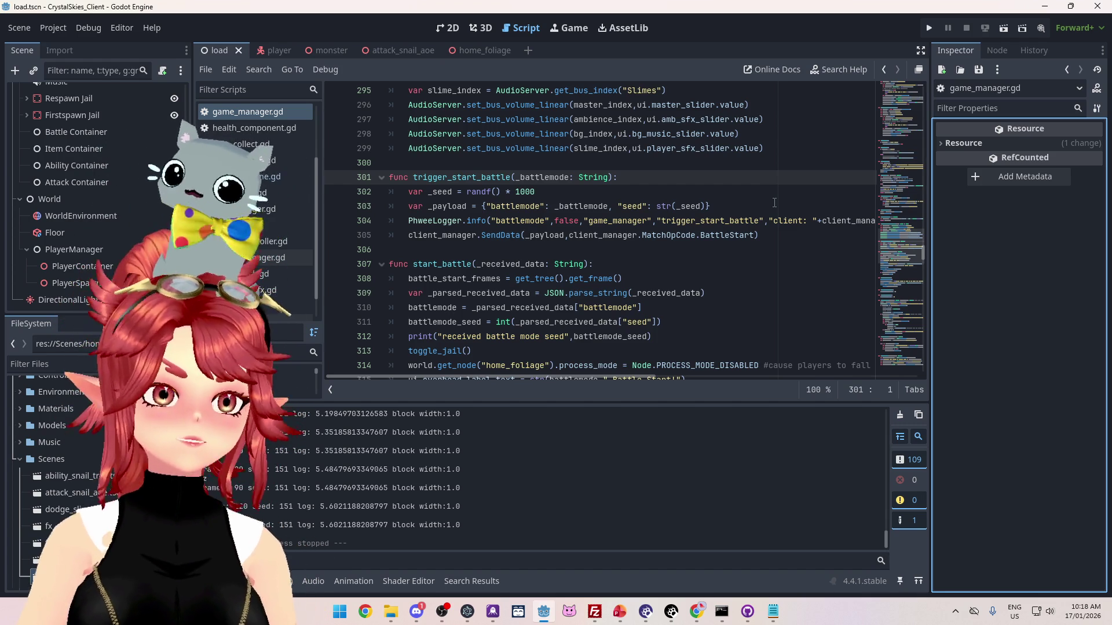
key(alt+Tab)
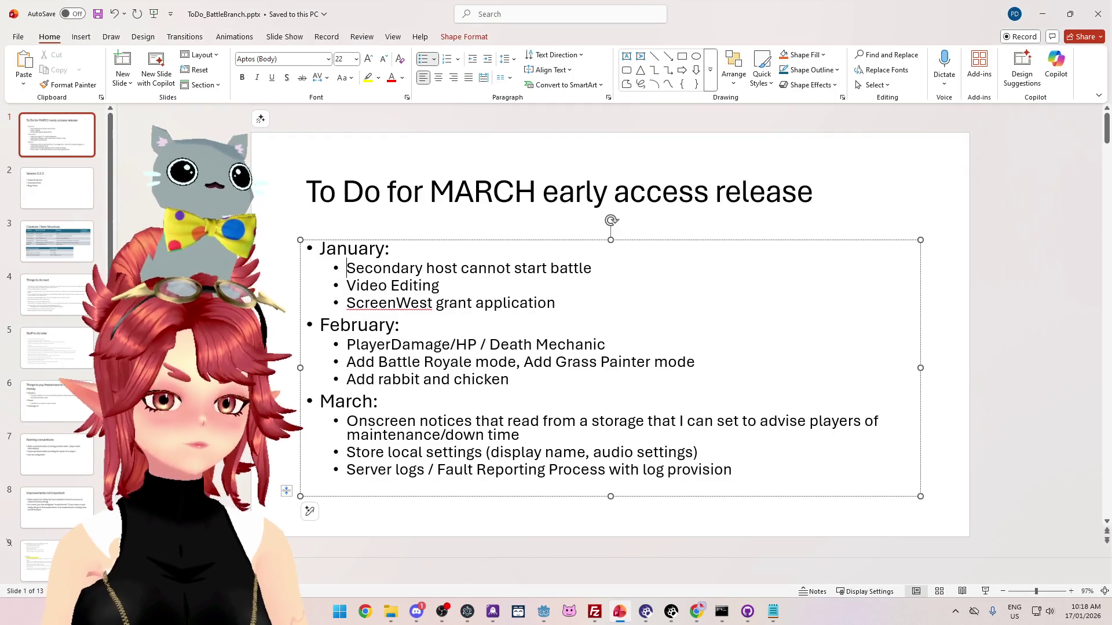
- On slide 4, add the bullet 'Allow host to end battle mid-play (no rewards)' after 'Dummy Player Spawn for testing'
click(49, 297)
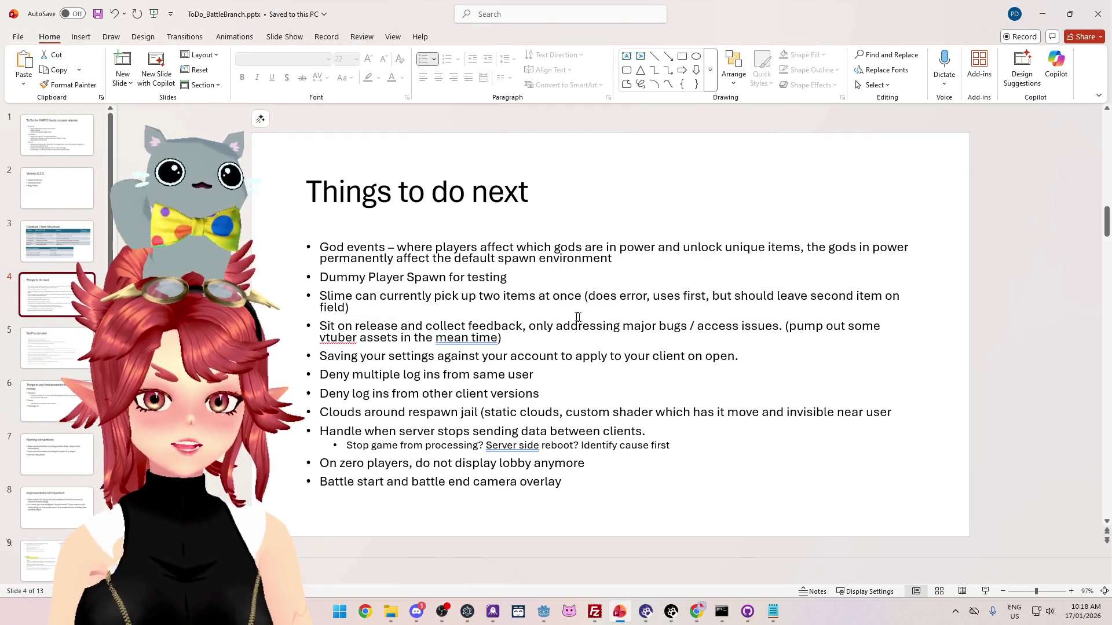
click(585, 316)
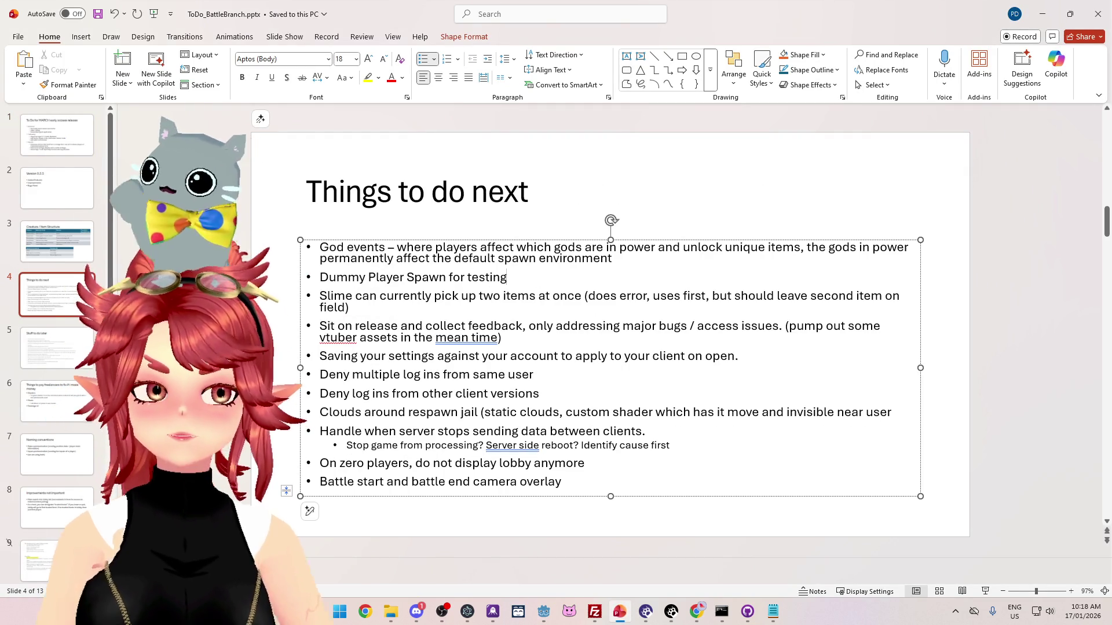
click(507, 278)
key(Return)
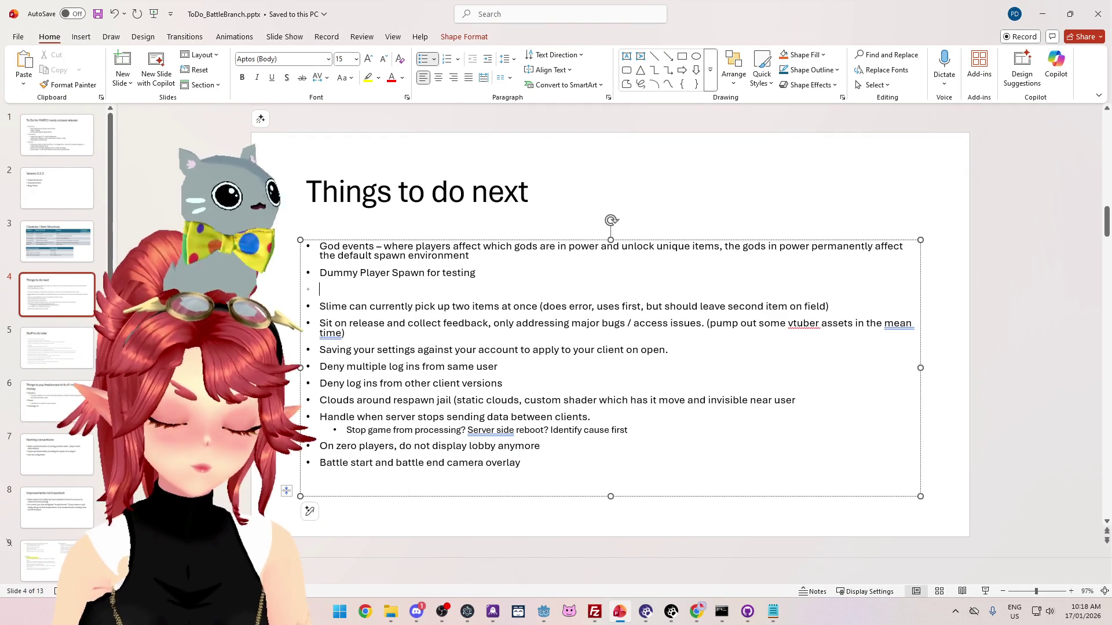
text(Allow host to end)
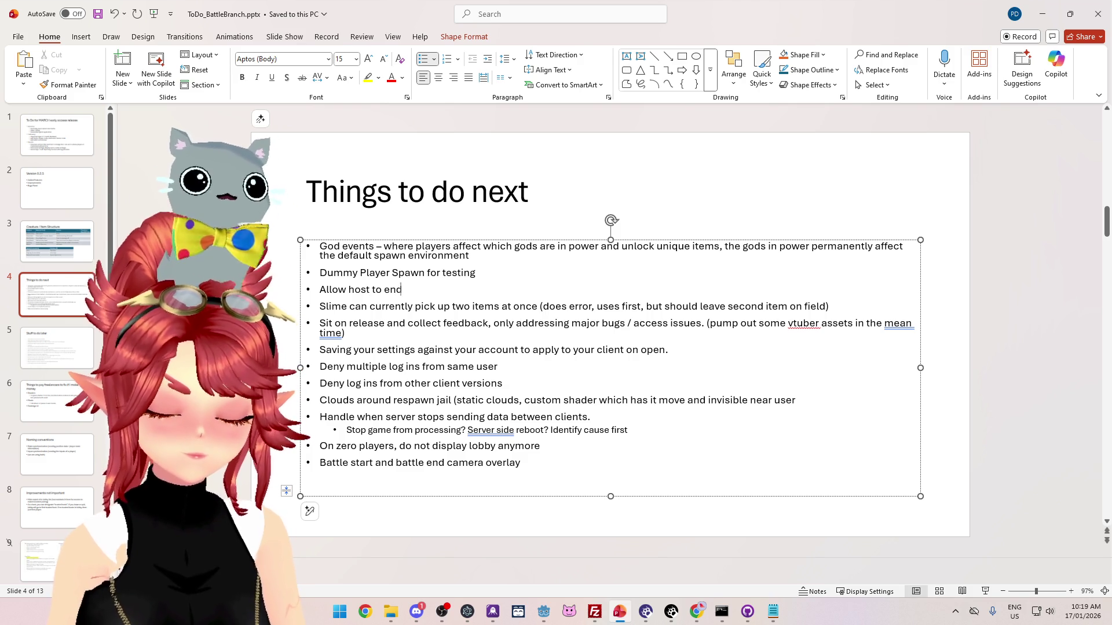
text( battle mid)
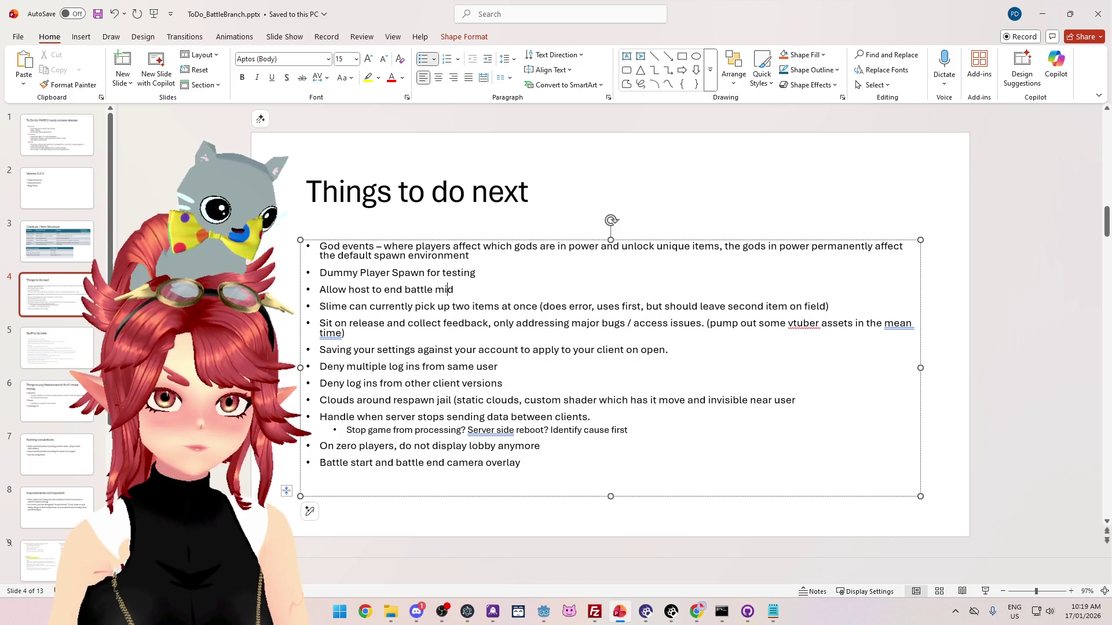
text(-play)
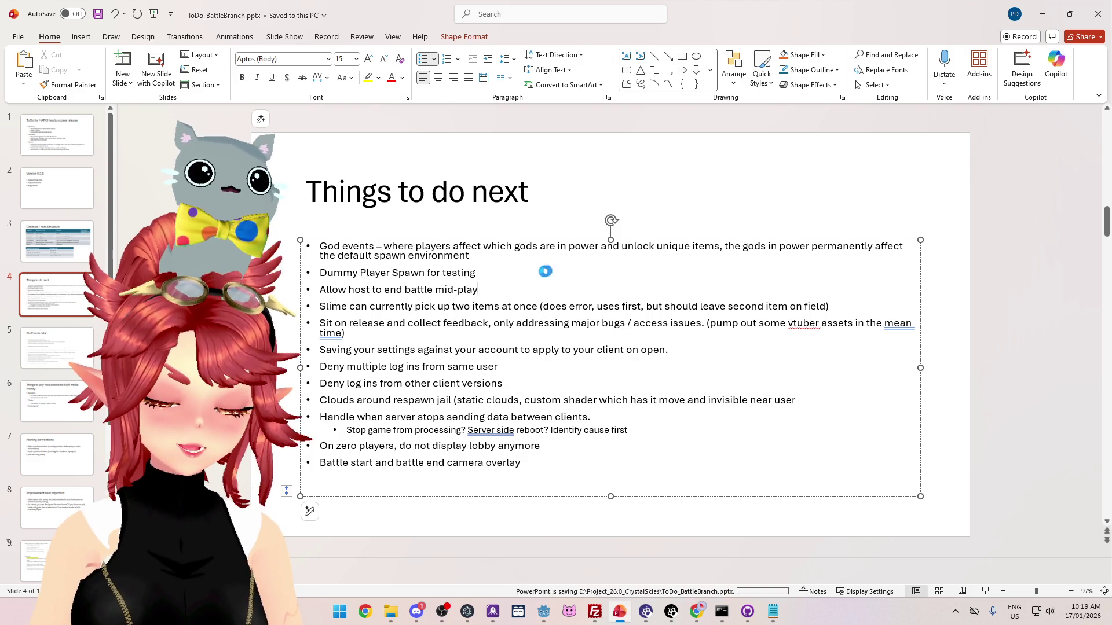
- Minimize PowerPoint to return to Godot
key(alt+Tab)
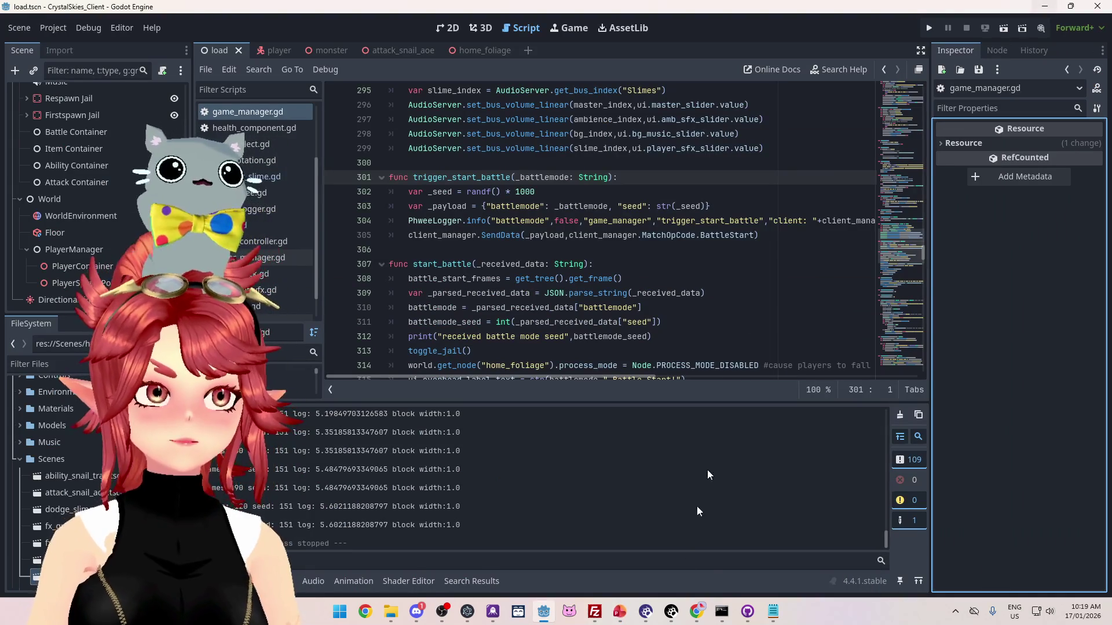
click(620, 612)
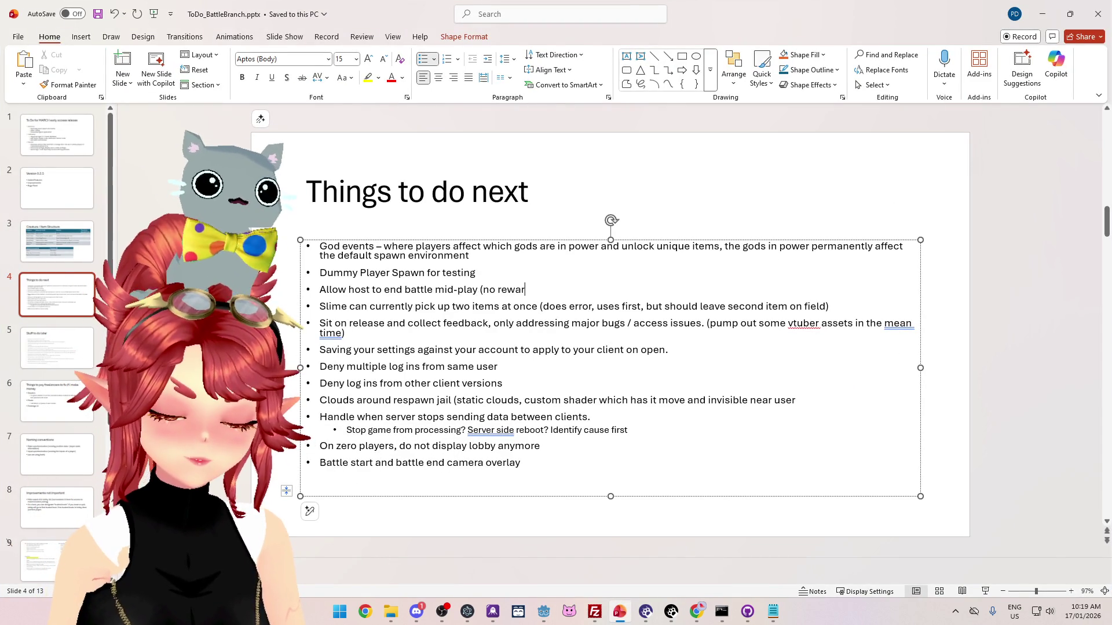
click(1043, 13)
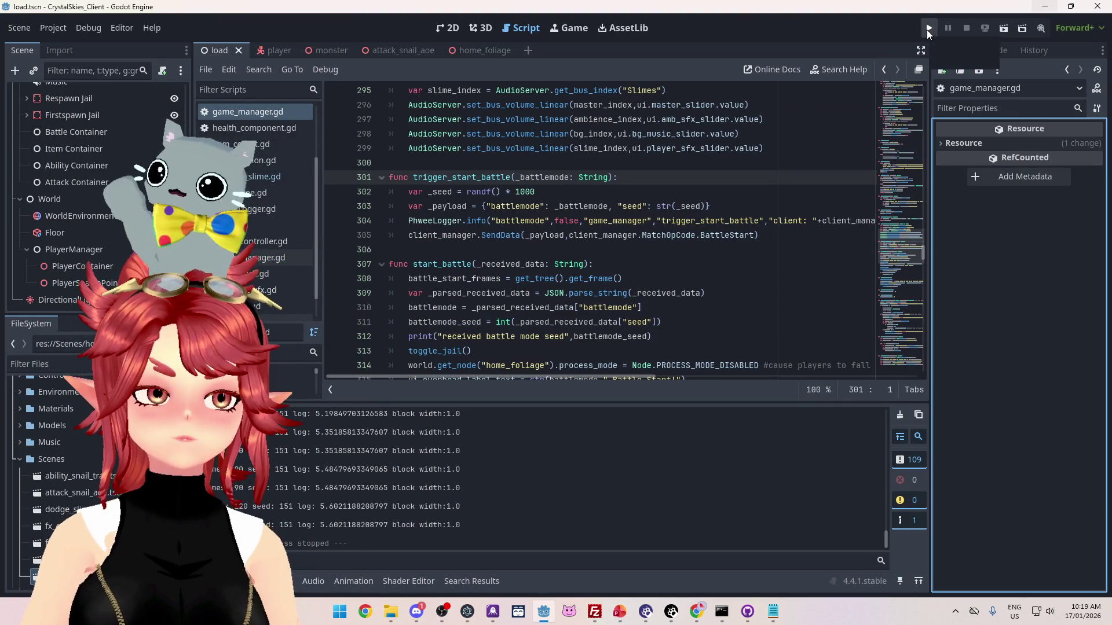
- Rerun CrystalSkies, create a lobby named 'sd', and bring up the host settings menu
click(927, 29)
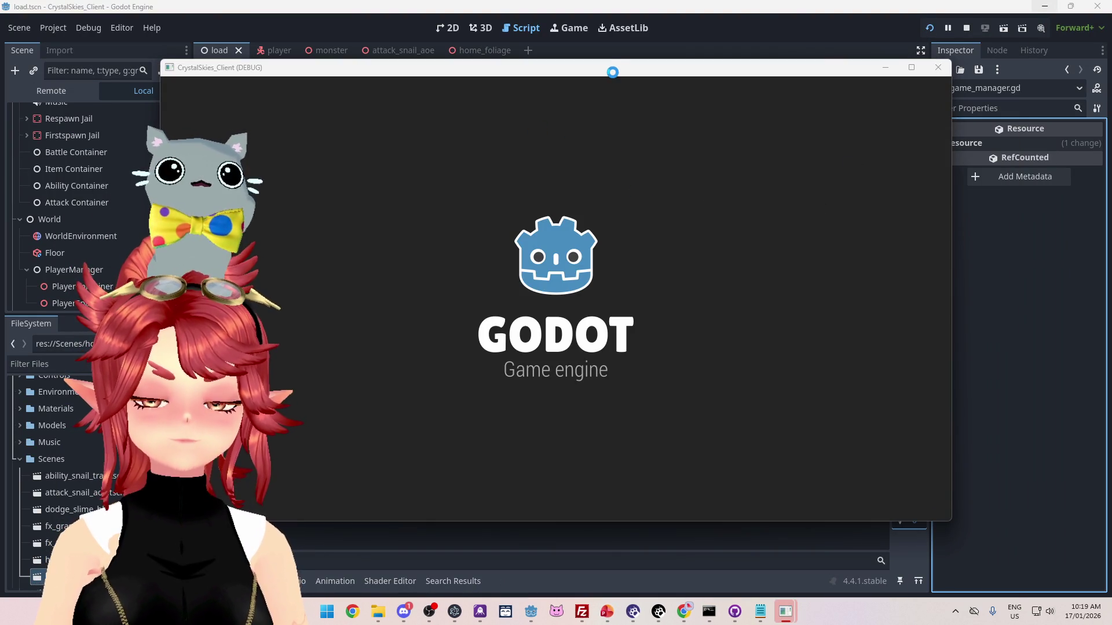
click(606, 337)
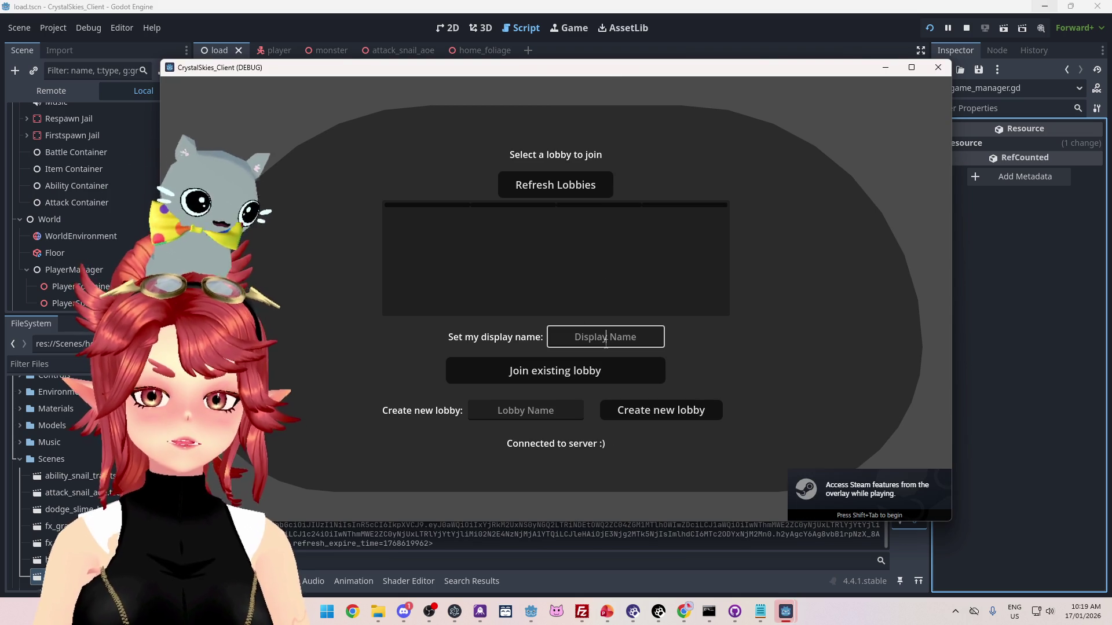
text(Phwee)
key(Tab)
key(Tab)
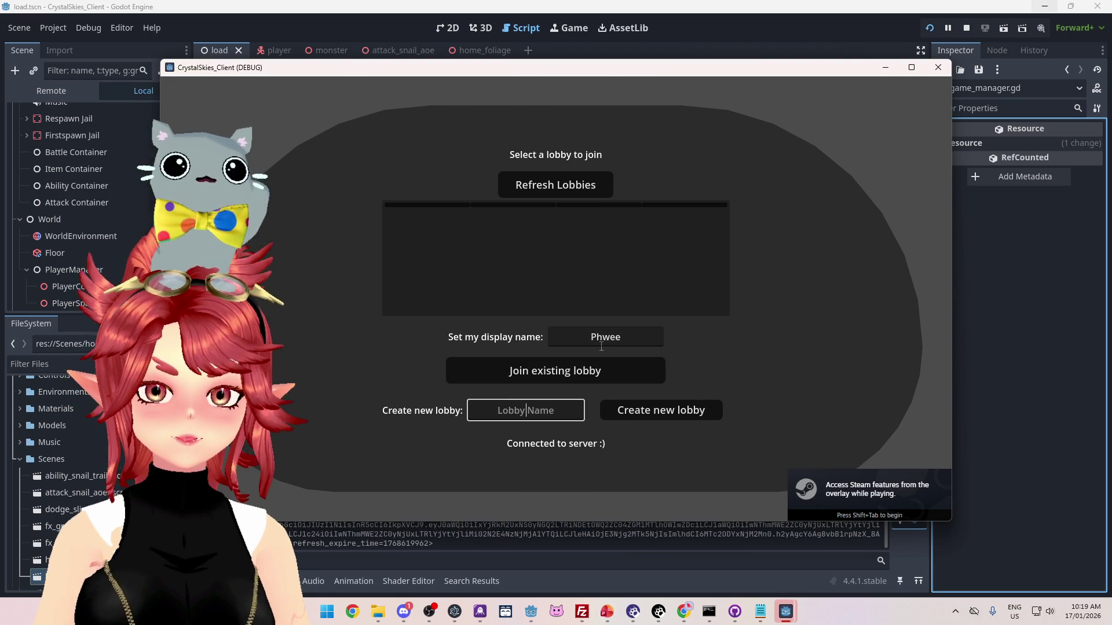
text(sddd)
click(651, 411)
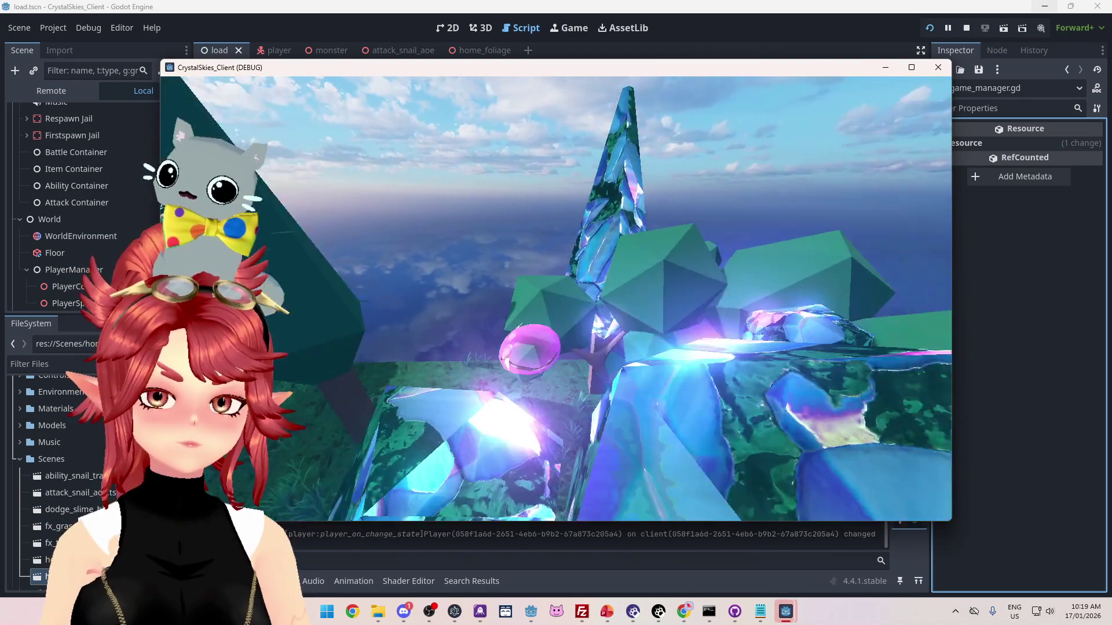
key(Escape)
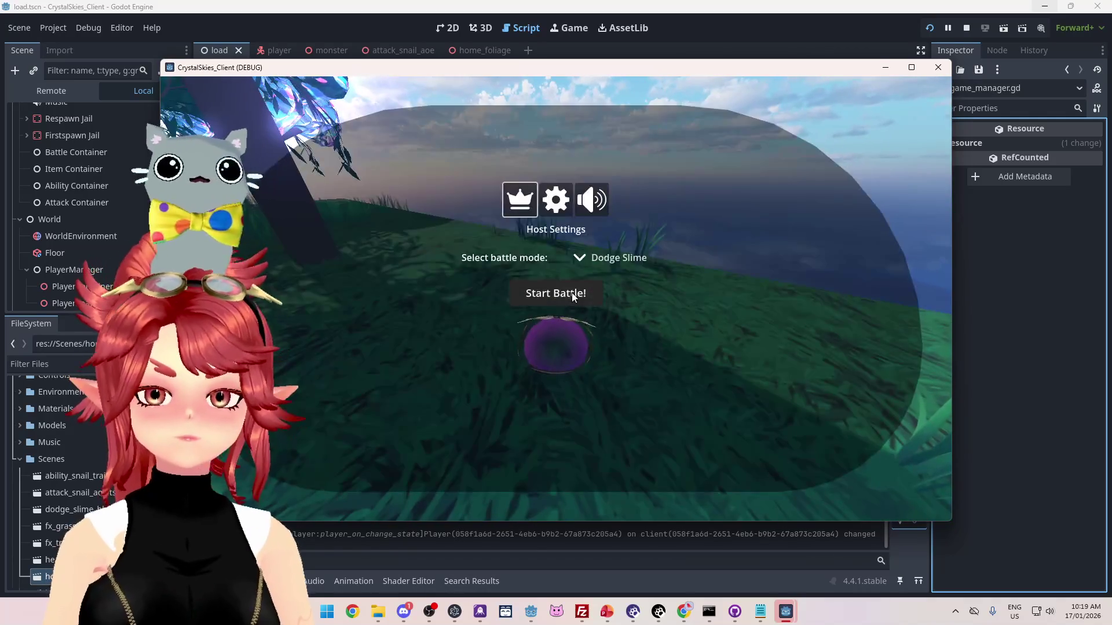
- Play repeated solo Dodge Slime battles from host settings, ending with the menu open again
key(Escape)
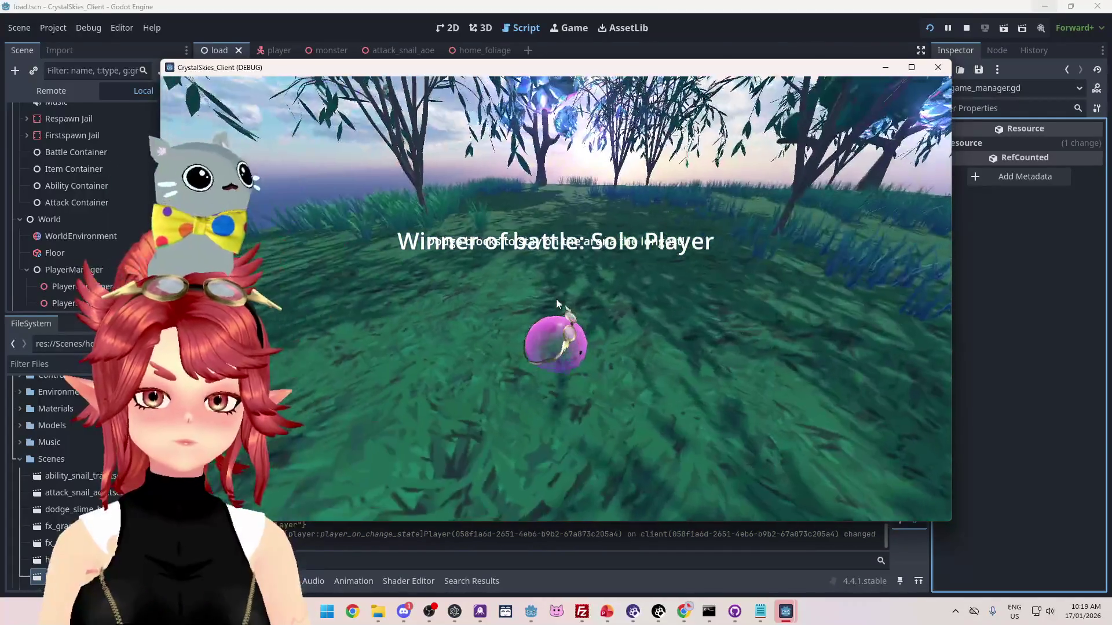
key(Escape)
click(565, 297)
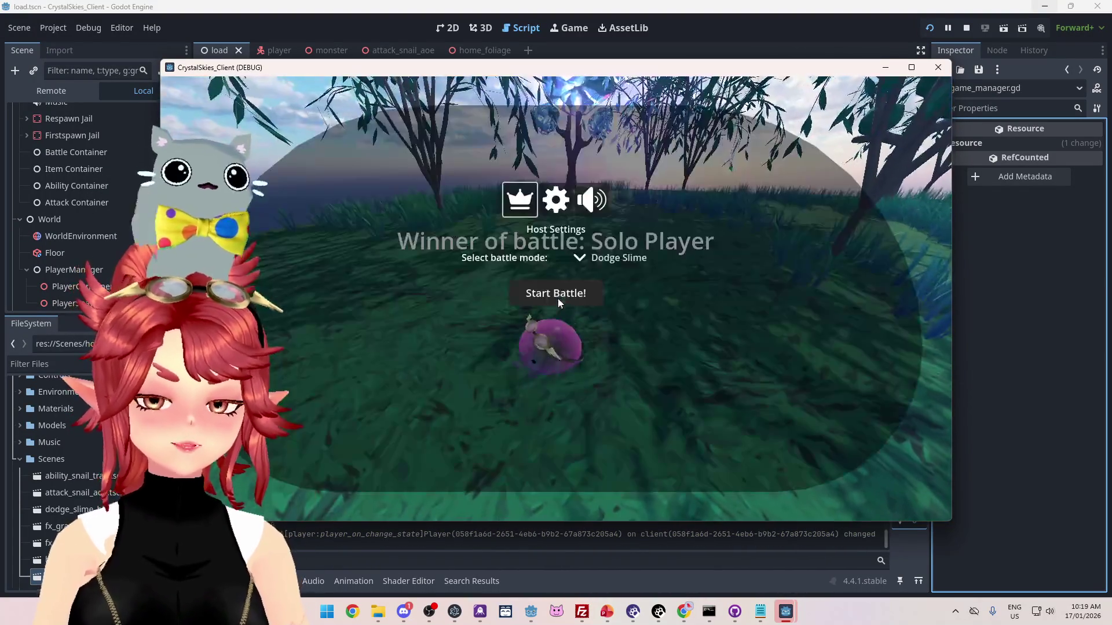
click(522, 289)
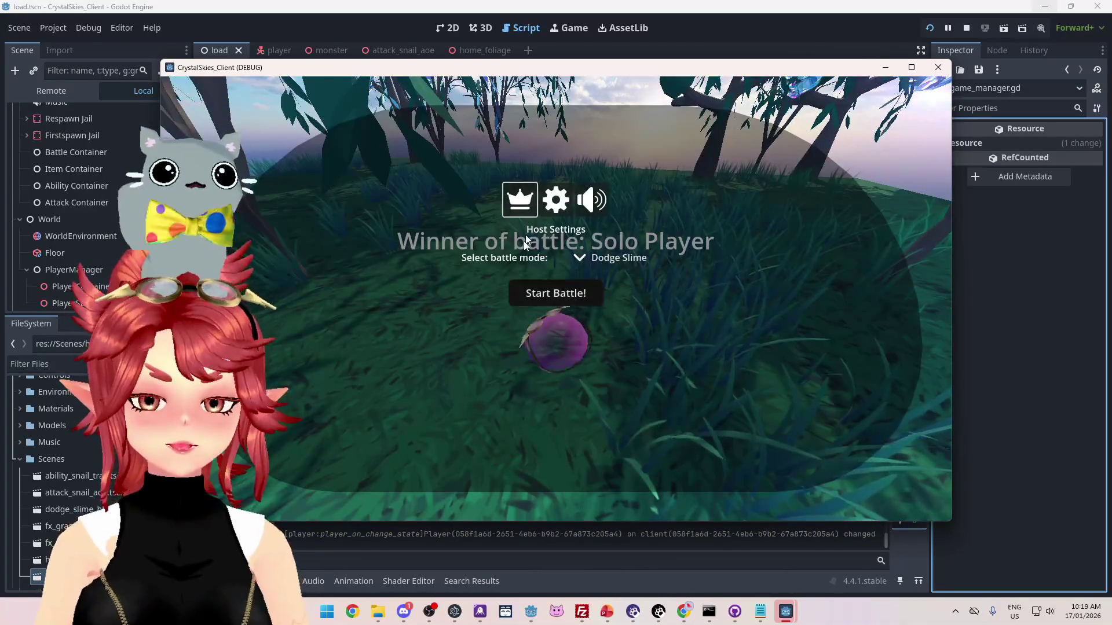
click(541, 293)
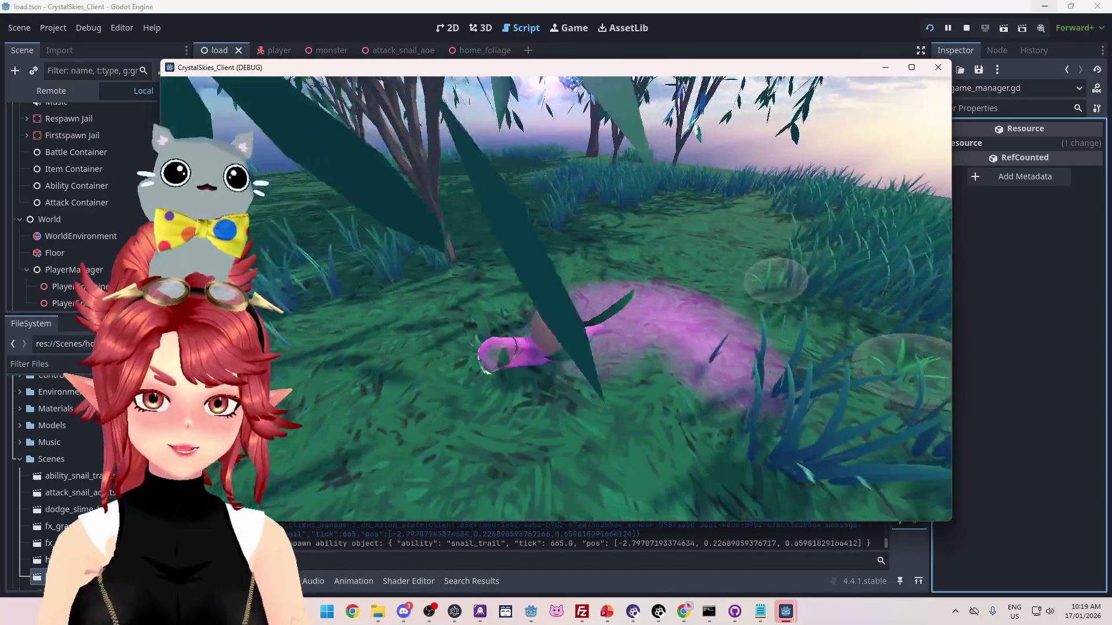
key(Escape)
click(556, 302)
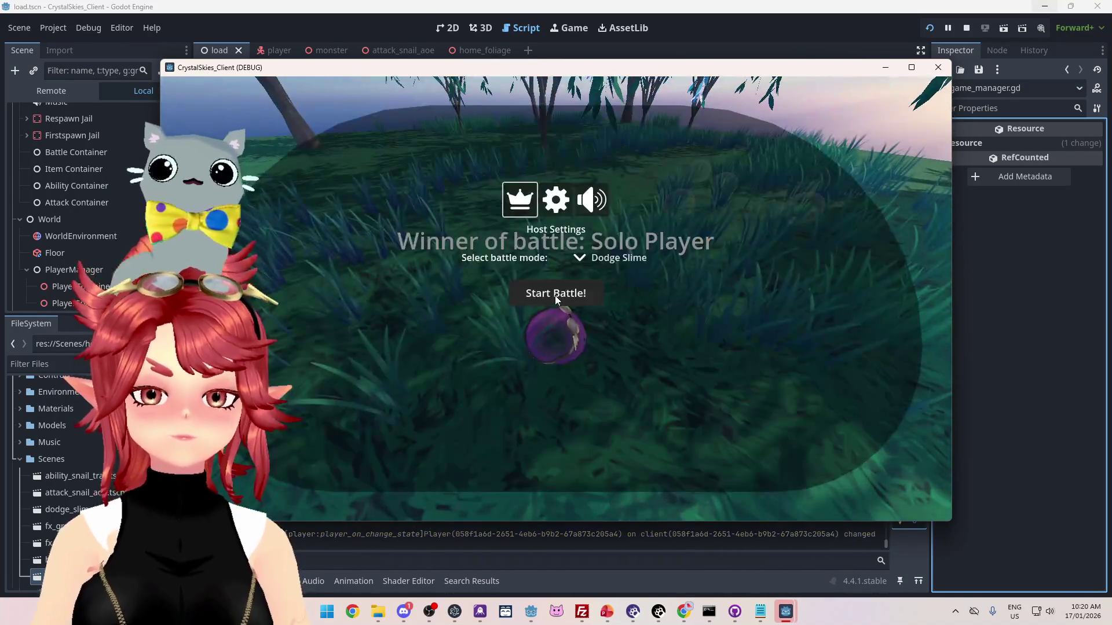
click(556, 297)
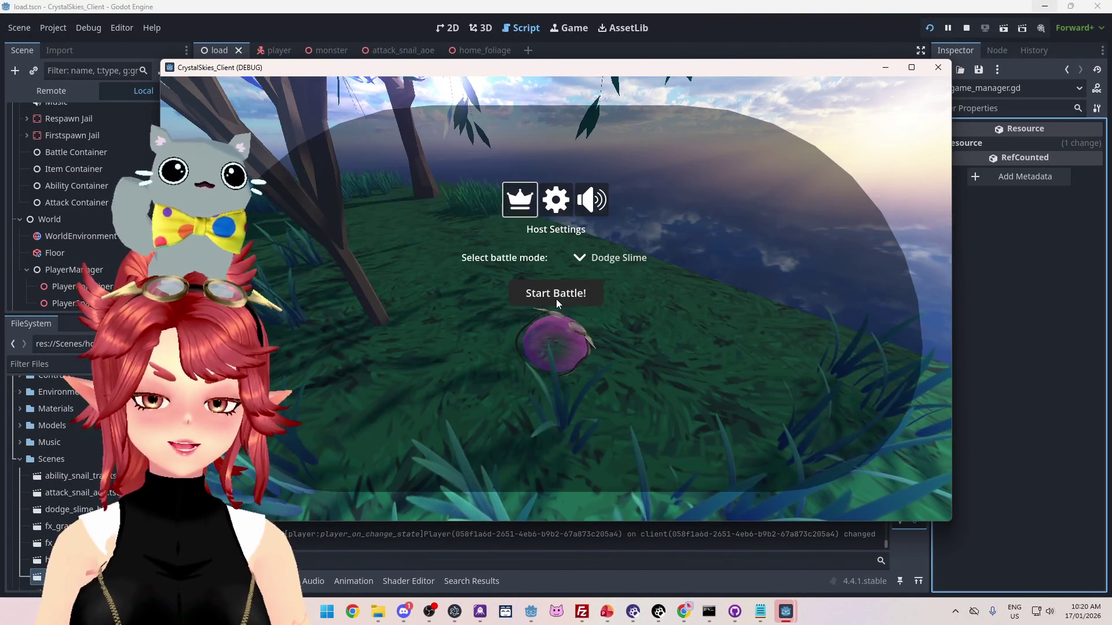
click(557, 293)
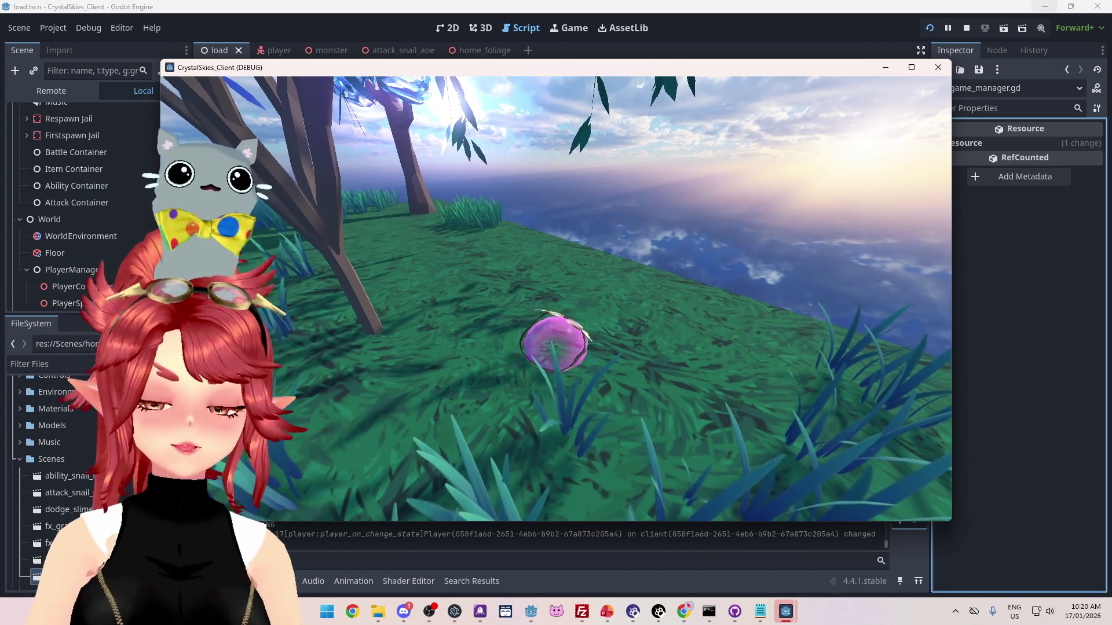
key(Escape)
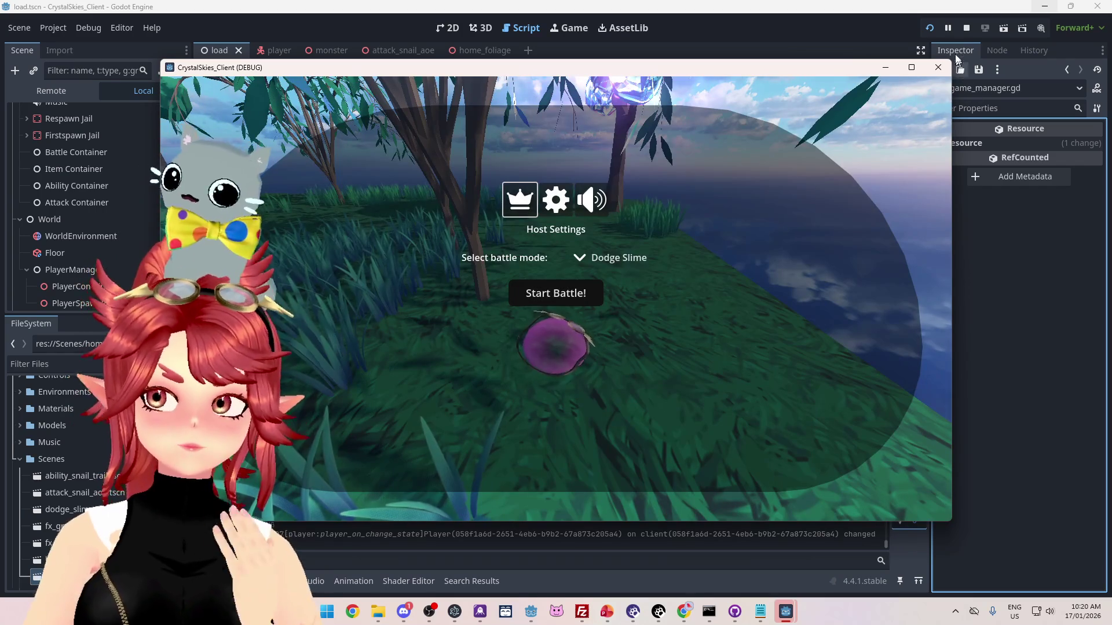
- Stop the running client, returning to trigger_start_battle in game_manager.gd
click(965, 28)
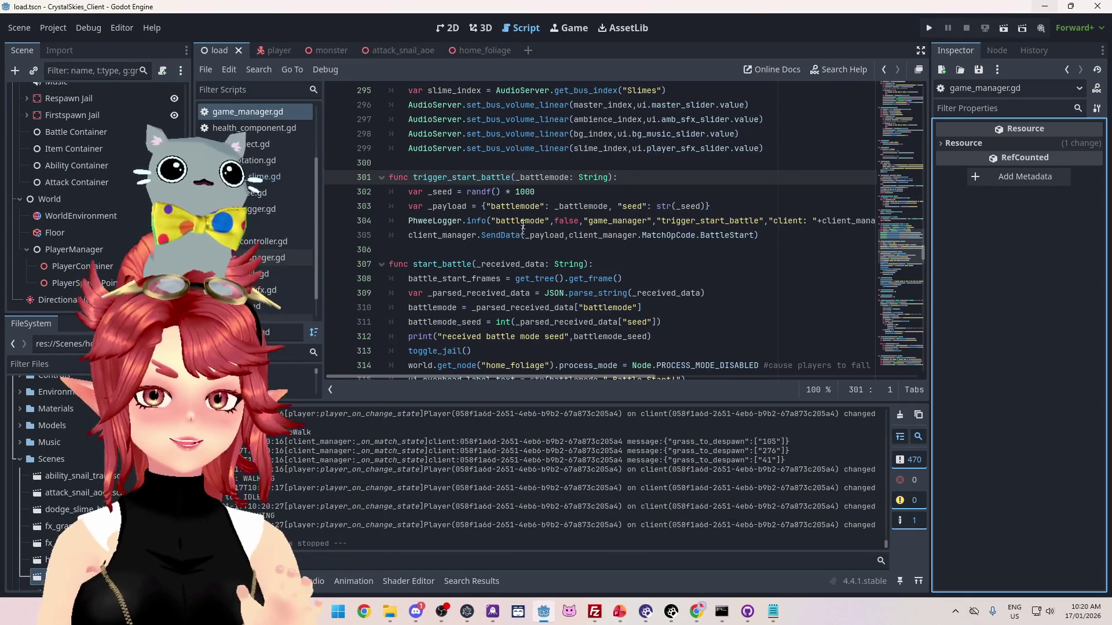
mouse_move(500, 224)
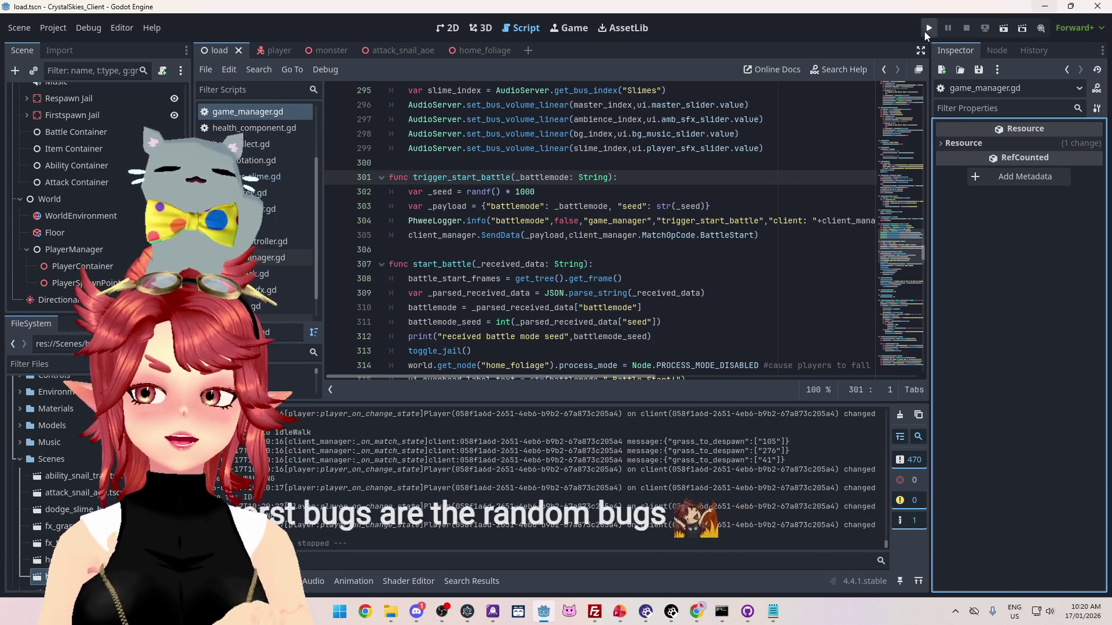
- Run the project with F5, create a lobby, start a Dodge Slime battle, then close it with F8
key(F5)
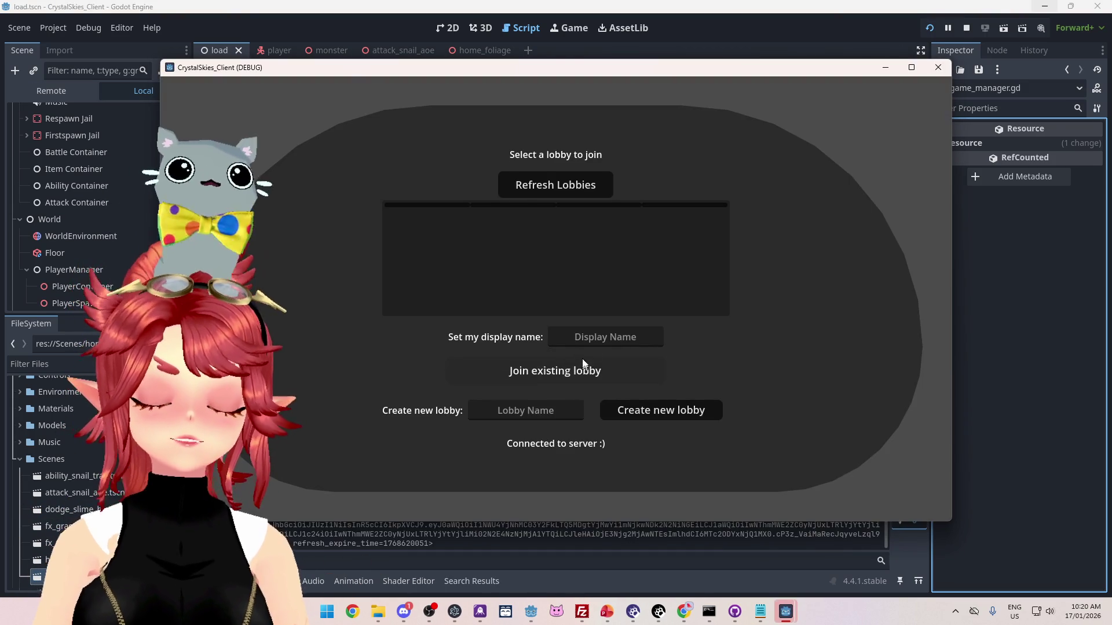
click(595, 343)
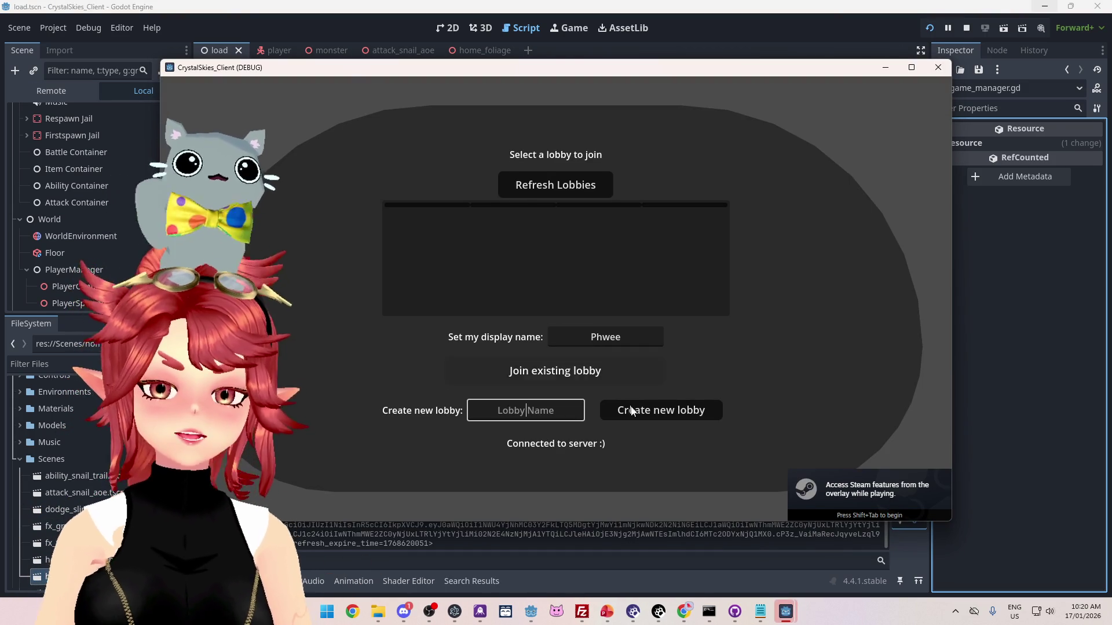
click(665, 409)
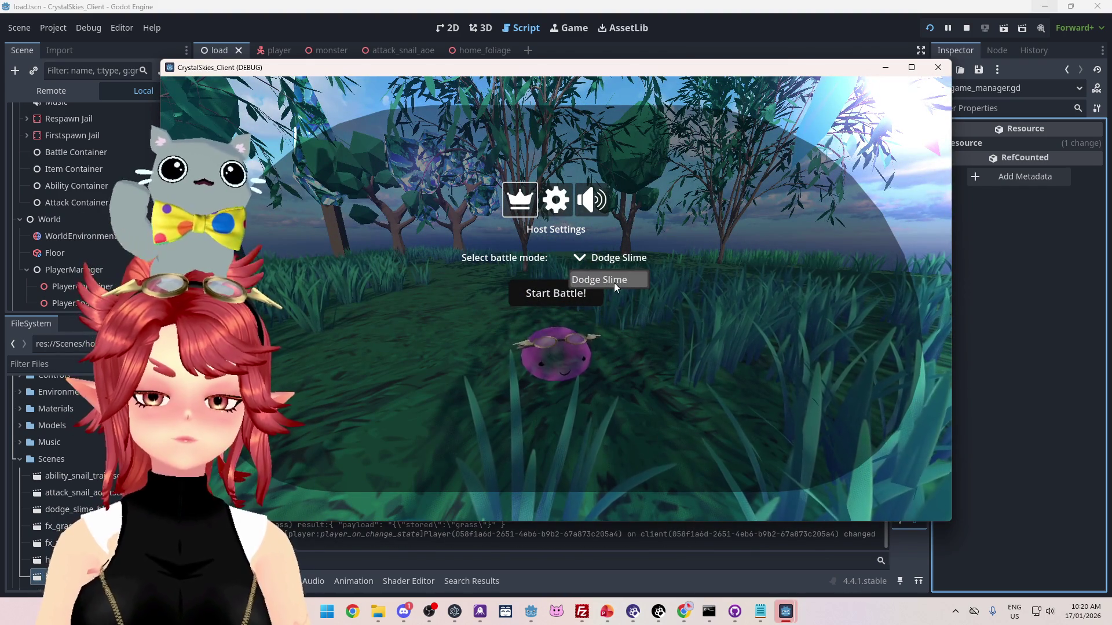
click(597, 293)
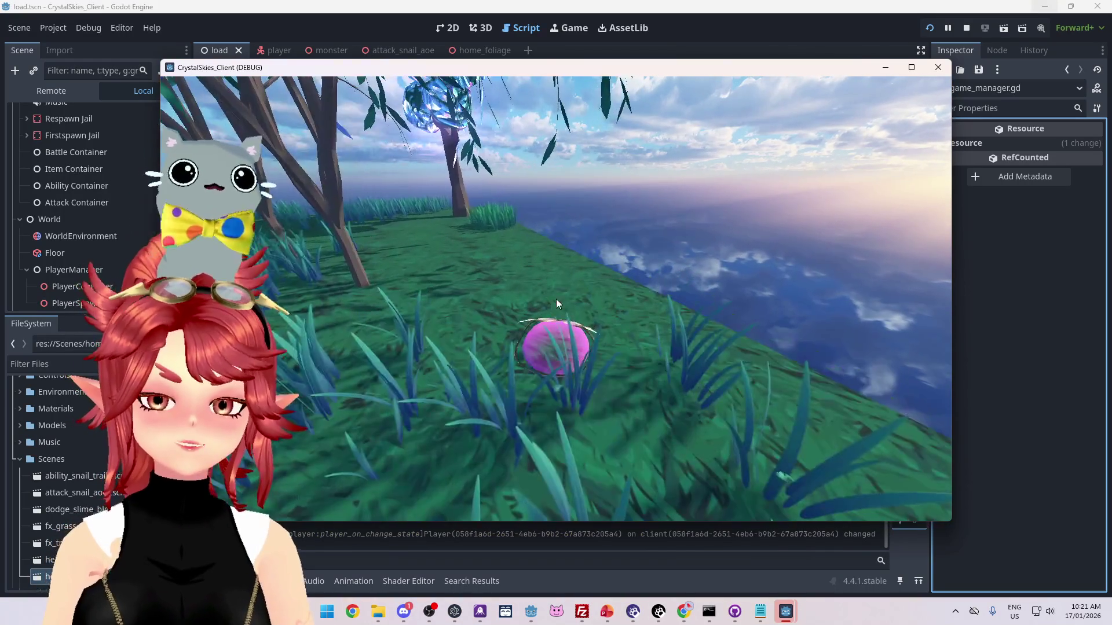
key(F8)
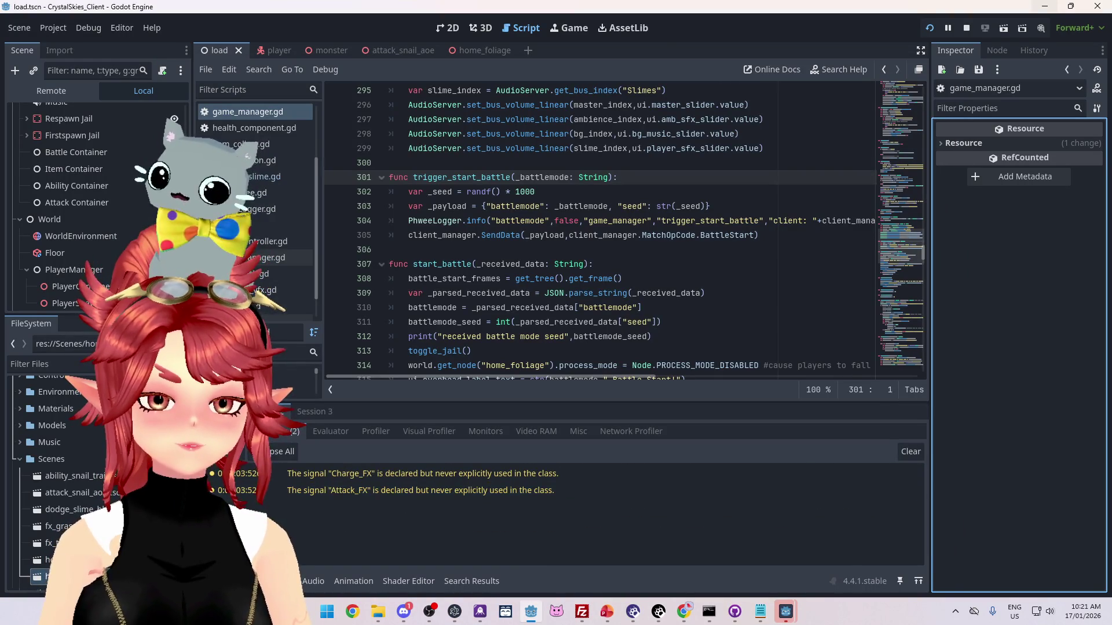
- Review the two unused-signal warnings under Errors, then stop and relaunch the project
click(282, 436)
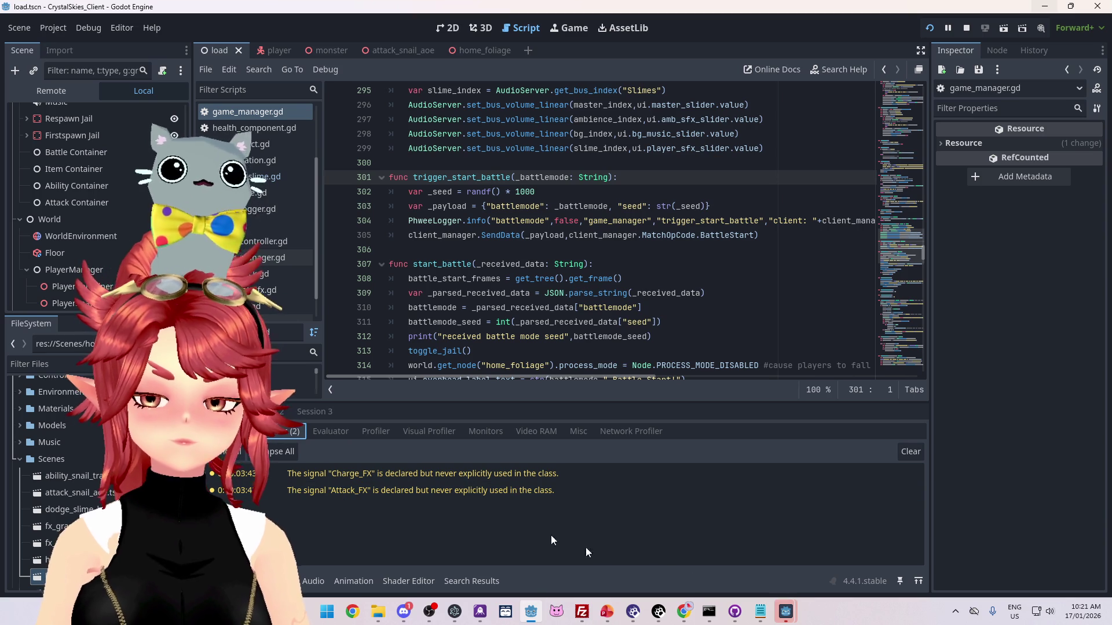
click(966, 28)
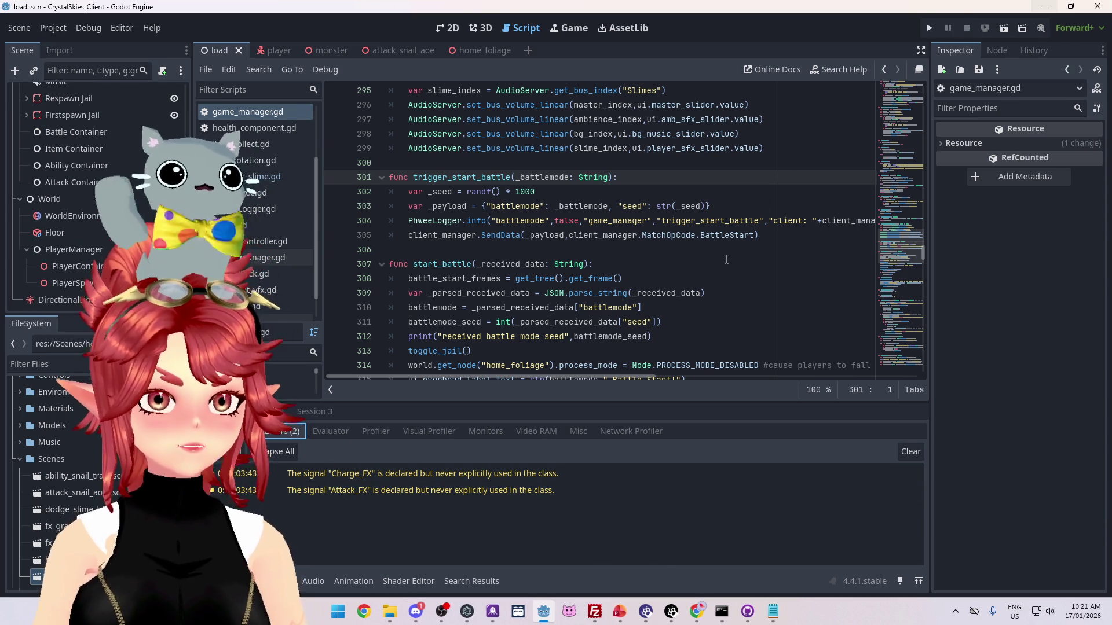
click(929, 28)
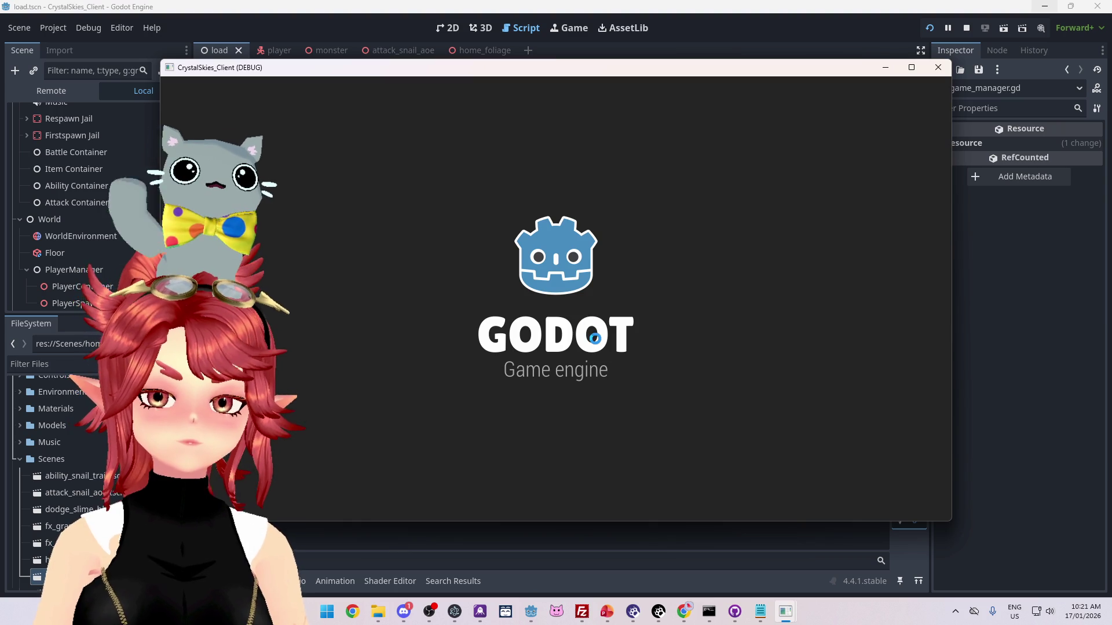
- Enter a display name, create lobby 'asdf', start a Dodge Slime battle, then close the game window
click(604, 337)
text(Phwee)
click(526, 410)
text(asdf)
click(670, 416)
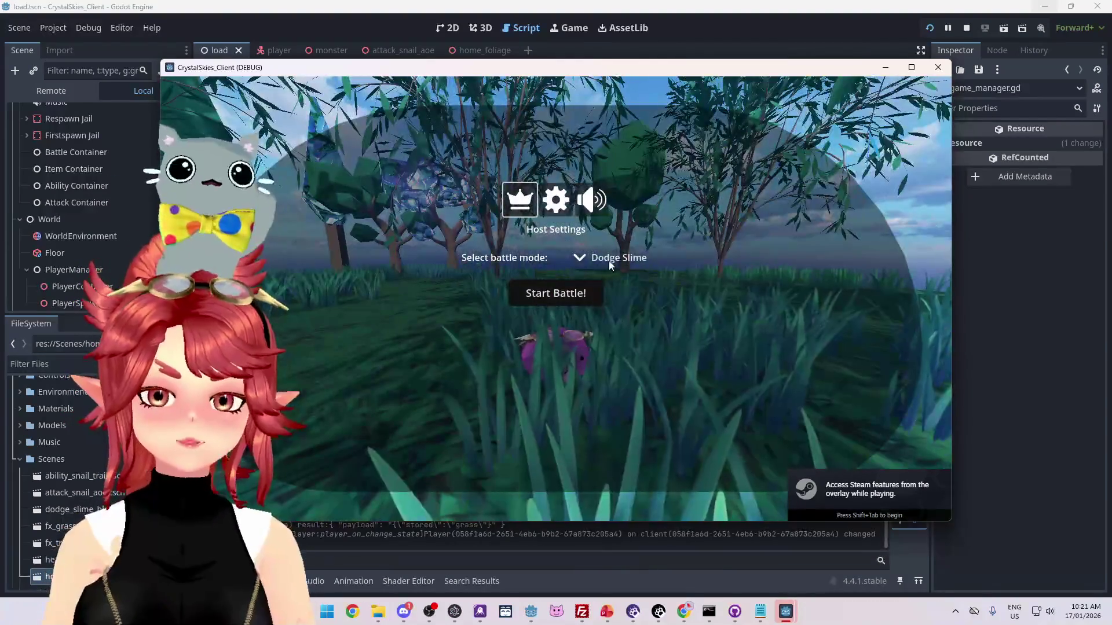
click(556, 293)
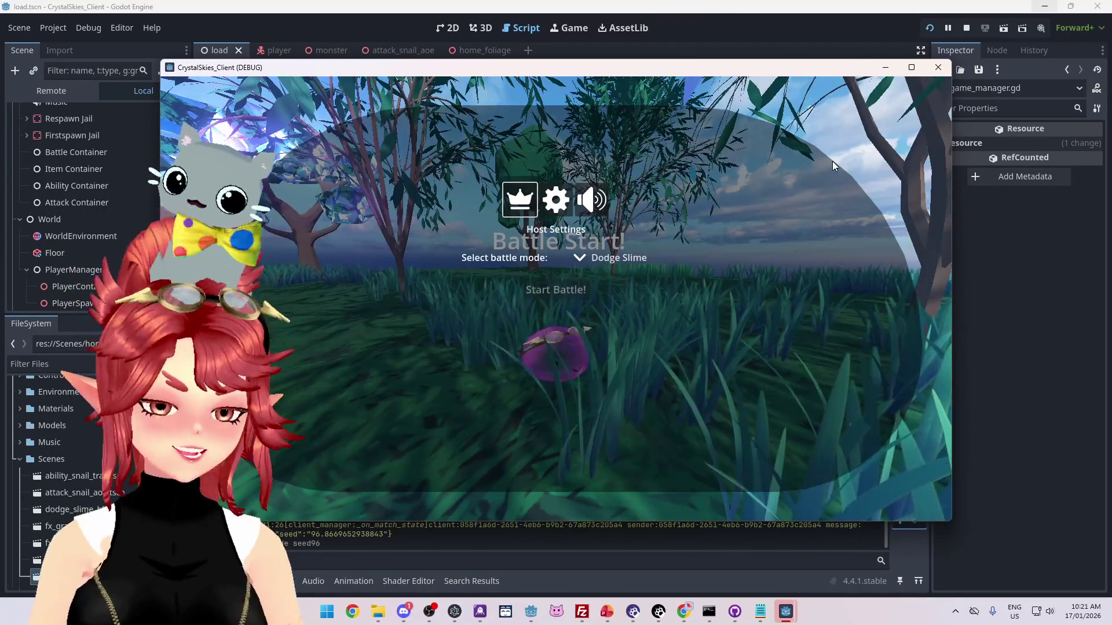
click(938, 68)
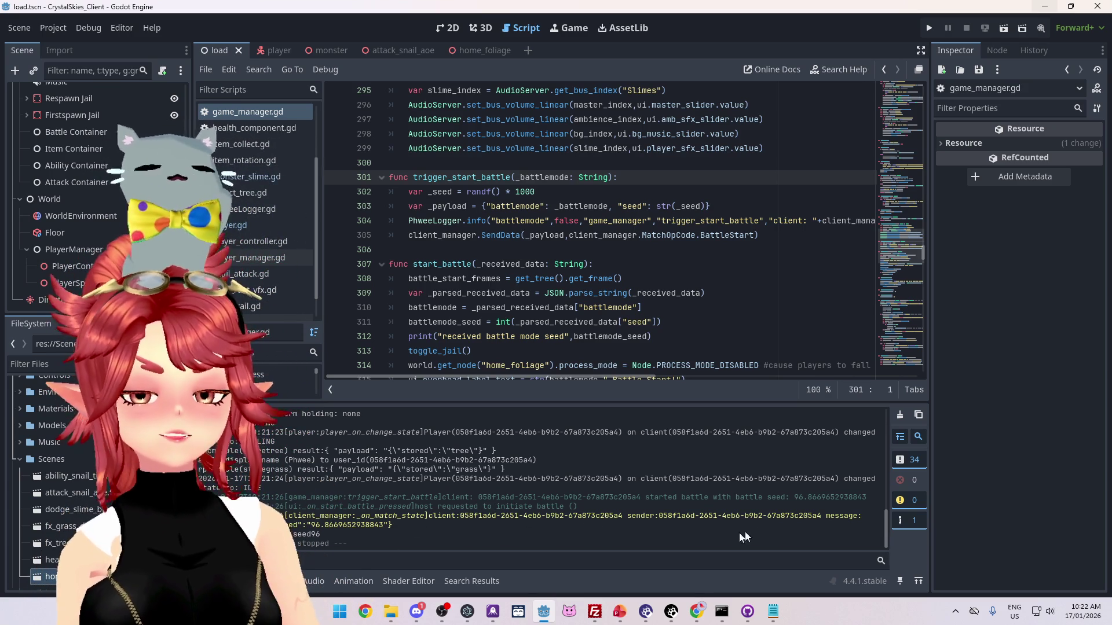
- Review the battle-start output lines, then search all files for trigger_start_battle
drag(573, 512, 280, 507)
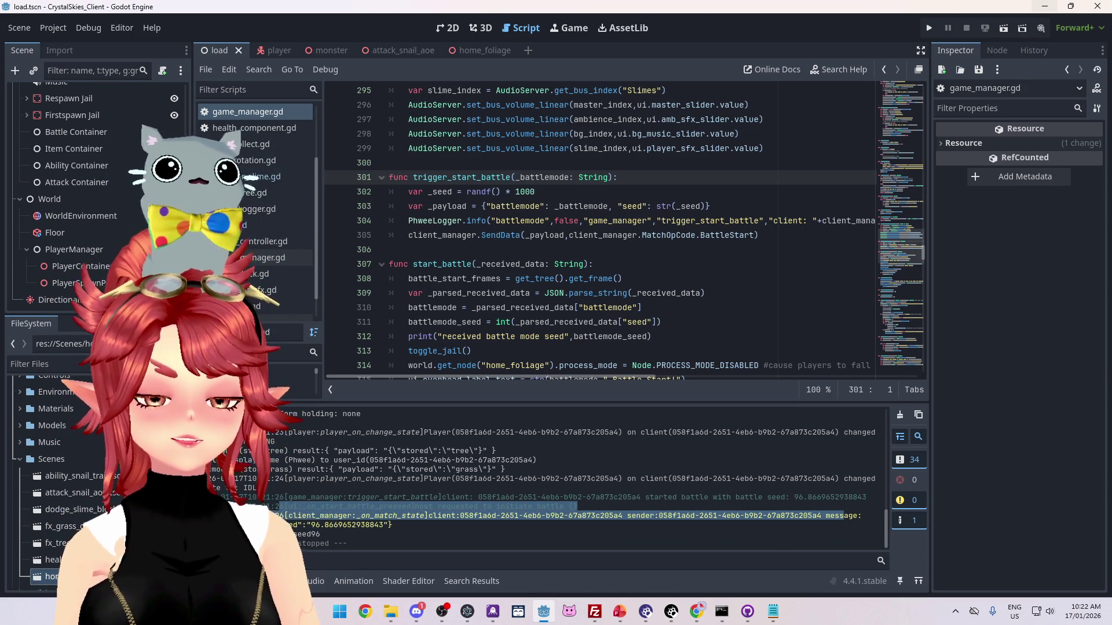
click(279, 507)
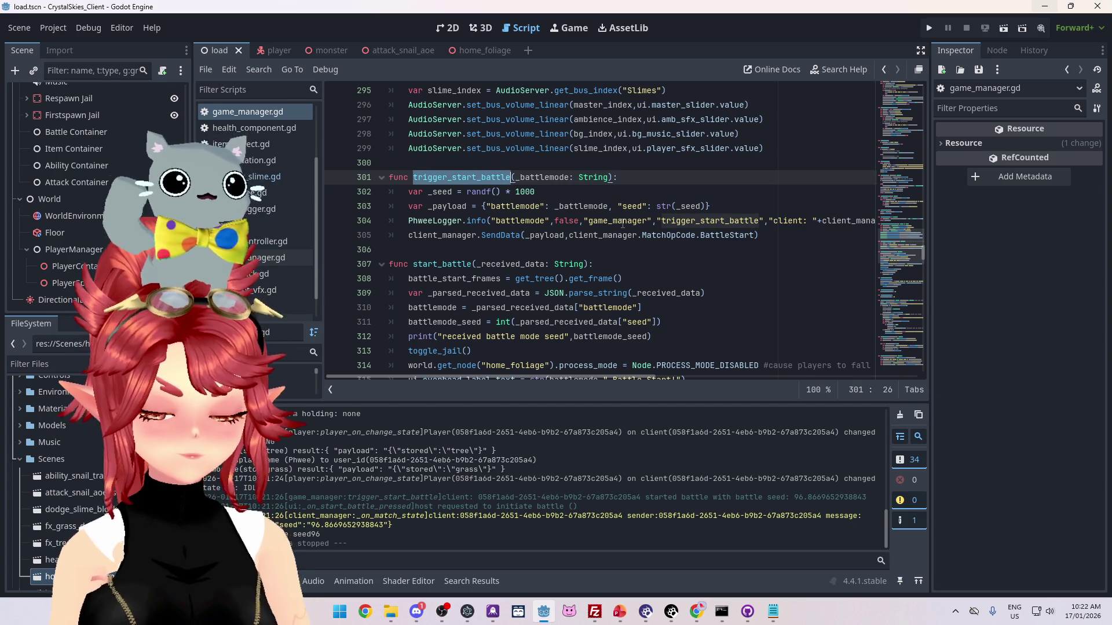
key(ctrl+shift+f)
click(619, 357)
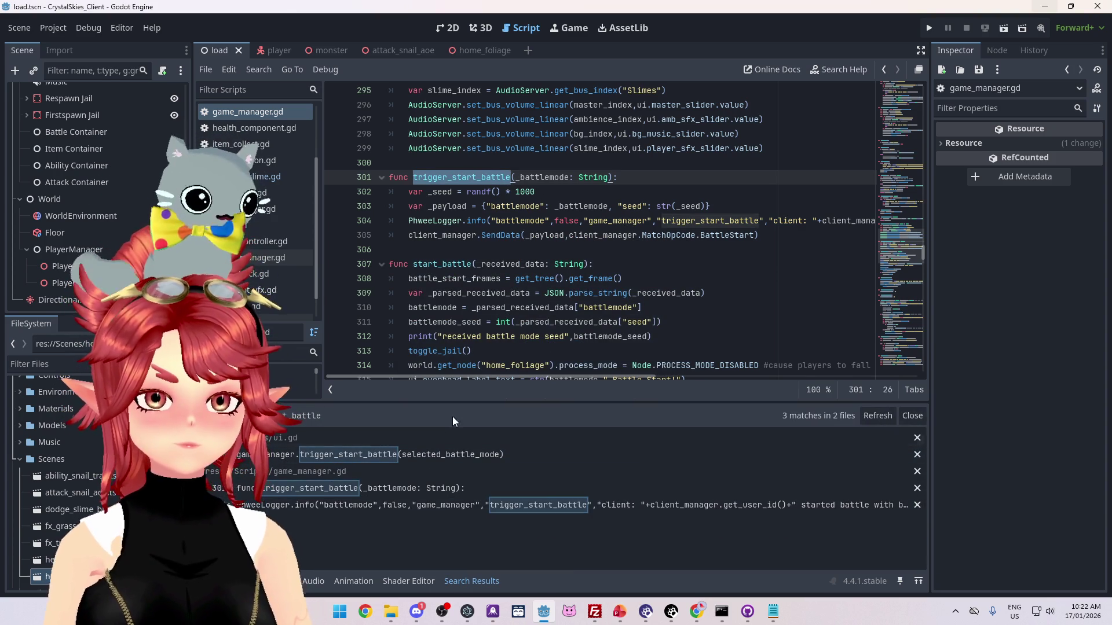
- Open the trigger_start_battle call in ui.gd, read line 184, then switch to the player scene
click(434, 455)
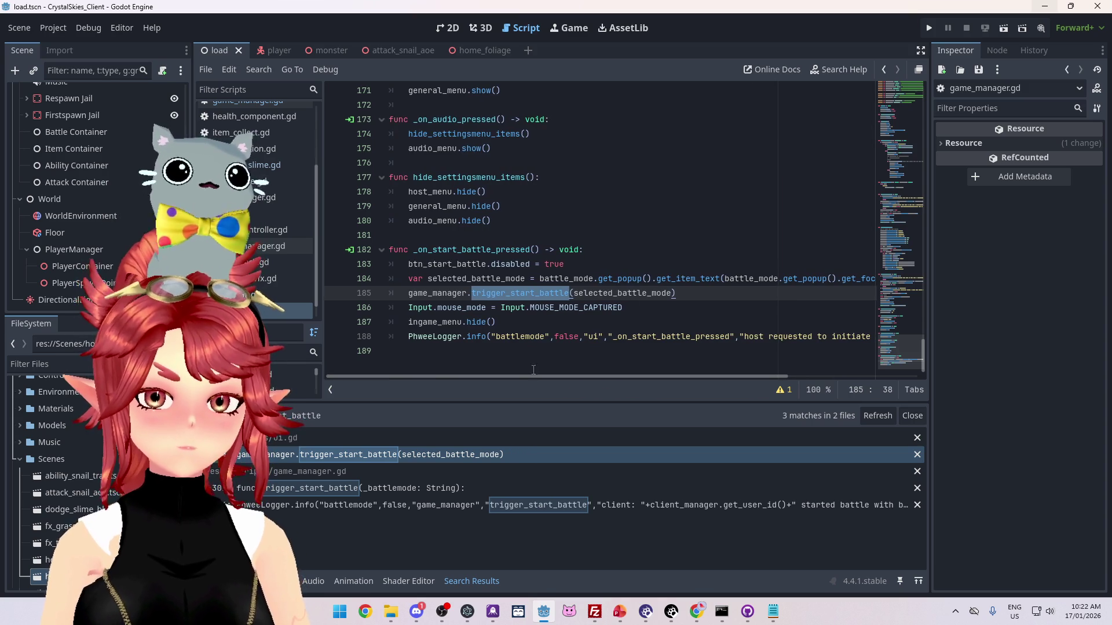
mouse_move(703, 376)
mouse_down()
mouse_move(799, 376)
mouse_move(657, 377)
mouse_up()
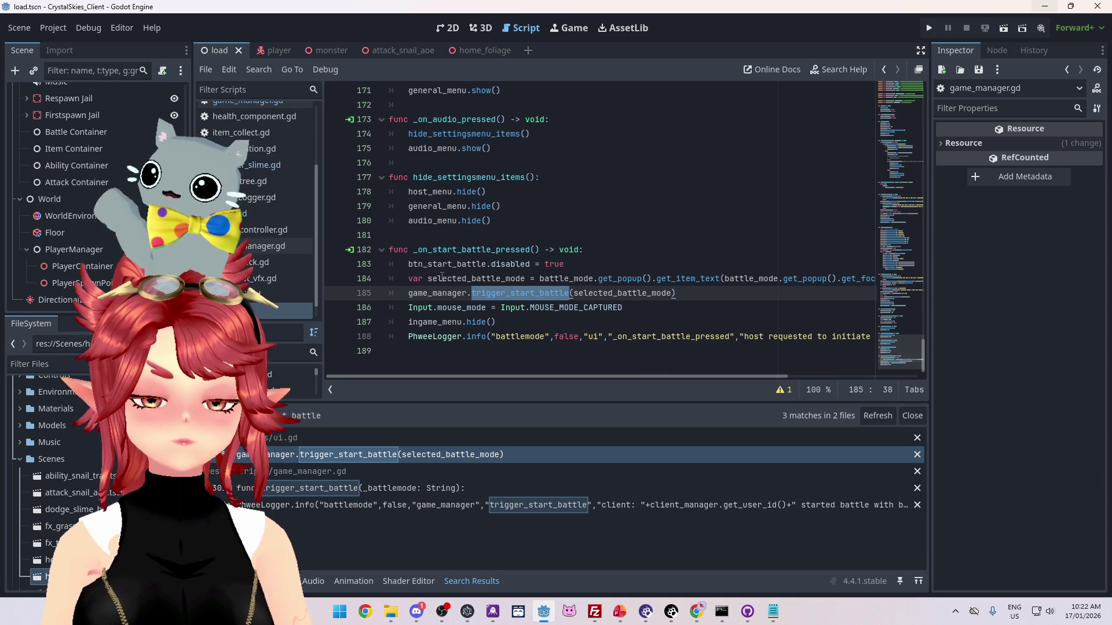
drag(574, 376, 648, 382)
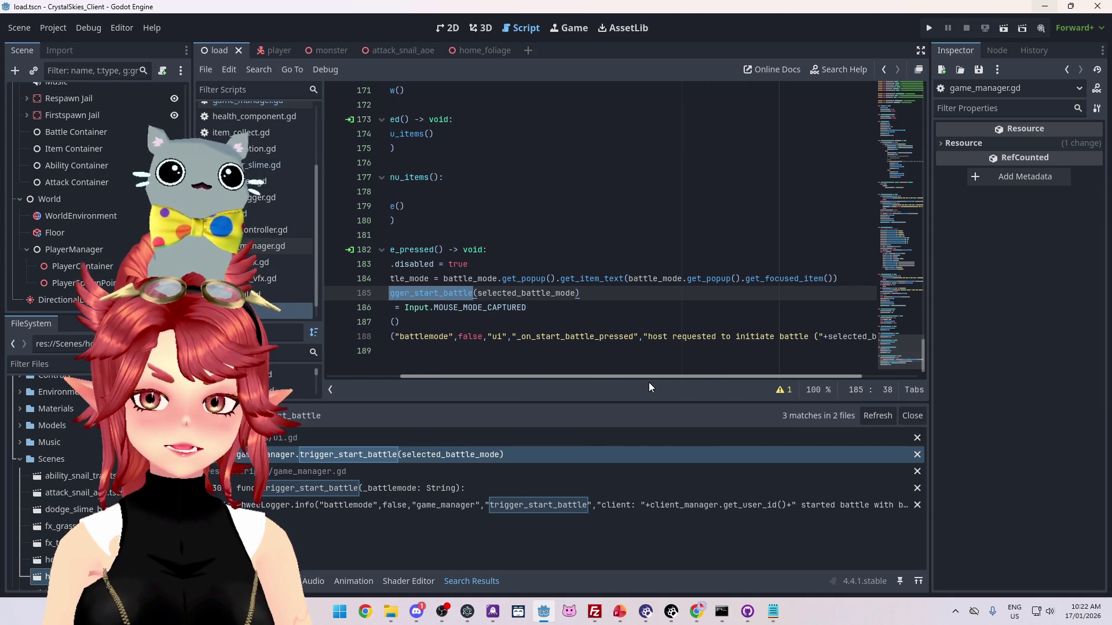
mouse_move(648, 382)
mouse_down()
mouse_move(599, 384)
mouse_move(638, 381)
mouse_up()
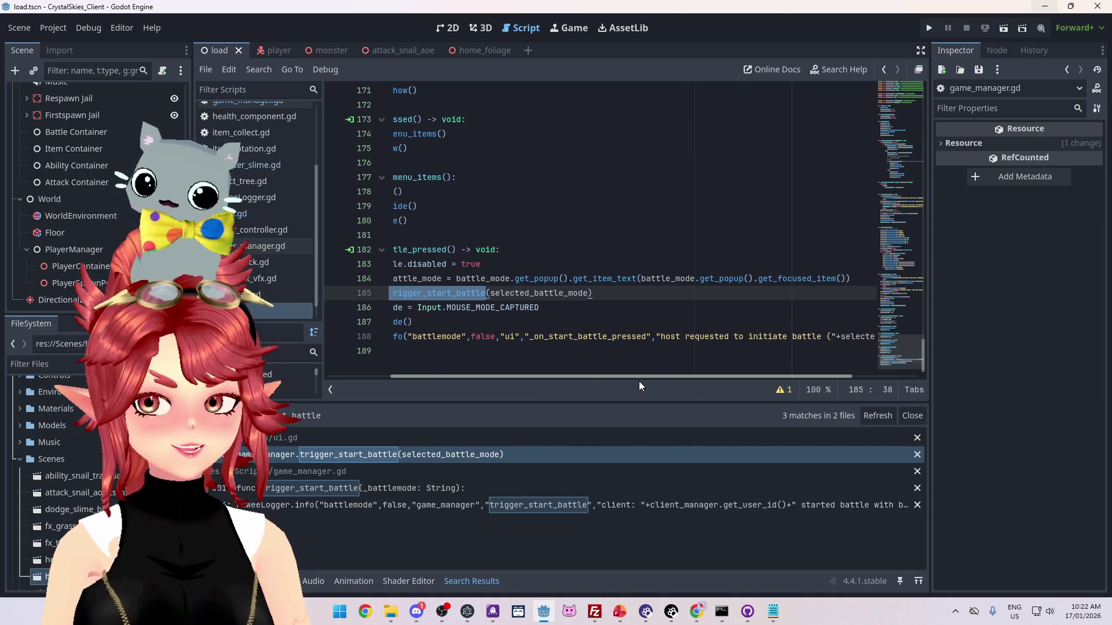
click(653, 279)
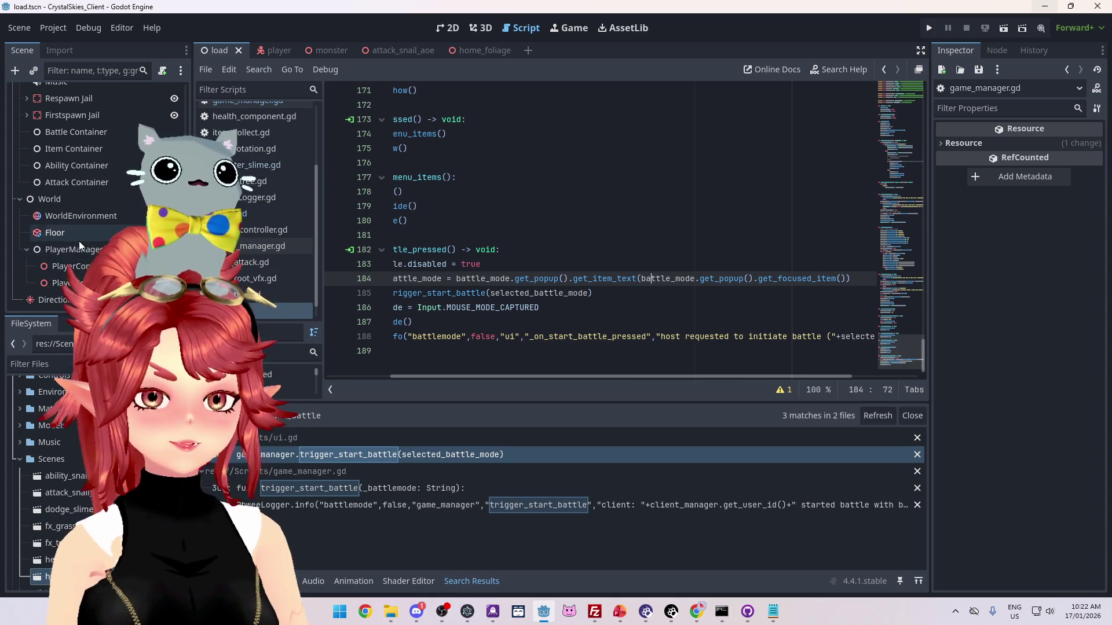
scroll(79, 241, up, 5)
click(272, 50)
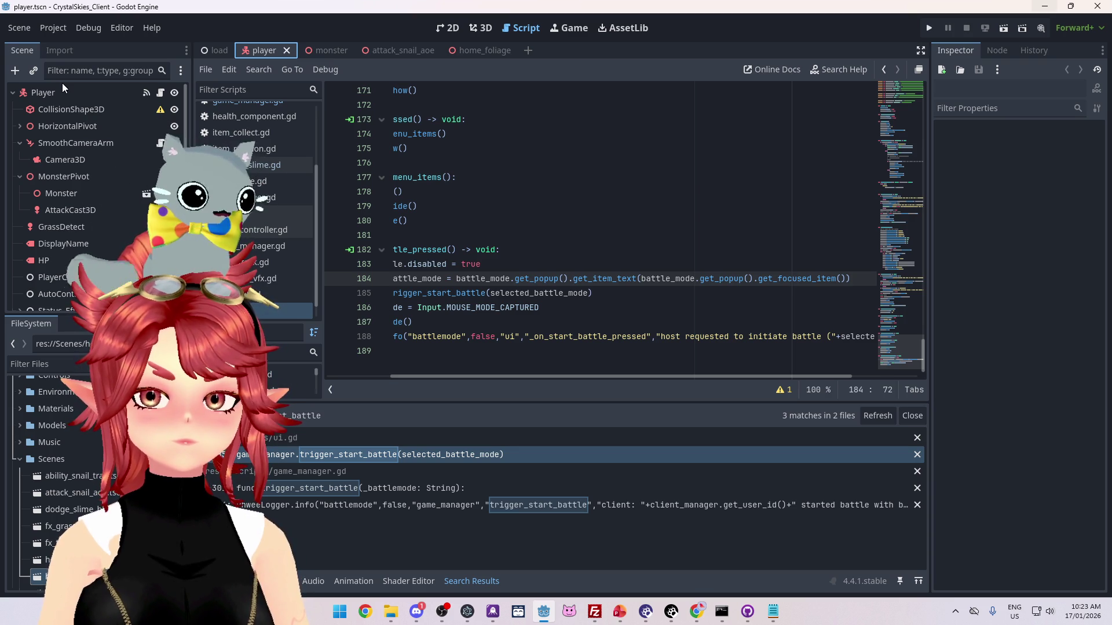
- Open the load scene and jump to ui.gd's battle_mode MenuButton declaration
click(214, 51)
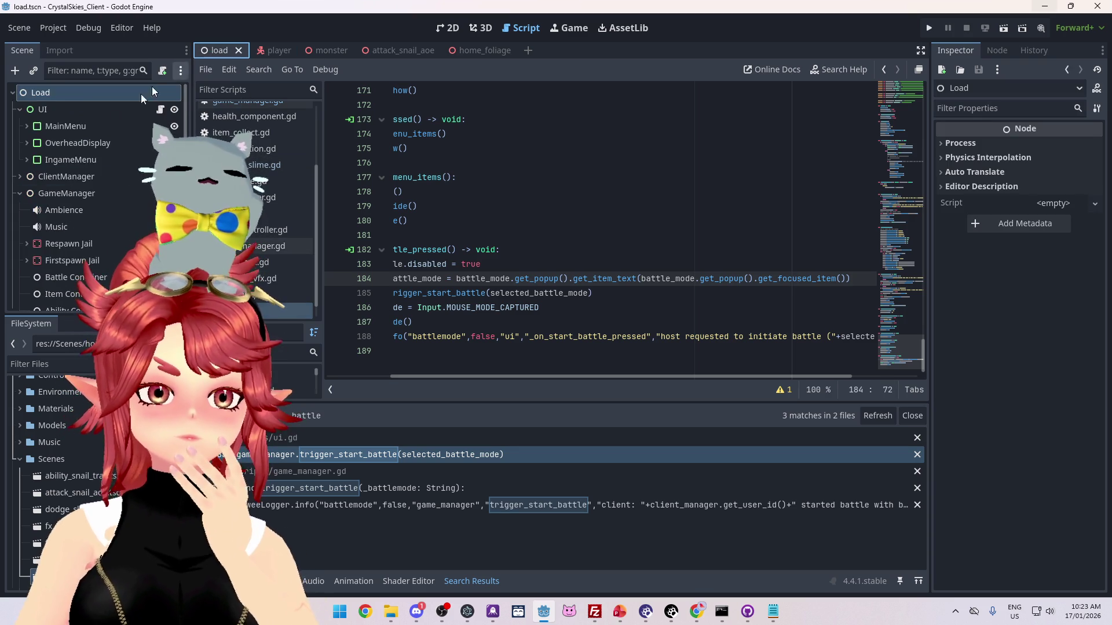
scroll(50, 172, down, 2)
scroll(69, 214, down, 3)
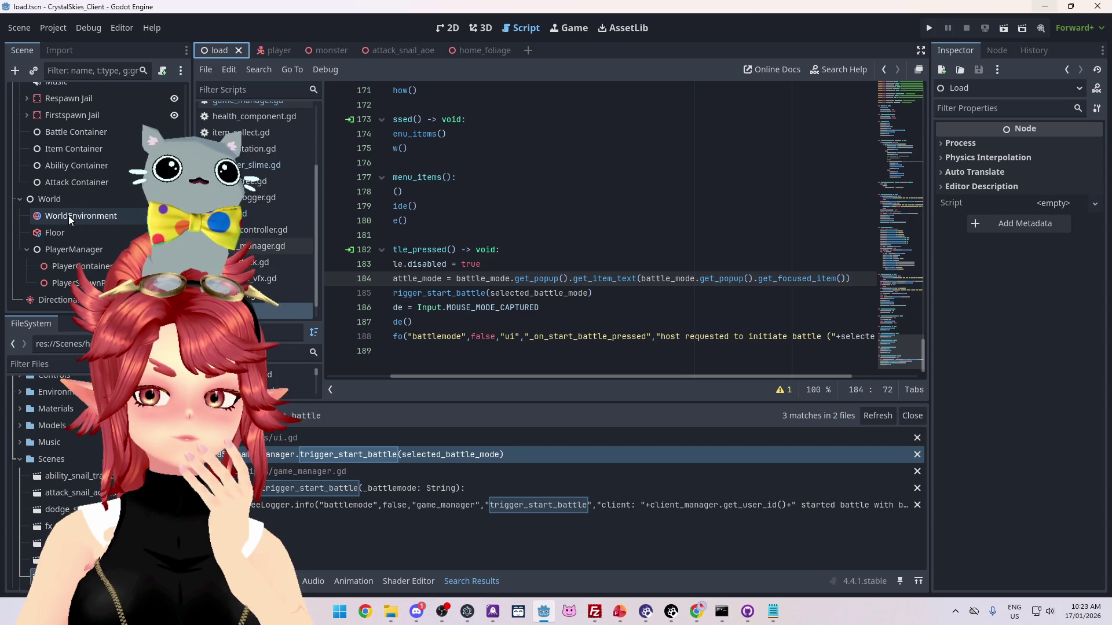
scroll(666, 282, up, 3)
scroll(666, 282, down, 3)
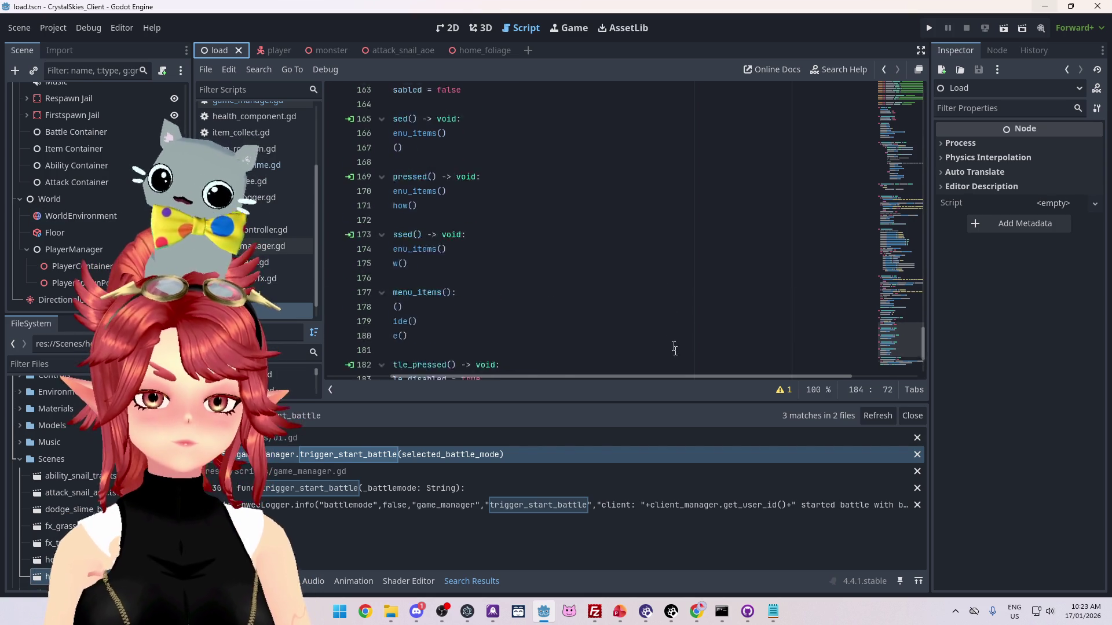
scroll(724, 284, left, 3)
ctrl+click(770, 280)
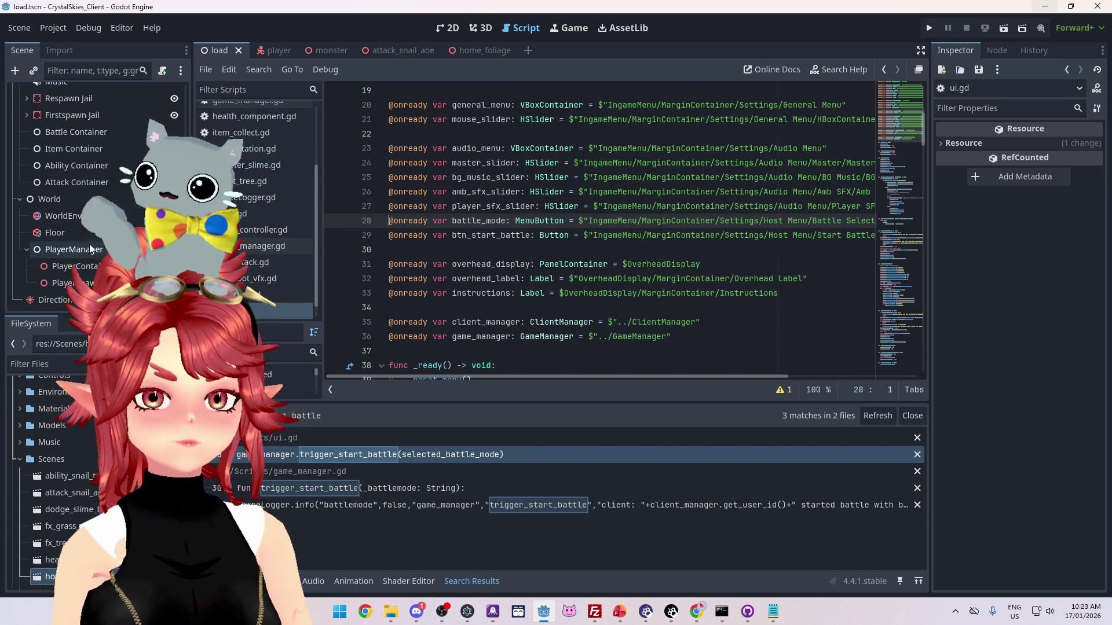
- Expand IngameMenu > Settings in the Scene dock and select Battle Mode to see its checked Dodge Slime item
scroll(90, 245, up, 5)
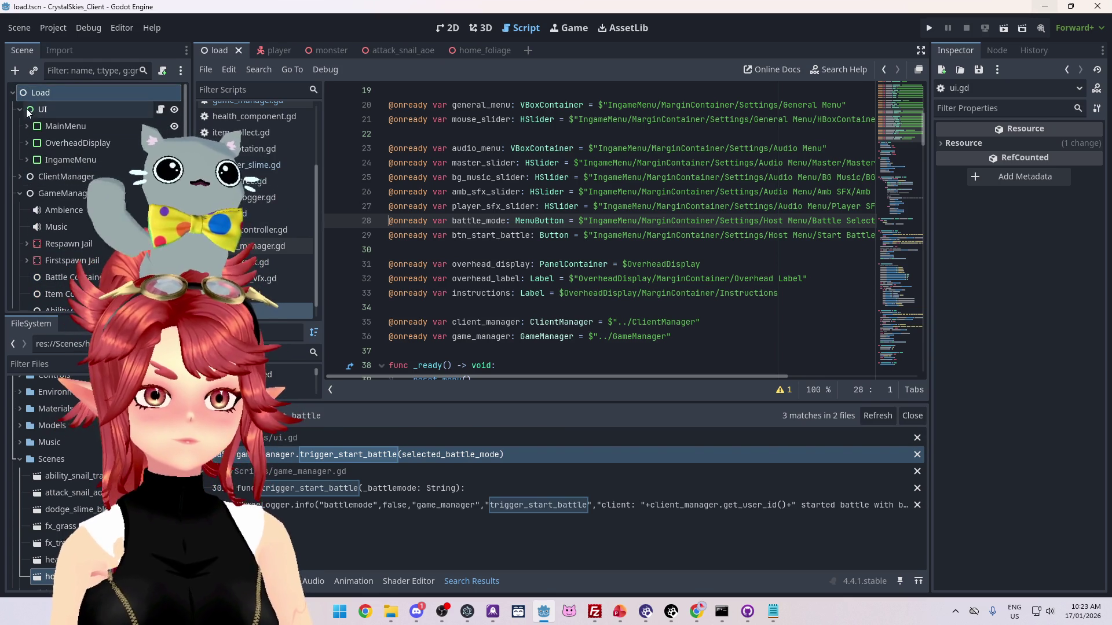
click(26, 160)
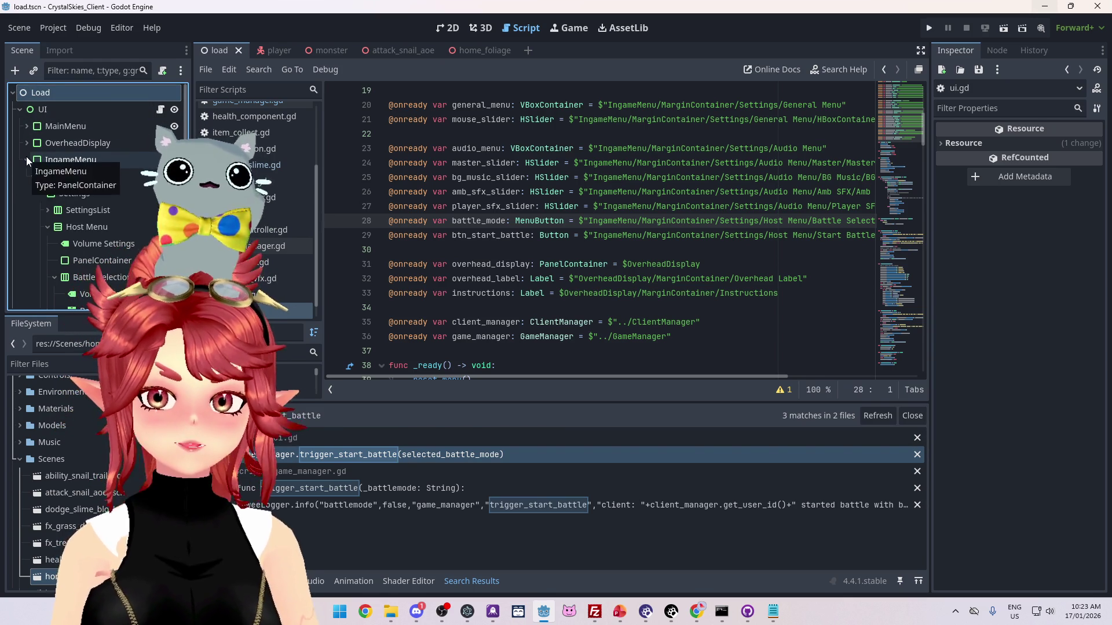
scroll(40, 177, down, 1)
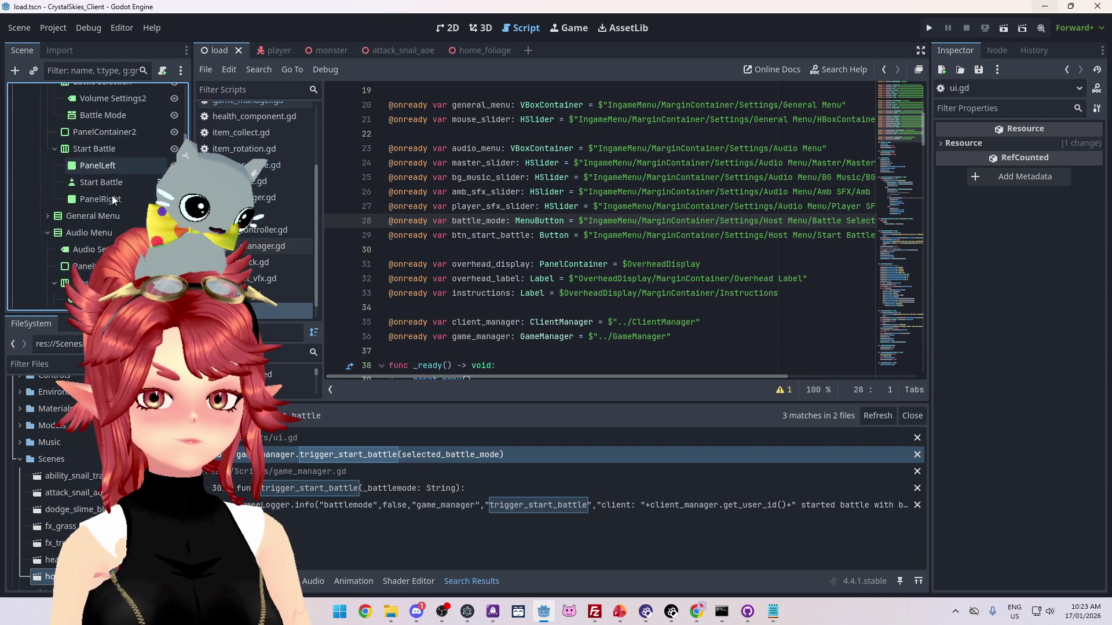
click(41, 165)
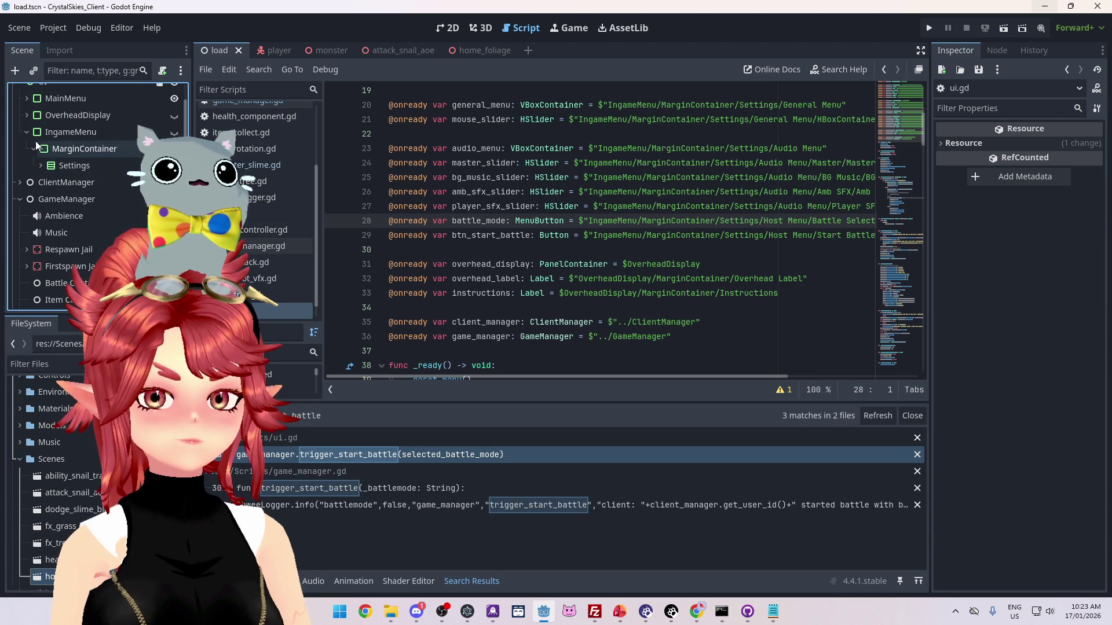
click(40, 166)
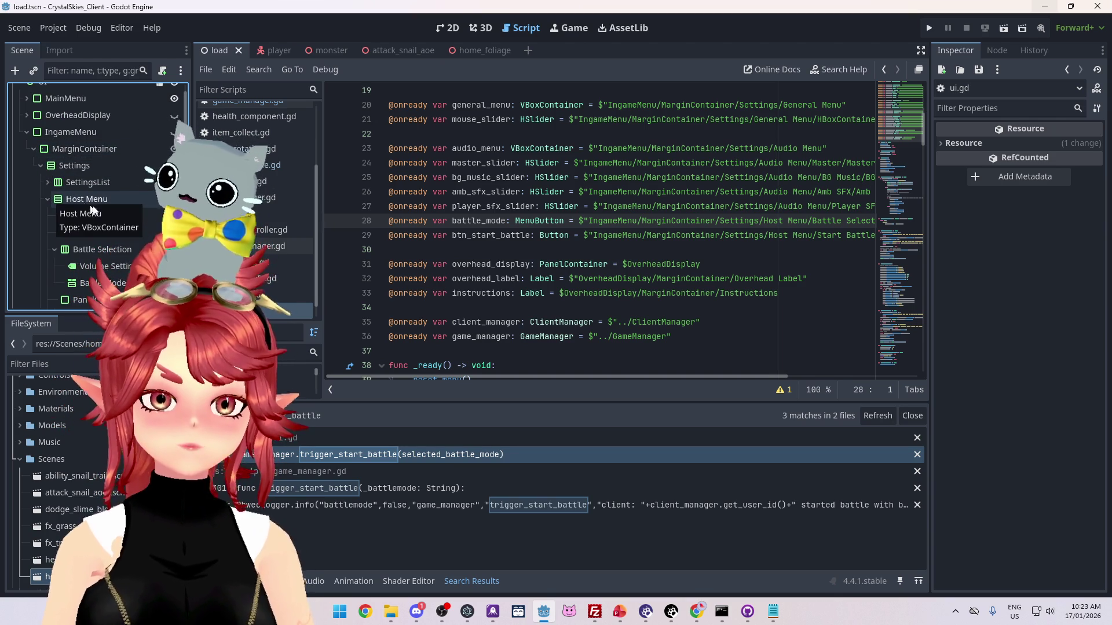
scroll(81, 201, down, 3)
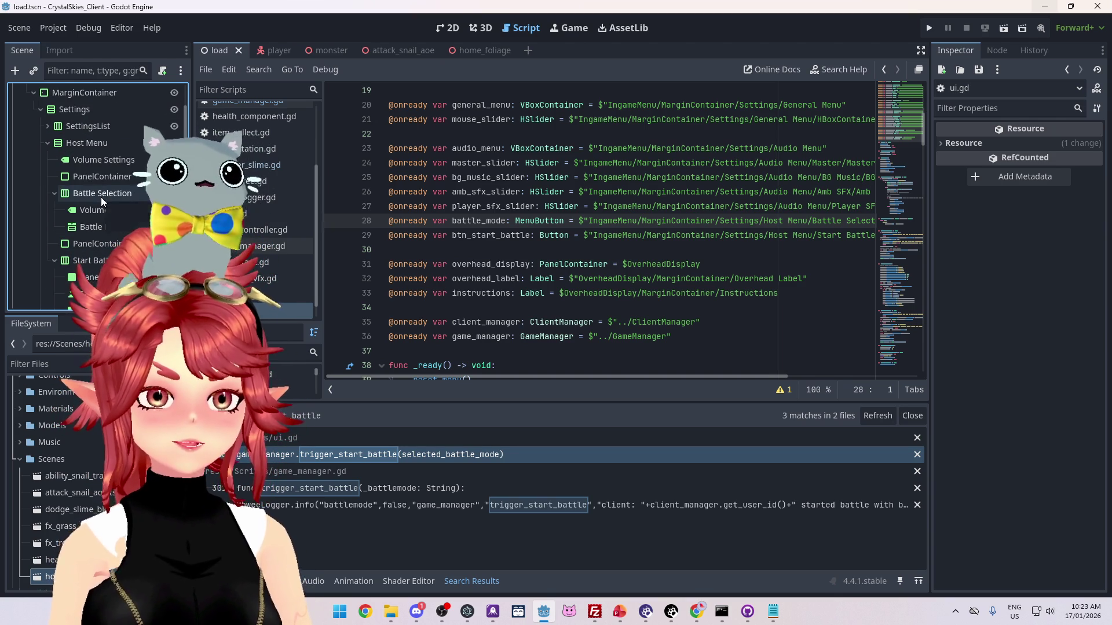
click(94, 228)
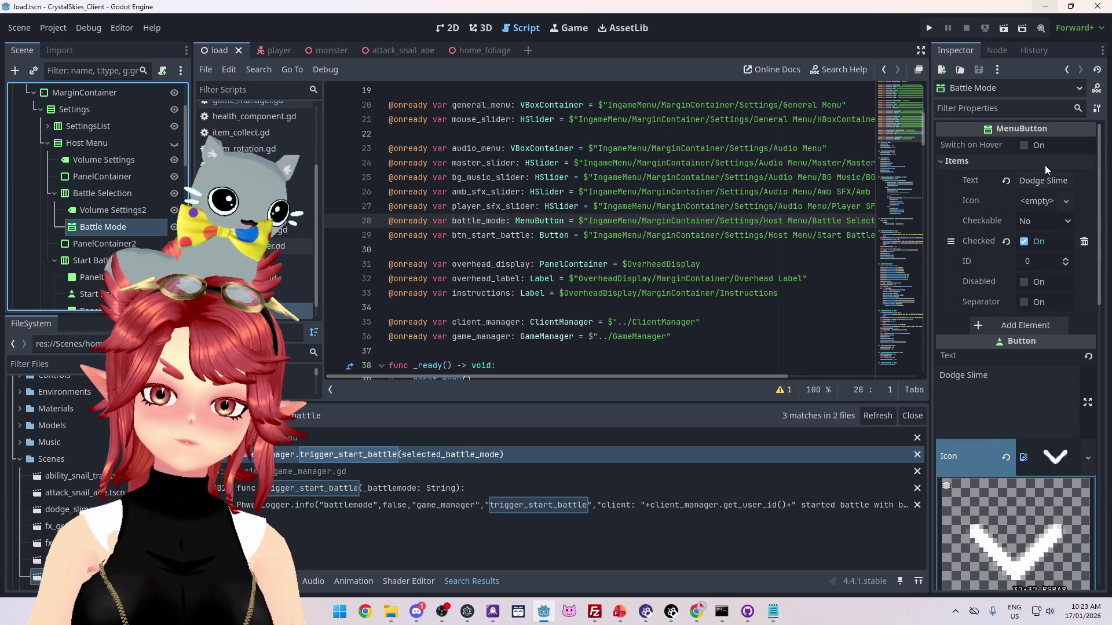
click(939, 167)
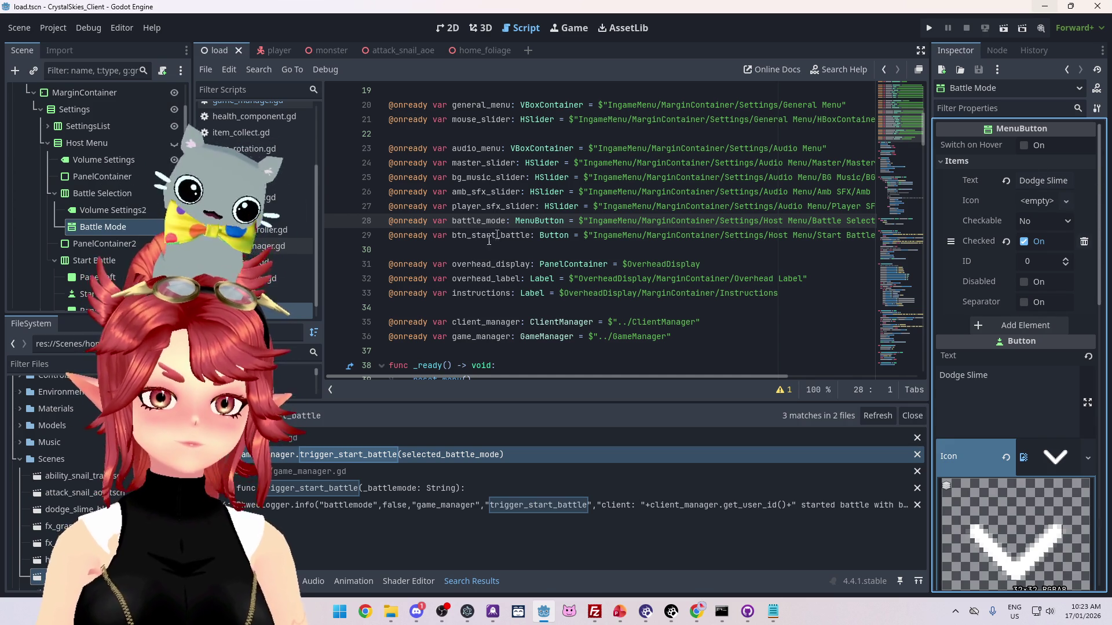
- View the trigger_start_battle definition, return to its line 185 call, and look up get_popup's documentation
click(365, 487)
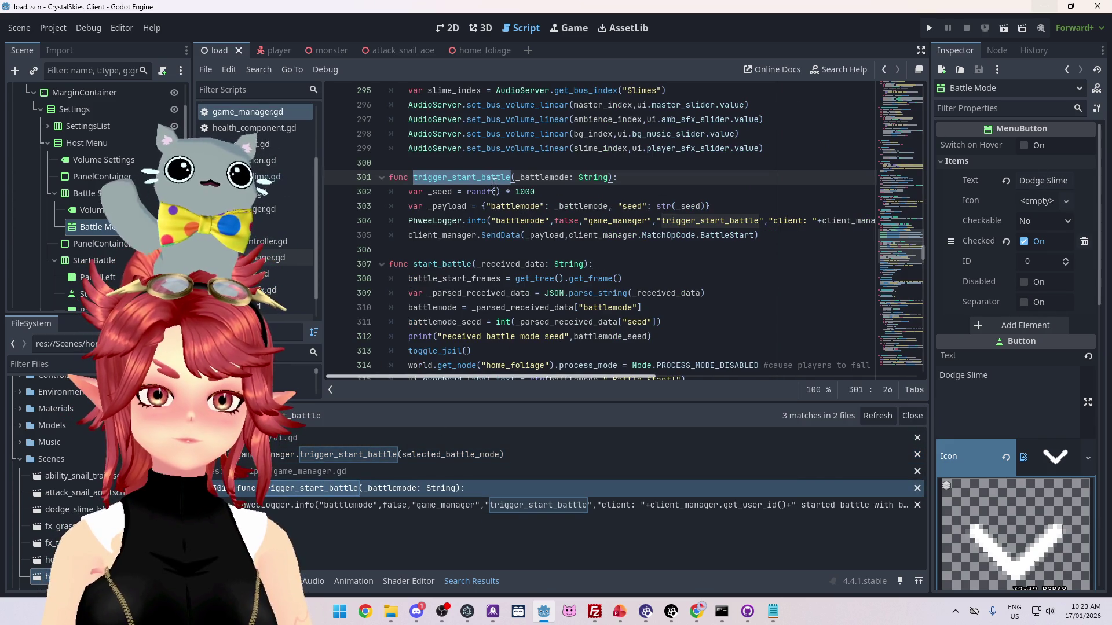
click(440, 451)
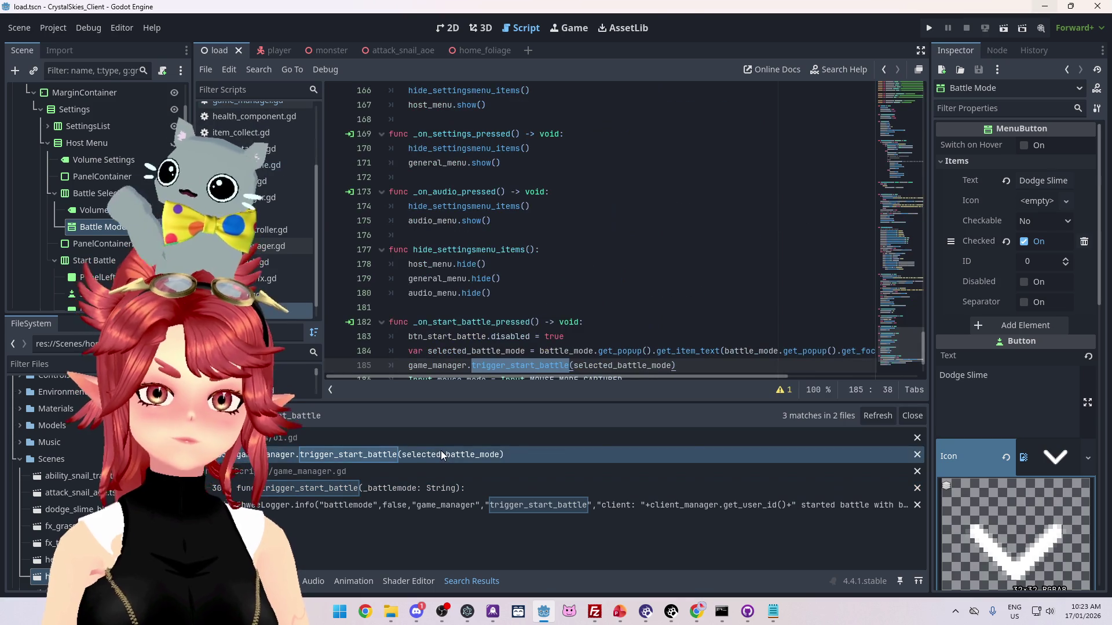
drag(603, 377, 718, 379)
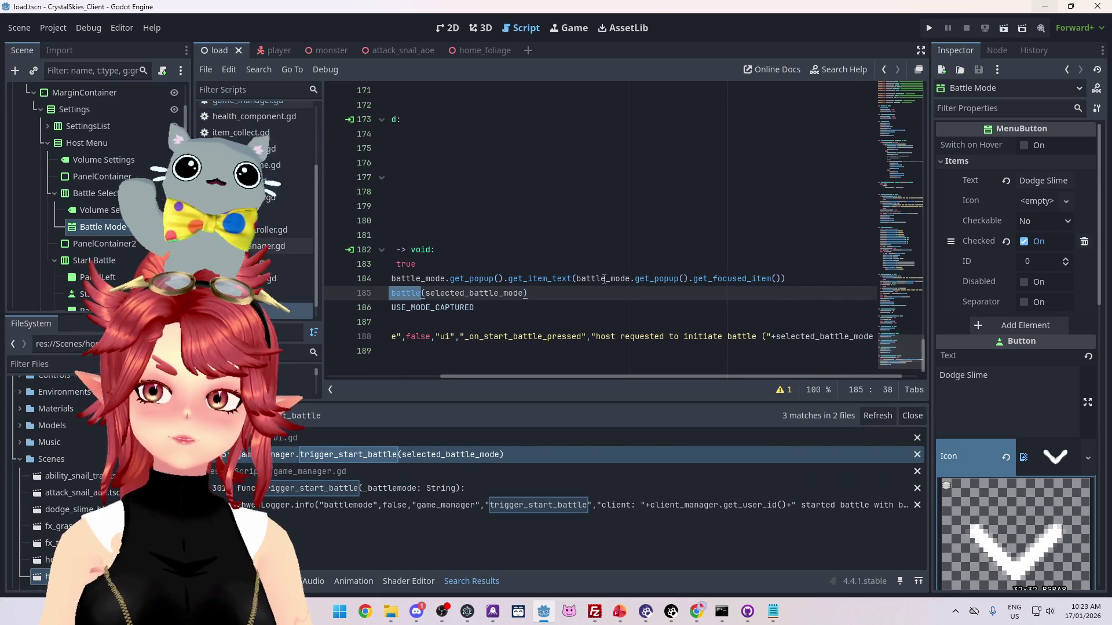
ctrl+click(669, 282)
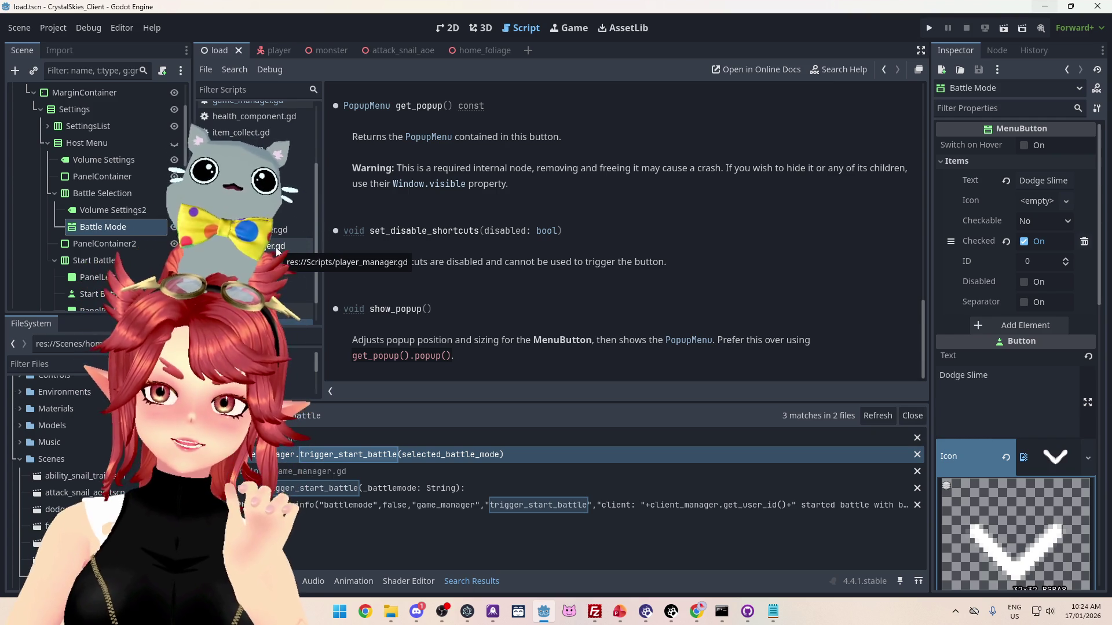
- Return to line 185 of the start-battle handler in ui.gd
scroll(270, 238, down, 1)
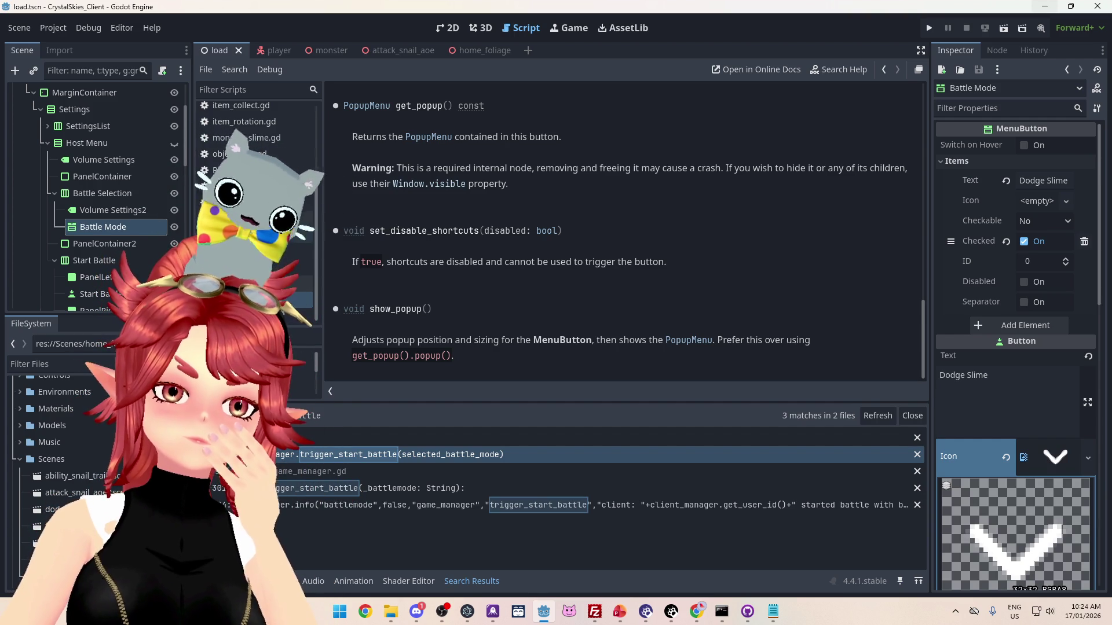
click(478, 454)
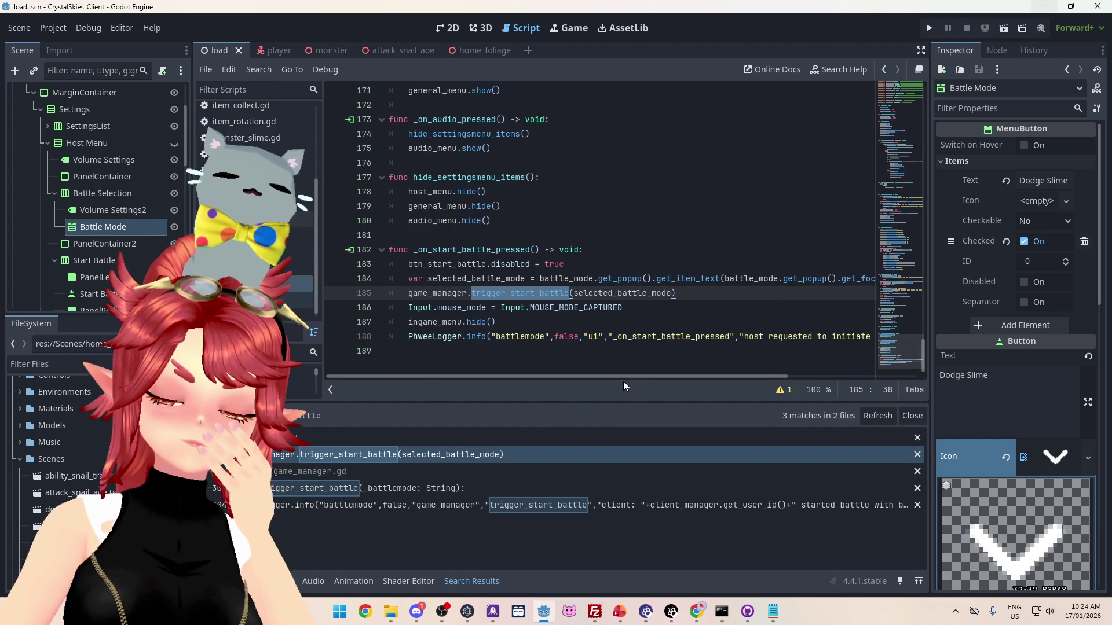
drag(686, 377, 724, 383)
scroll(724, 384, right, 2)
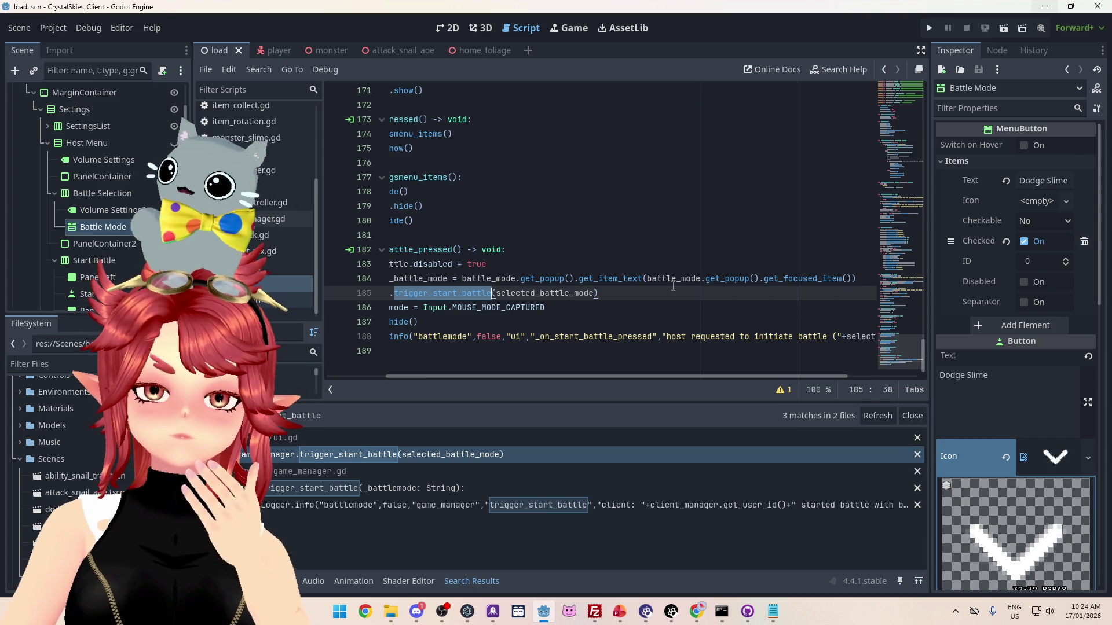
- Read through the get_popup documentation
ctrl+click(724, 279)
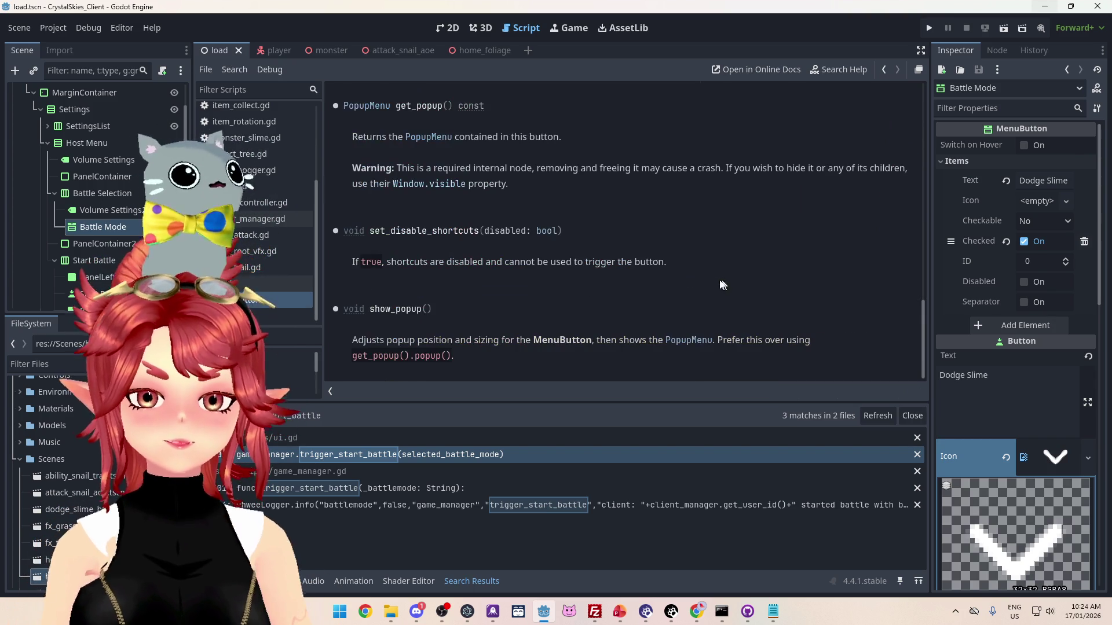
scroll(405, 191, up, 5)
scroll(438, 219, down, 3)
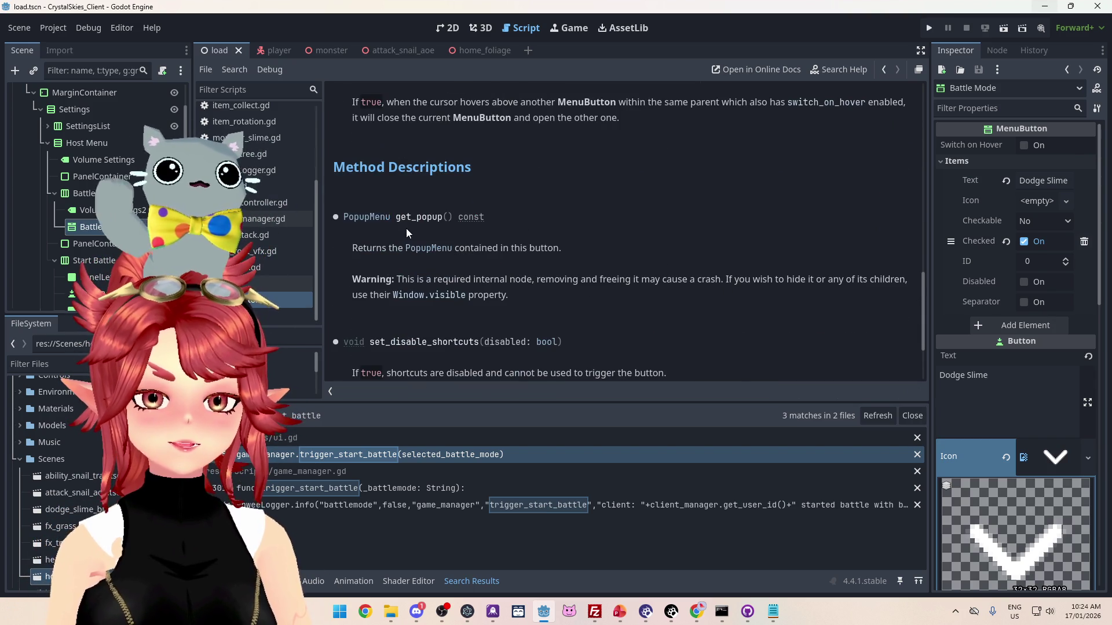
scroll(533, 248, down, 5)
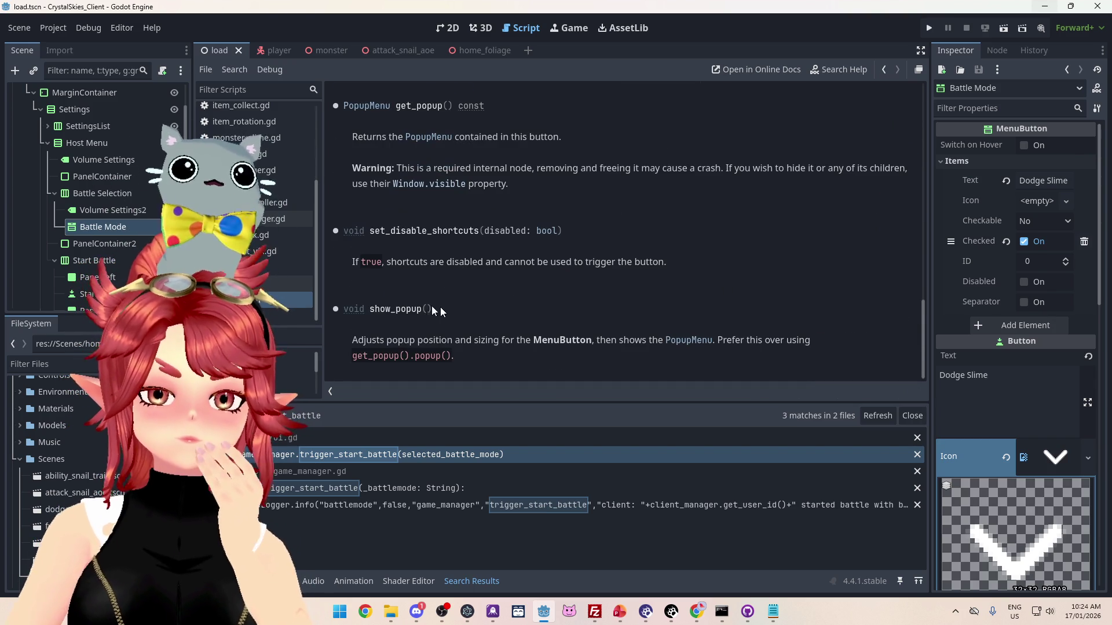
scroll(452, 308, up, 10)
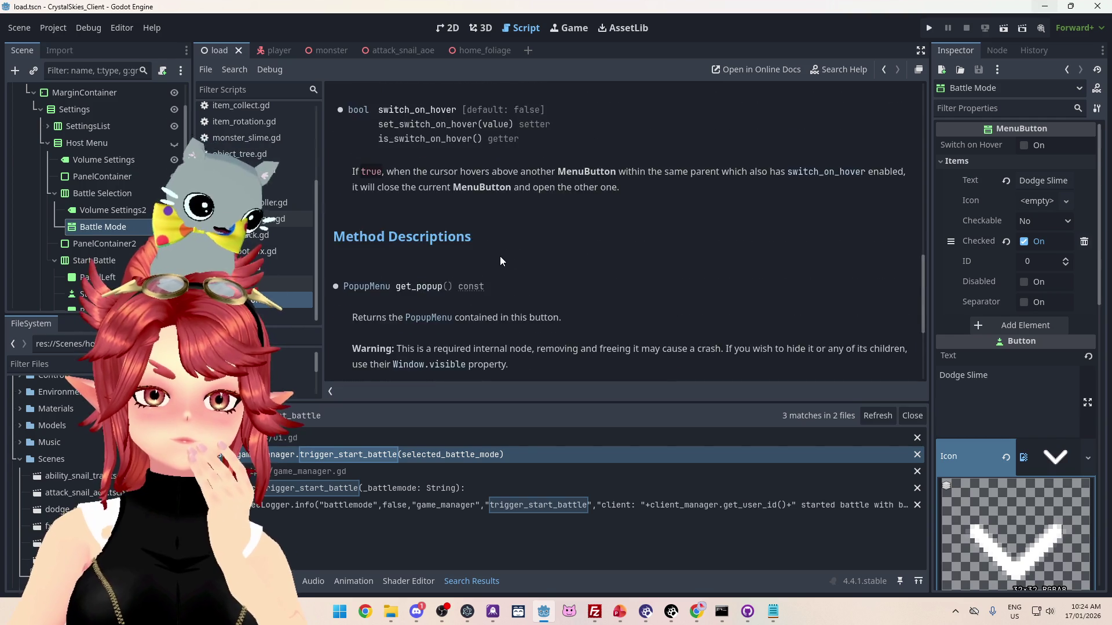
scroll(440, 209, up, 5)
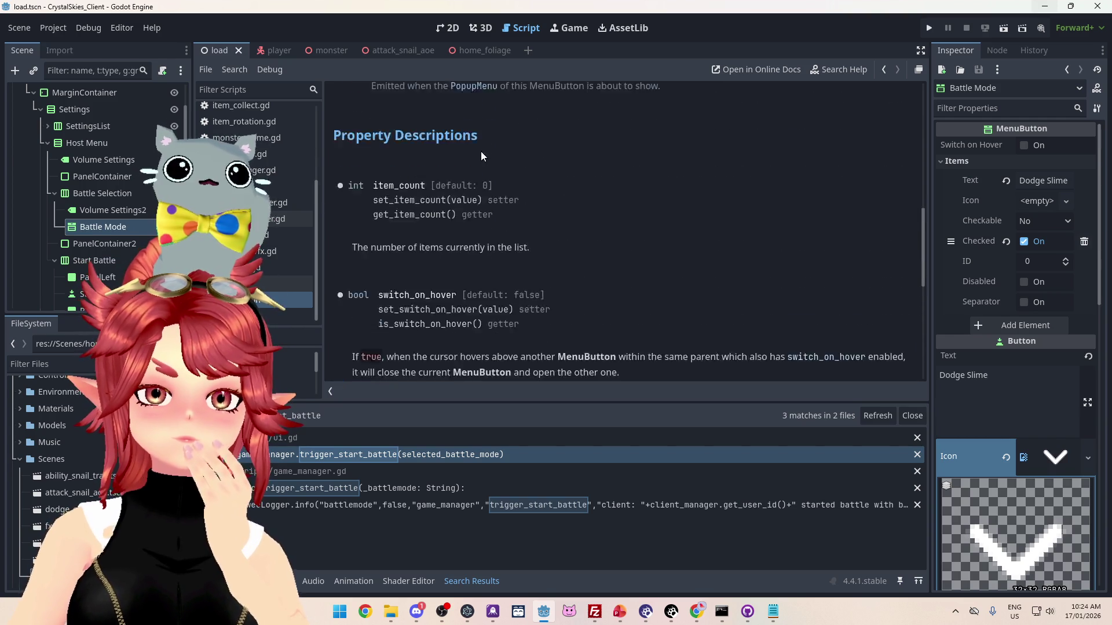
scroll(468, 232, up, 5)
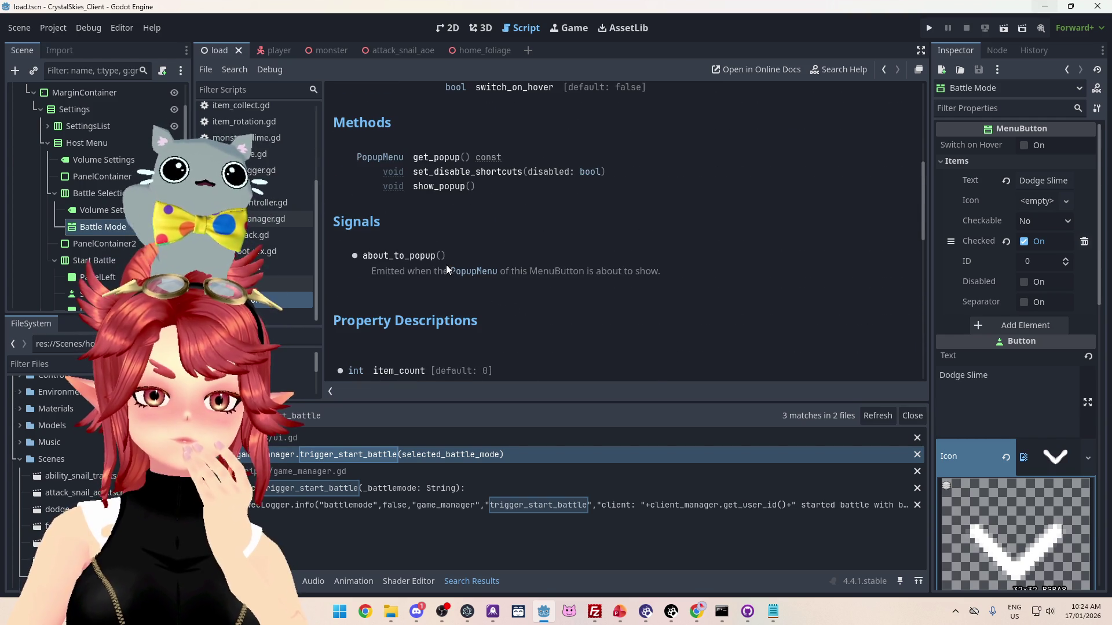
scroll(446, 269, up, 4)
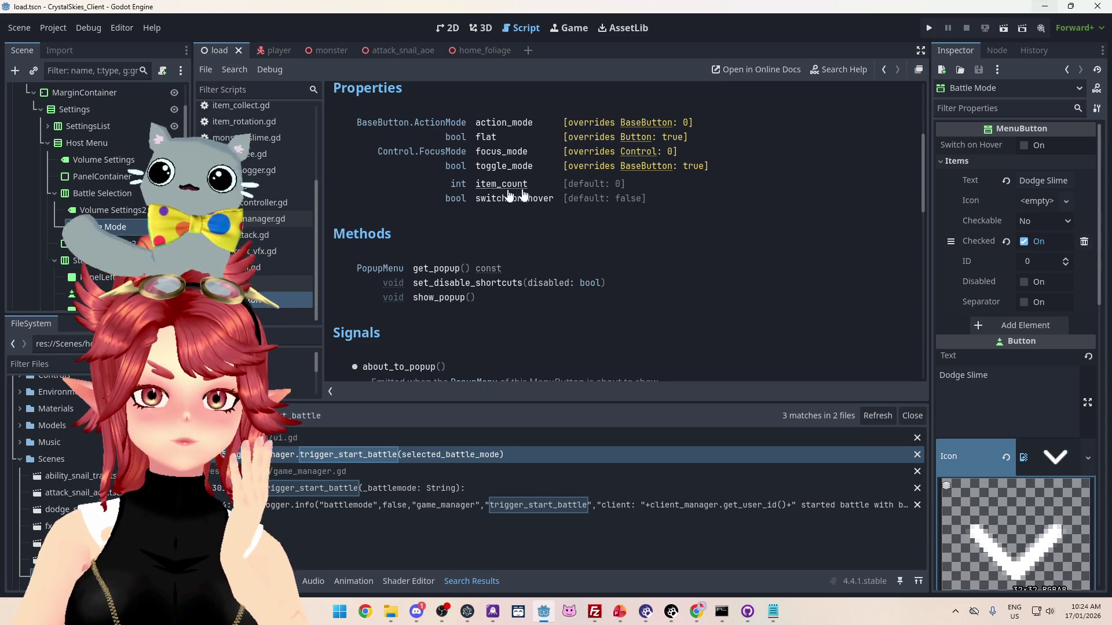
scroll(502, 221, down, 3)
scroll(502, 222, down, 12)
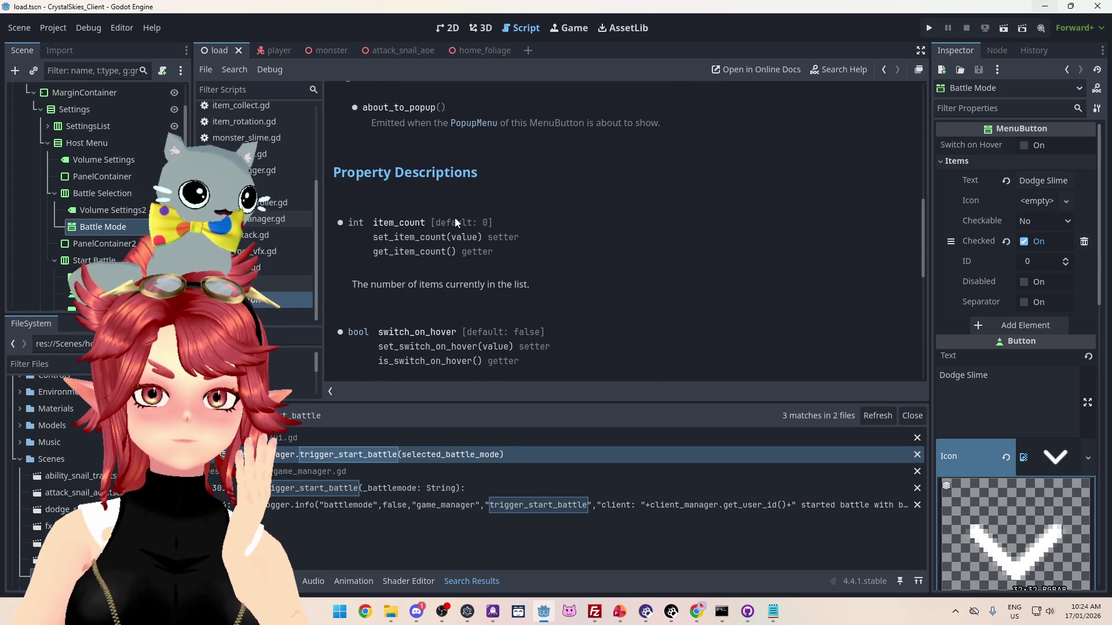
scroll(406, 228, down, 5)
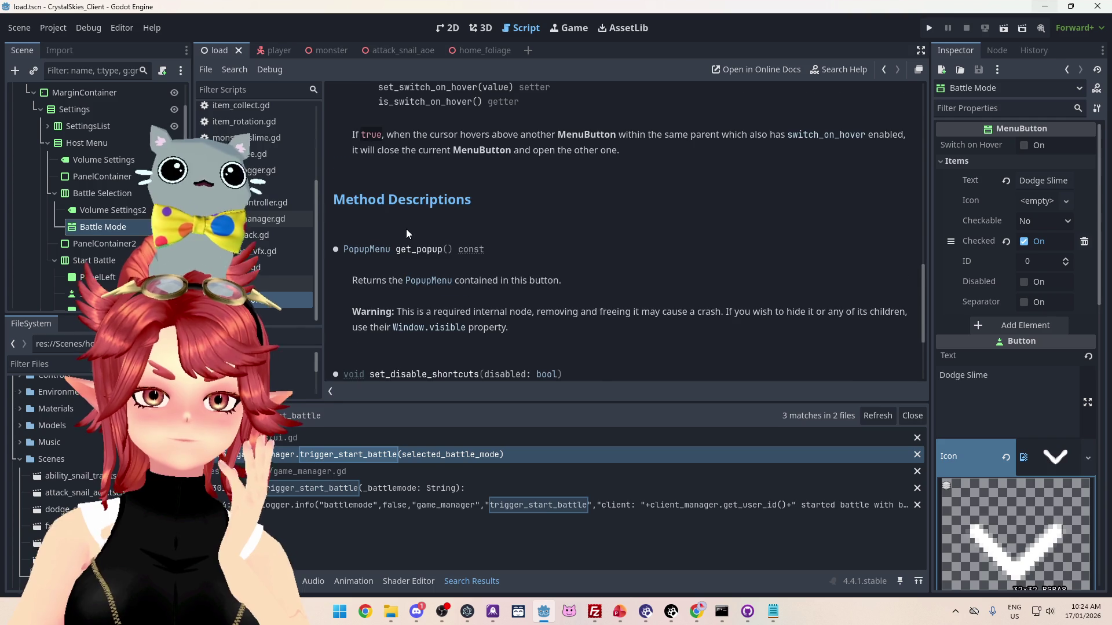
scroll(405, 228, down, 1)
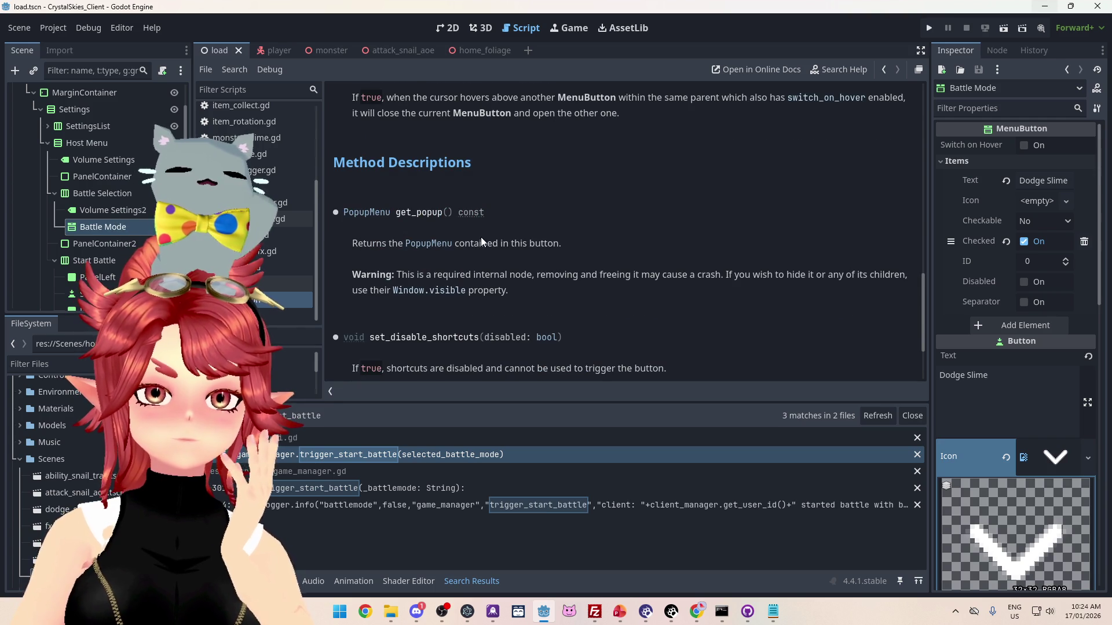
- Read the PopupMenu class reference, then jump back to the trigger_start_battle call
click(439, 244)
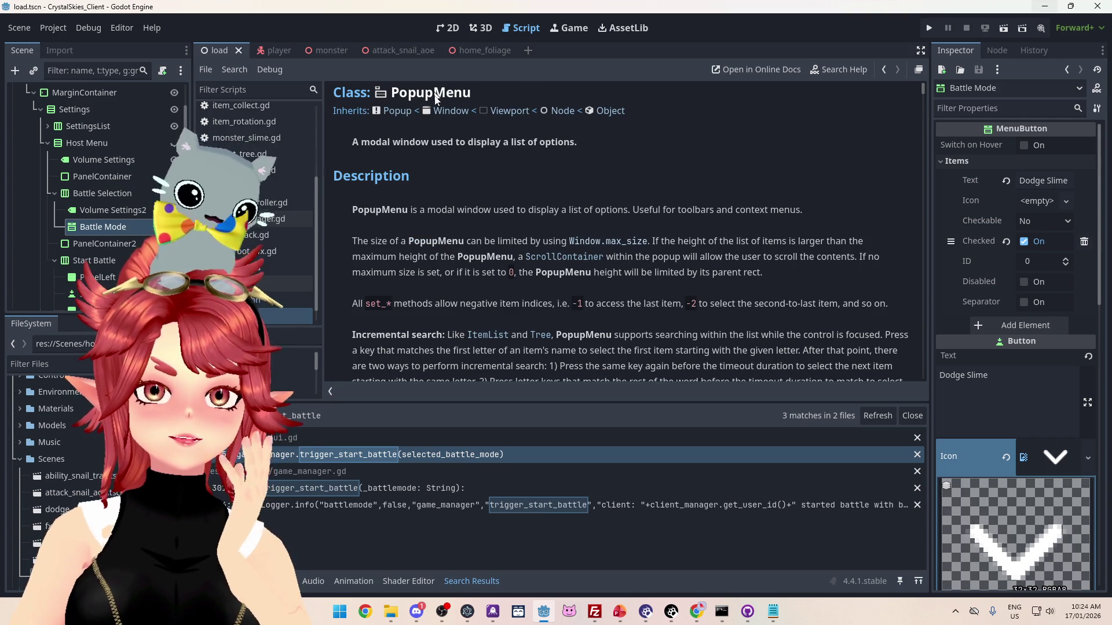
scroll(439, 174, down, 1)
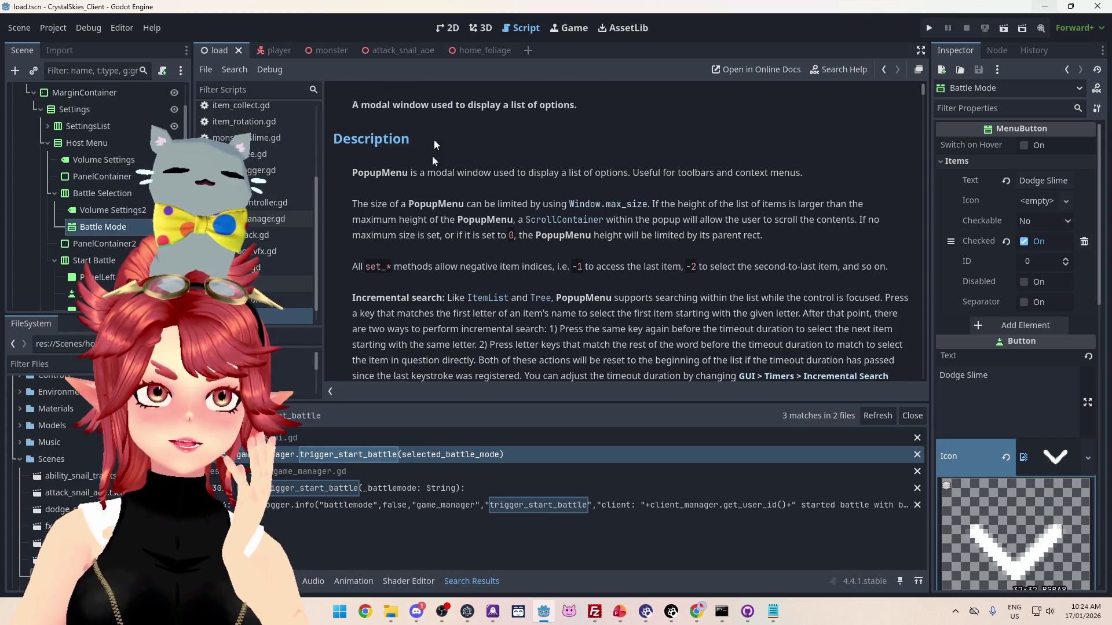
scroll(483, 218, down, 1)
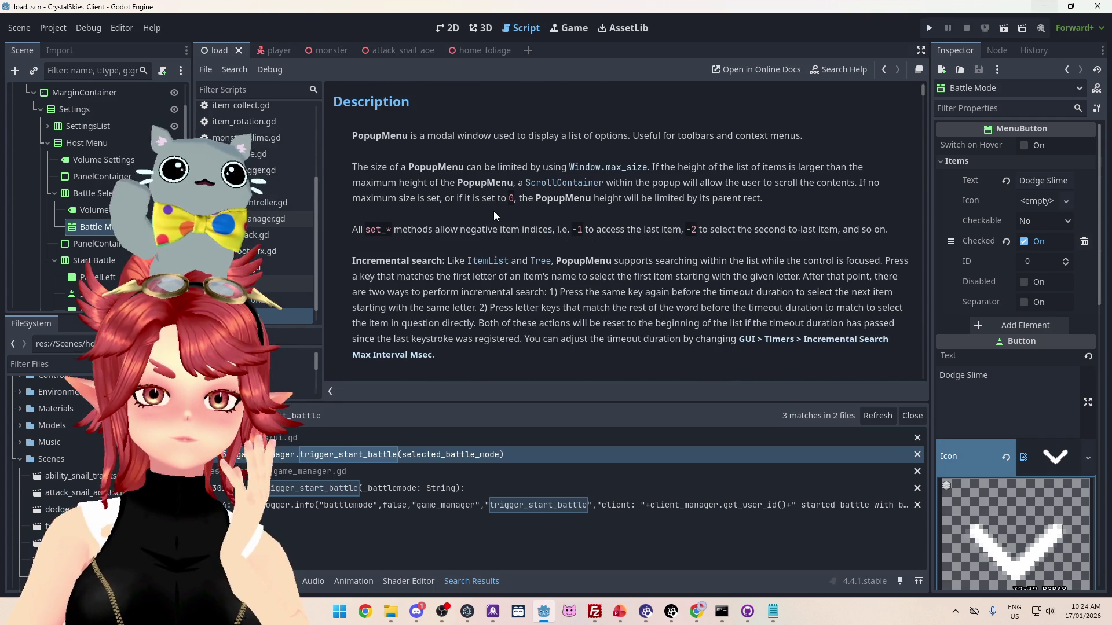
scroll(481, 212, down, 7)
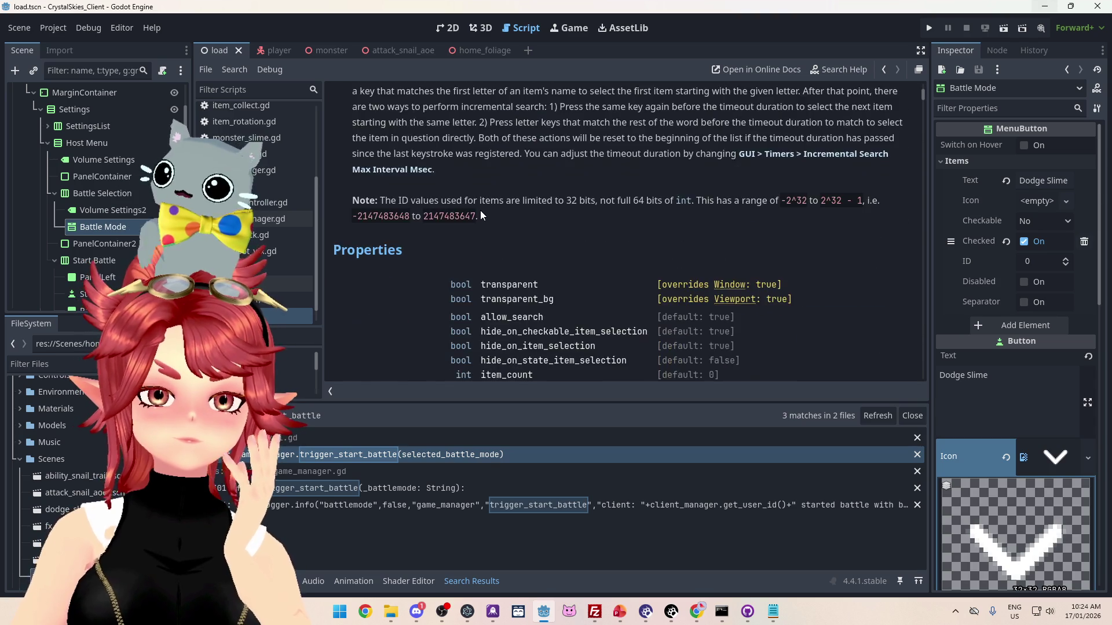
click(553, 456)
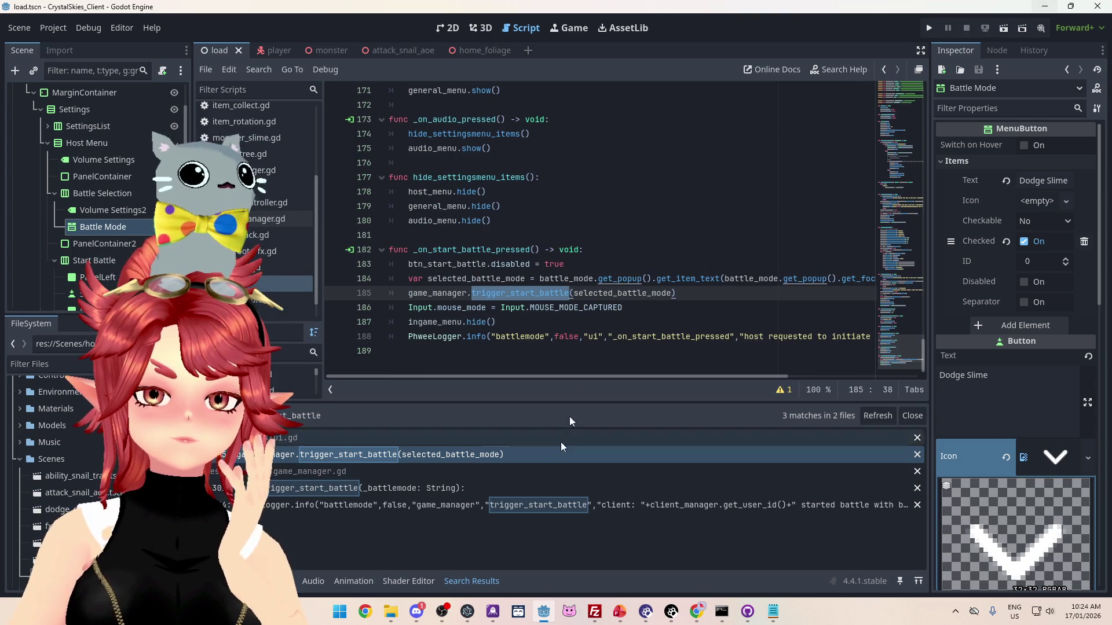
- Scroll line 185 sideways and reopen the PopupMenu reference at its Properties list
drag(661, 377, 734, 375)
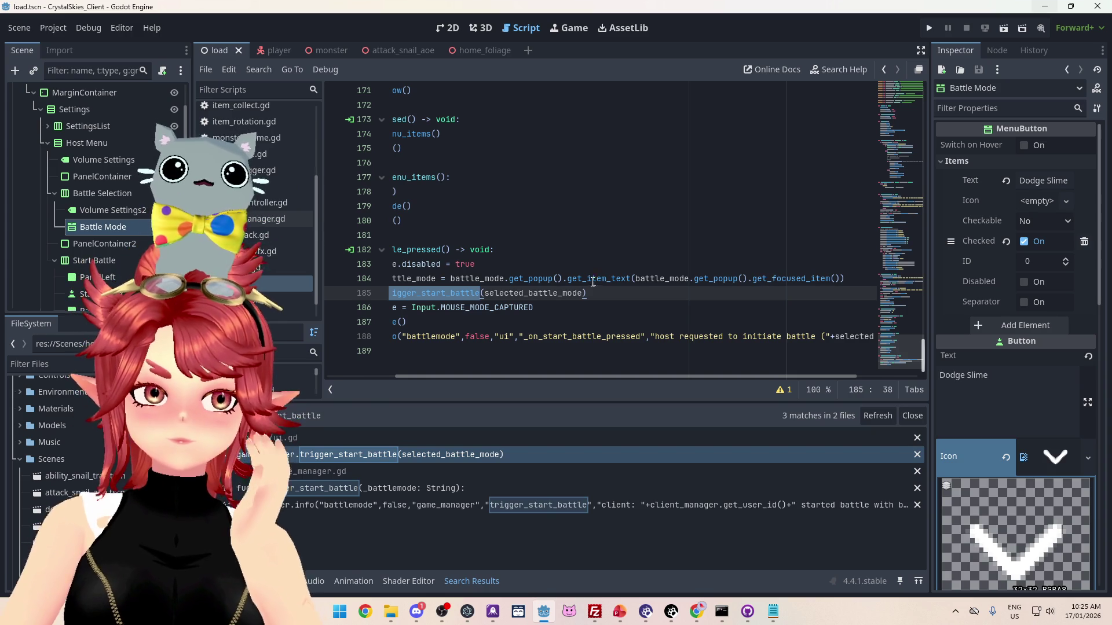
ctrl+click(525, 279)
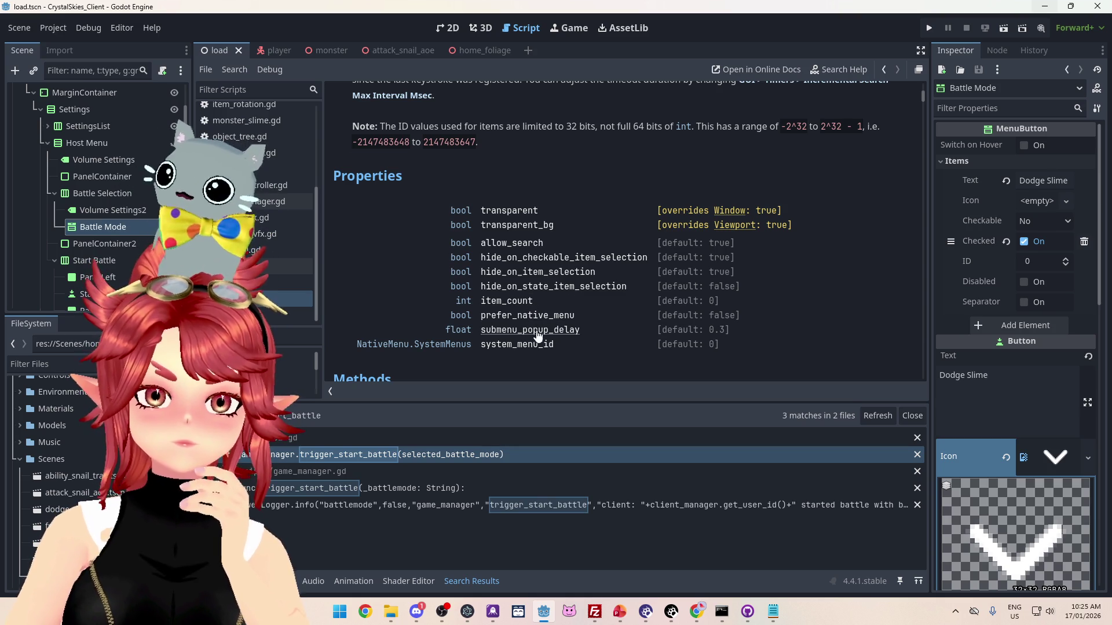
- Read the get_focused_item method description in the PopupMenu docs, then go back to ui.gd
scroll(538, 349, down, 3)
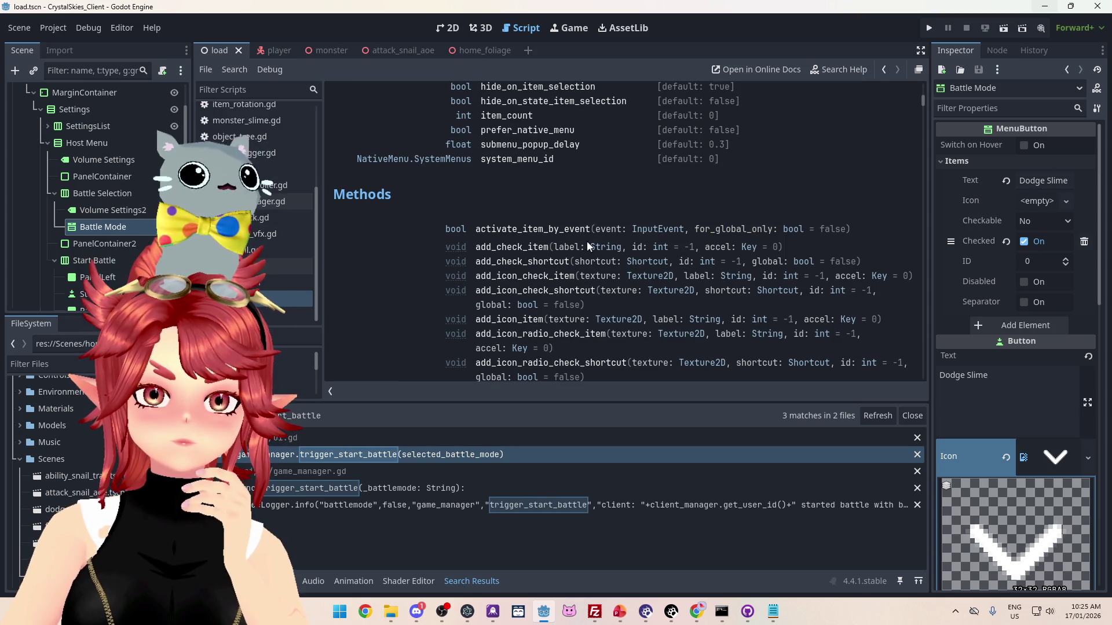
scroll(510, 248, down, 1)
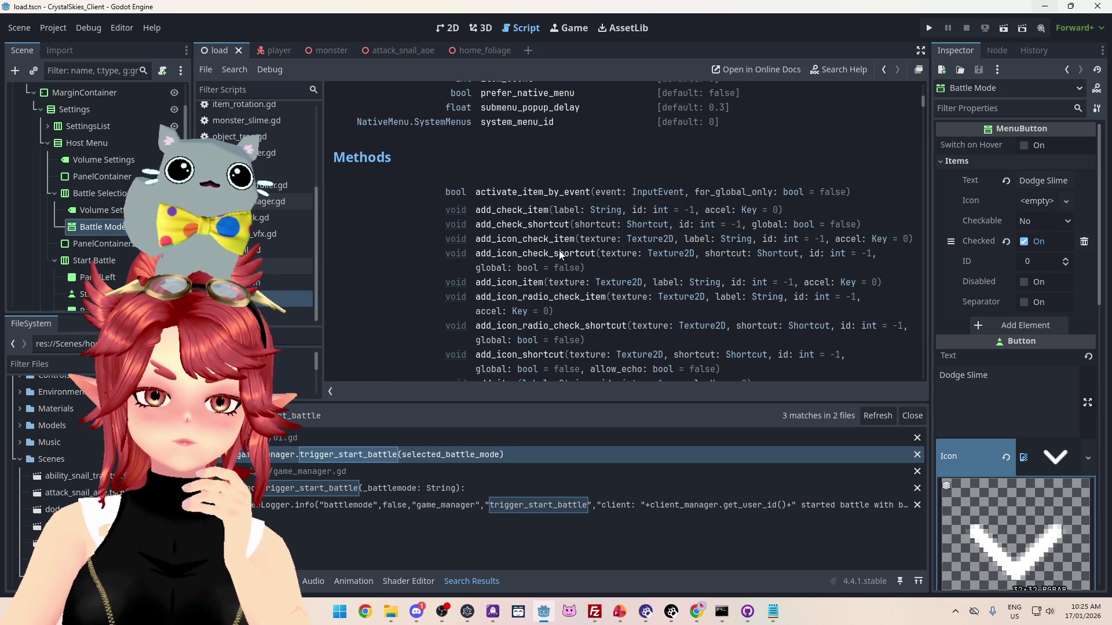
scroll(510, 249, down, 6)
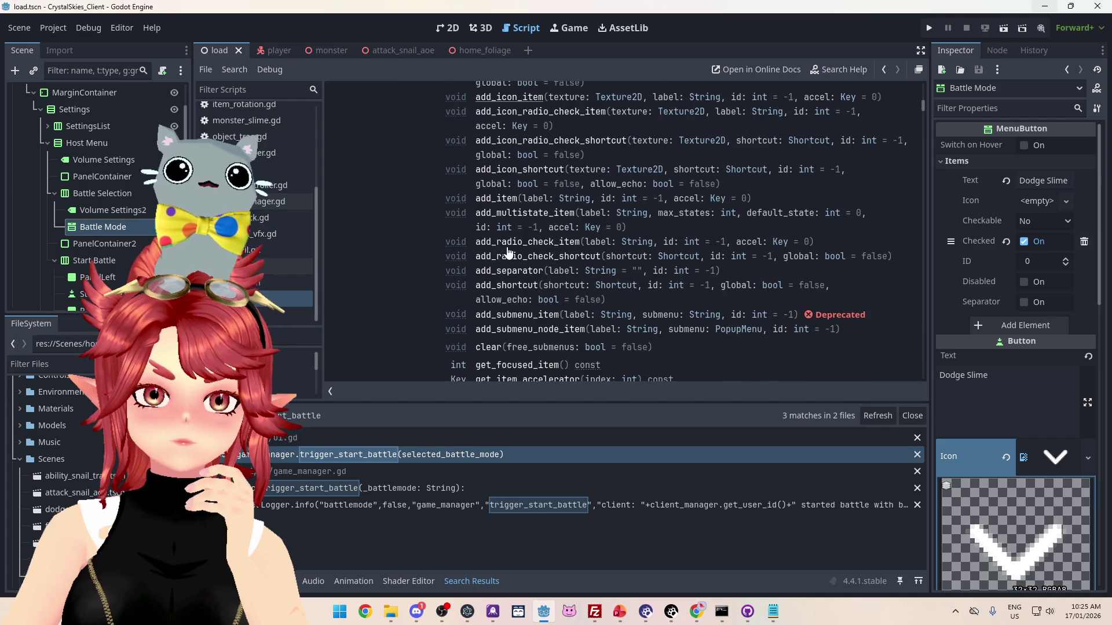
scroll(507, 253, down, 2)
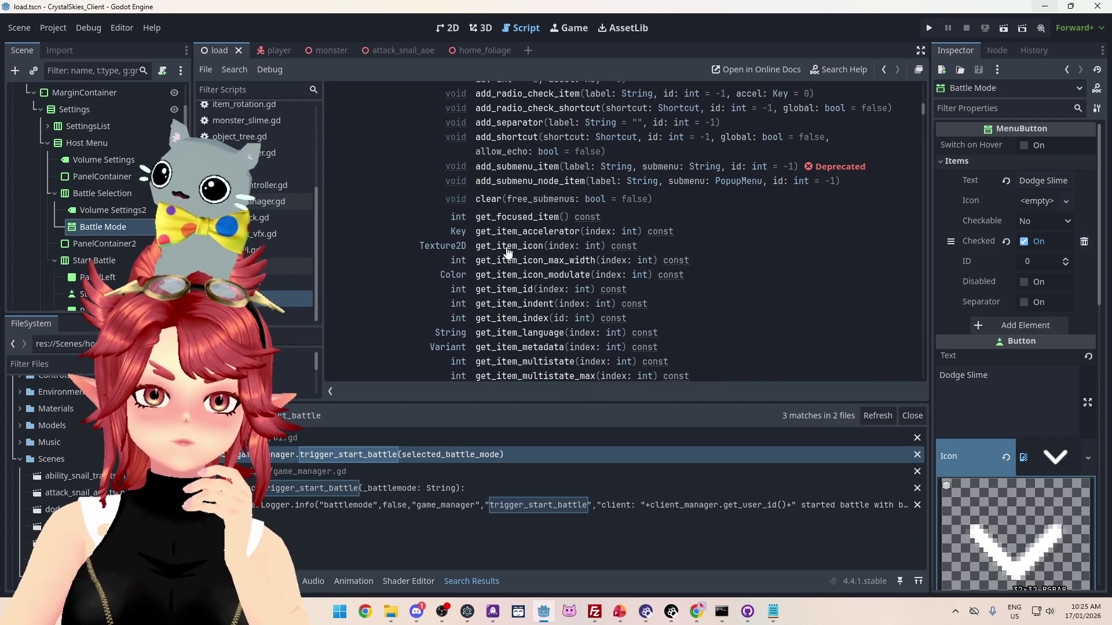
click(542, 218)
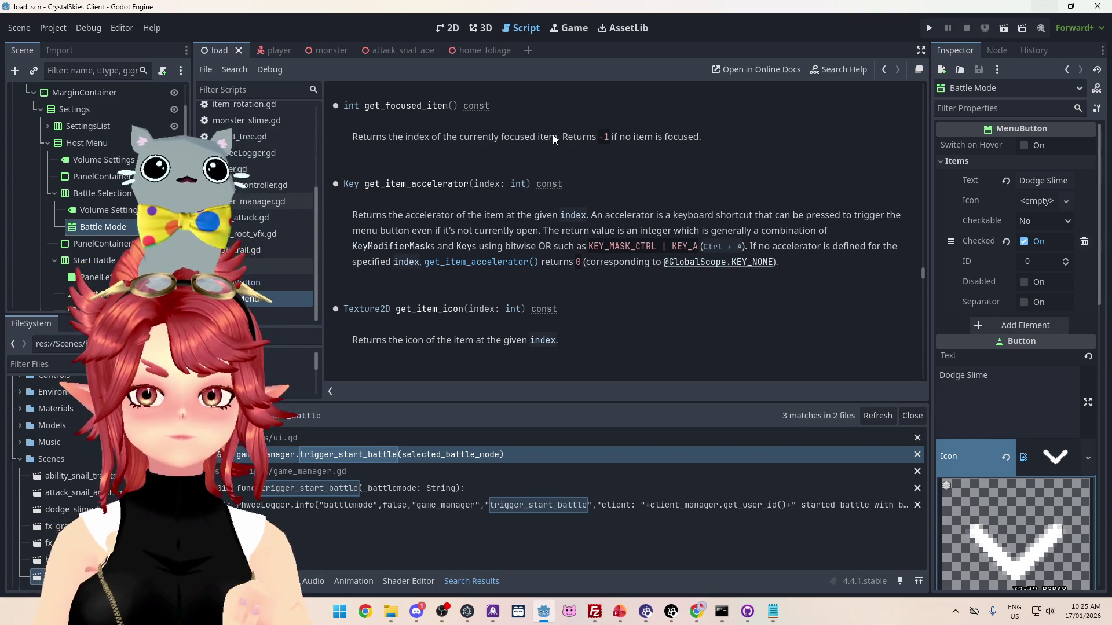
key(alt+Left)
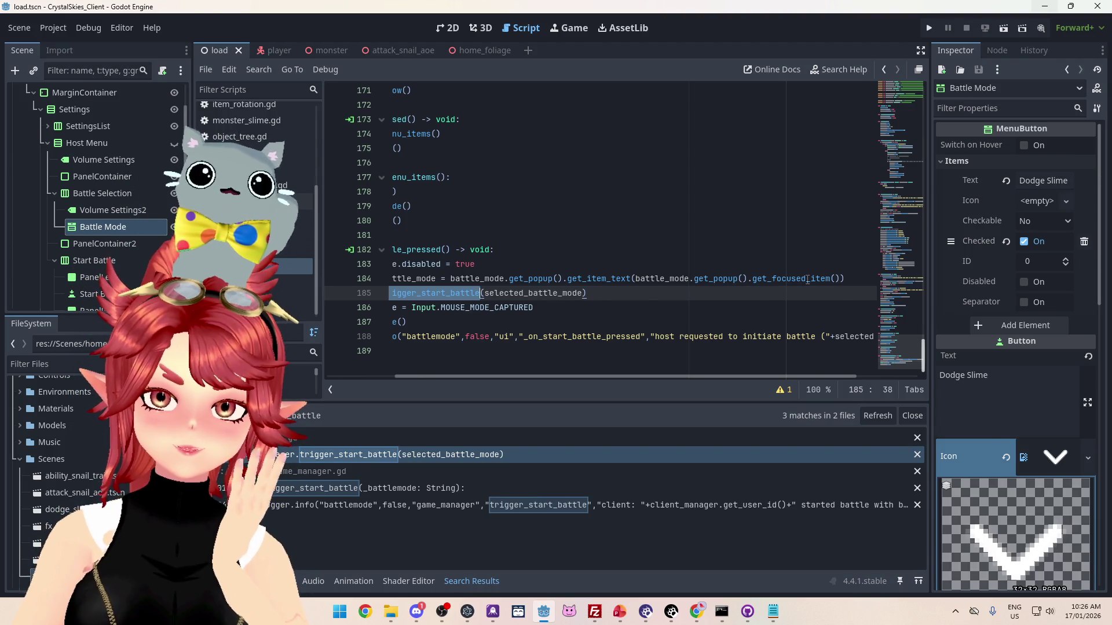
- Move battle_mode.get_popup().get_focused_item() into a new variable declared on line 184
click(808, 280)
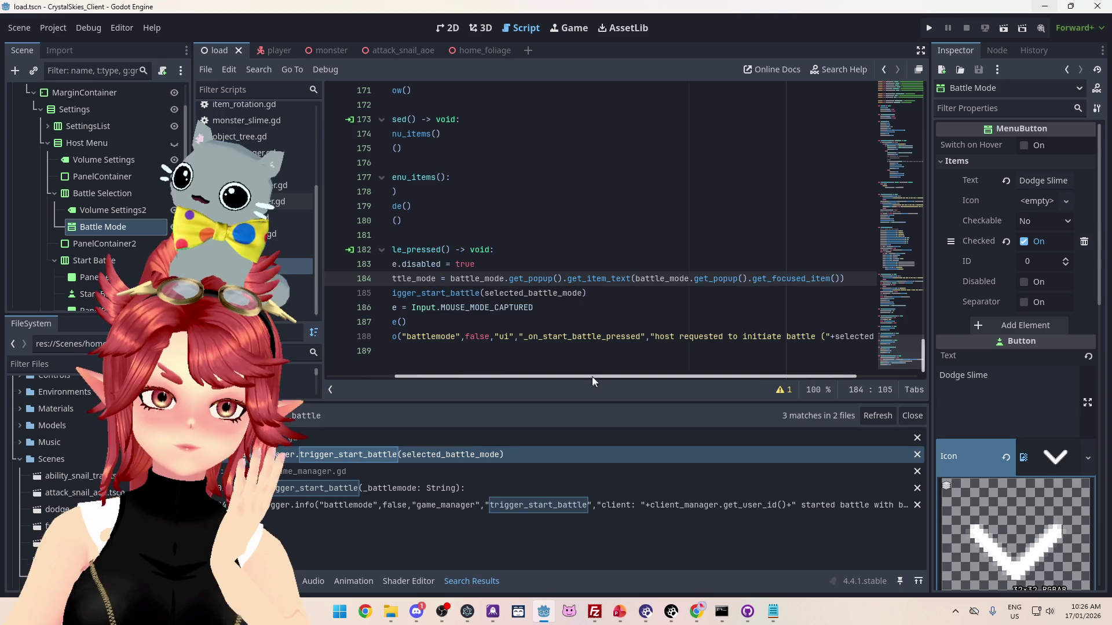
scroll(596, 380, left, 5)
click(595, 266)
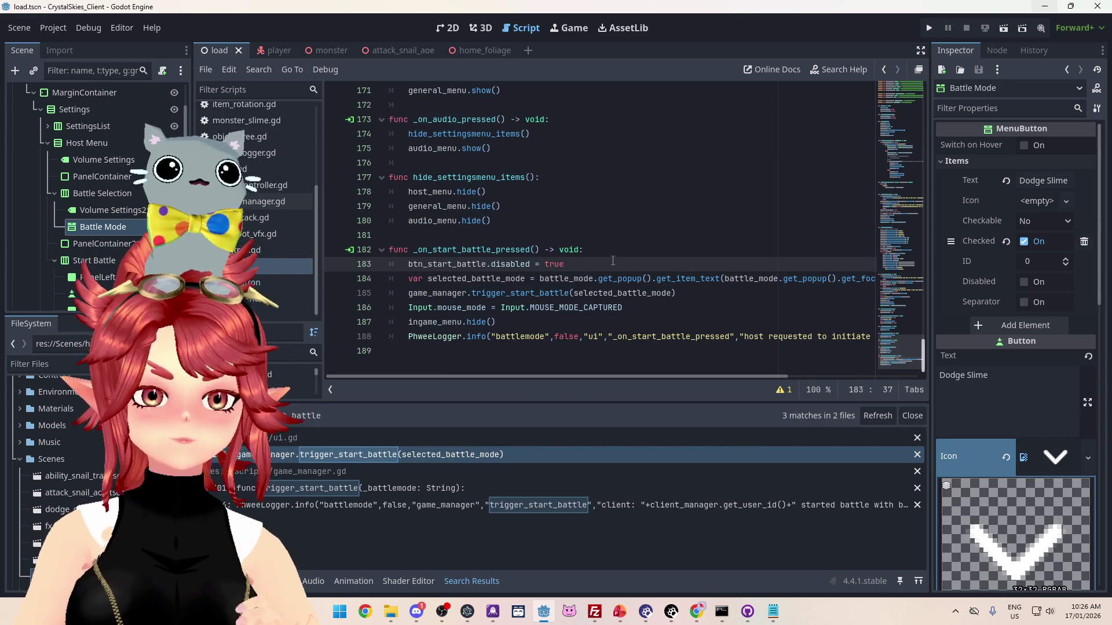
key(Return)
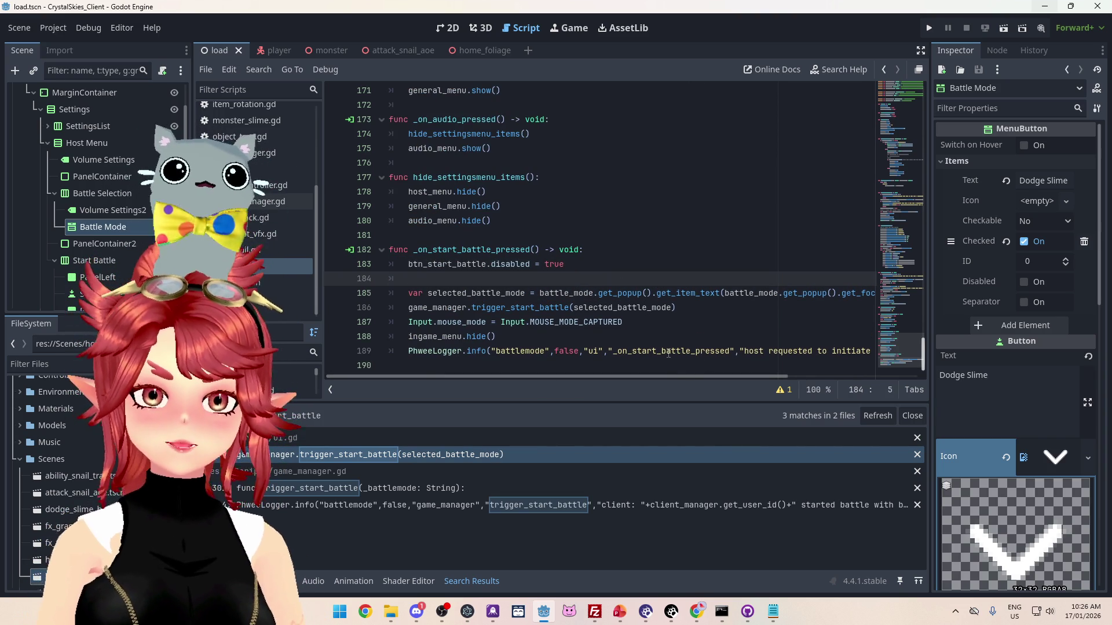
text(var )
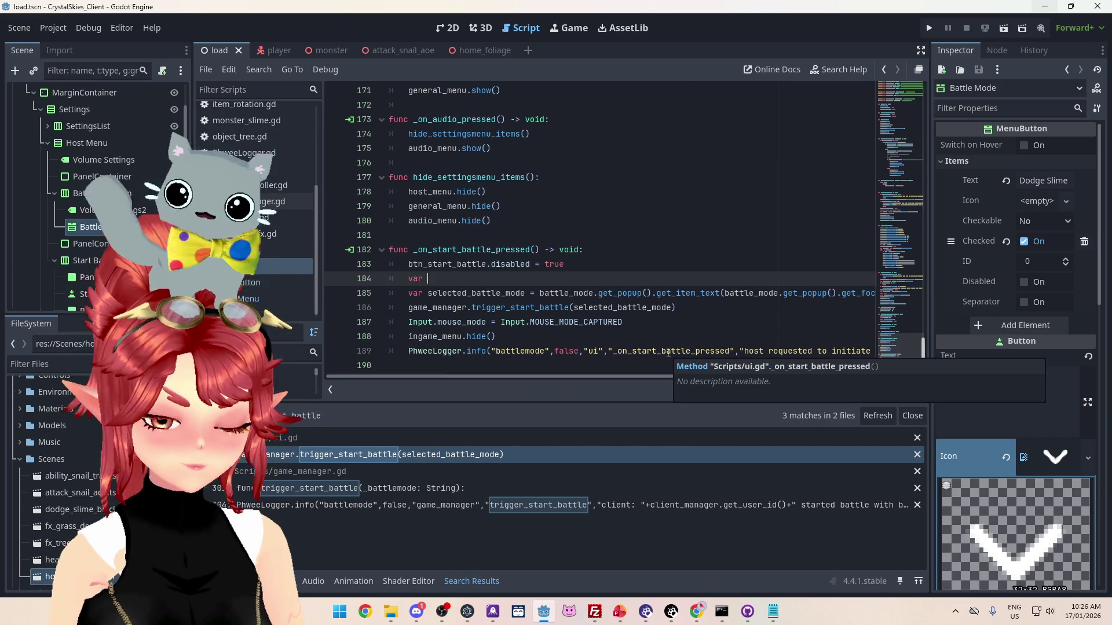
text(slee)
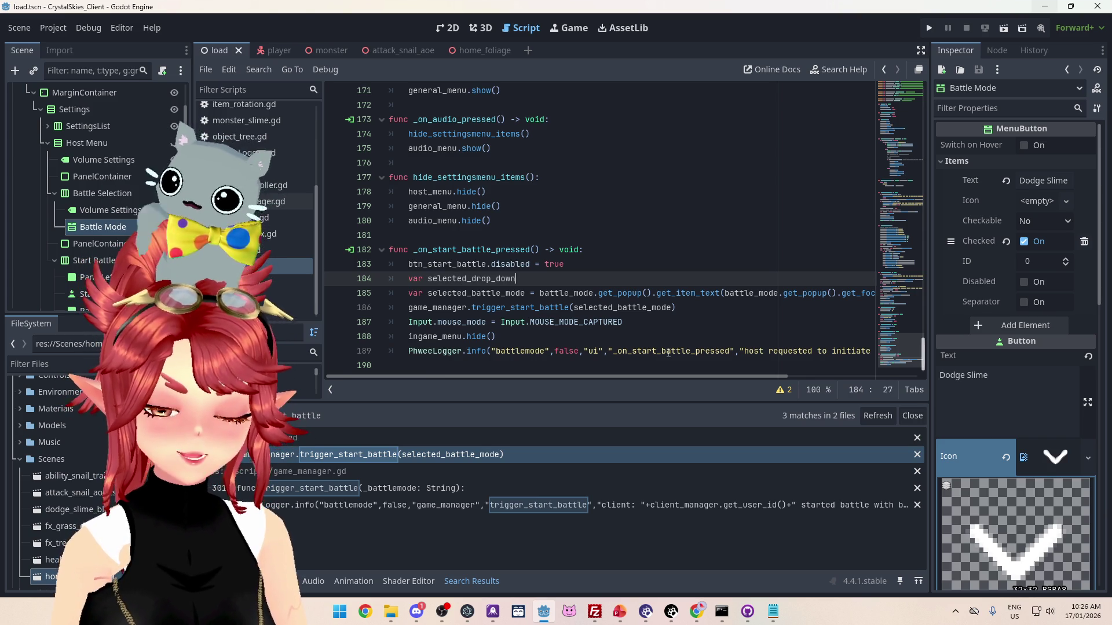
click(669, 352)
drag(728, 293, 895, 296)
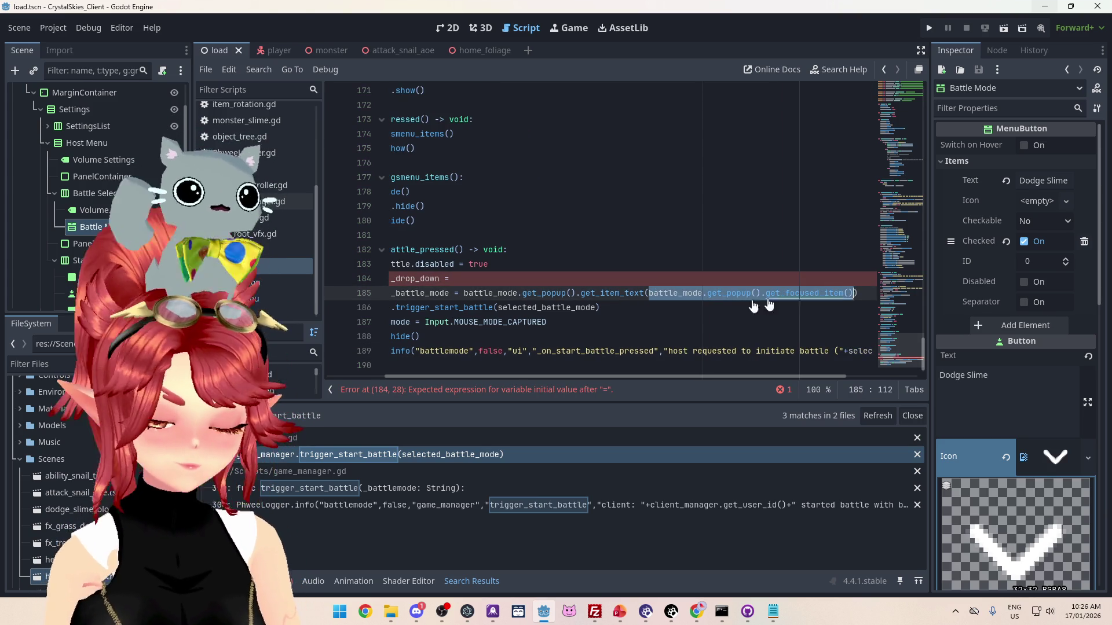
key(ctrl+x)
click(550, 279)
key(ctrl+v)
- Name the variable selected_index and pass it to get_item_text() on line 185
drag(489, 377, 398, 360)
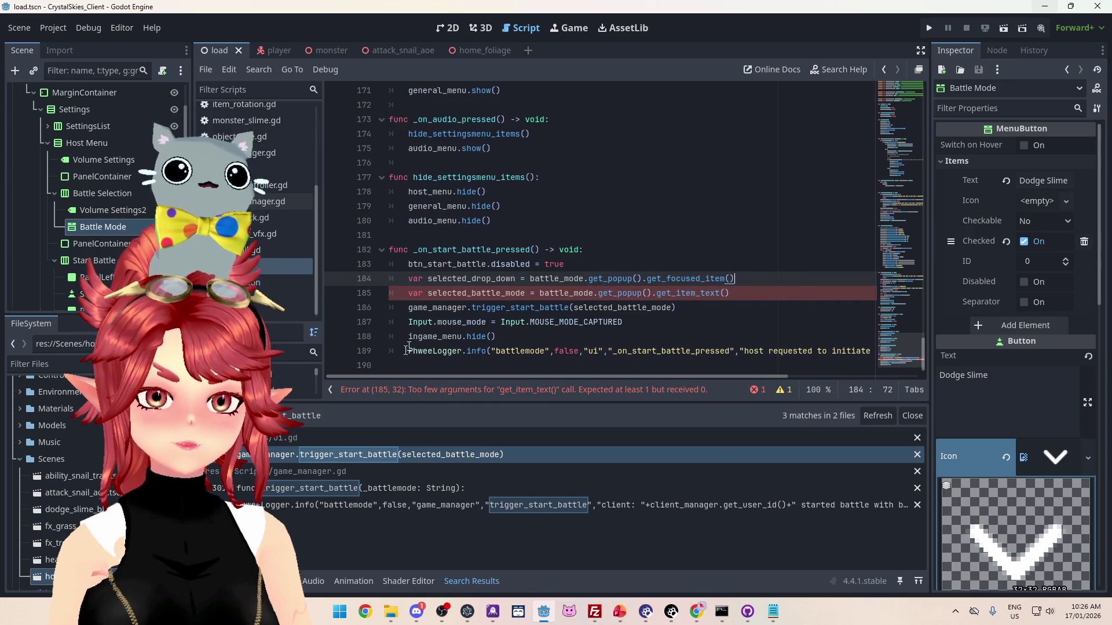
drag(426, 279, 517, 279)
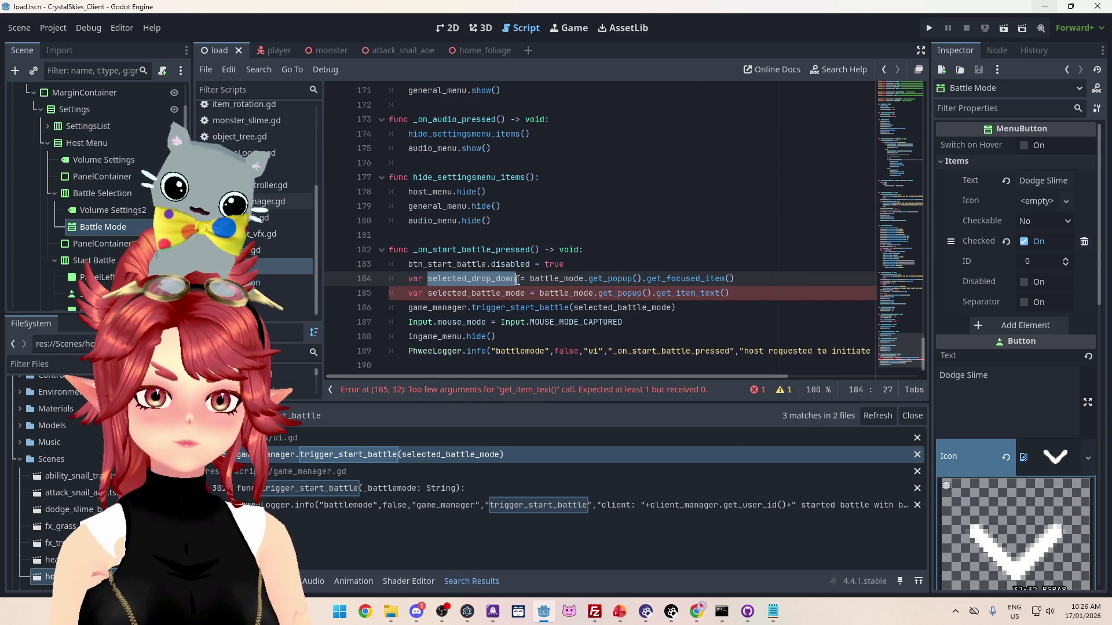
key(ctrl+c)
click(727, 293)
key(ctrl+v)
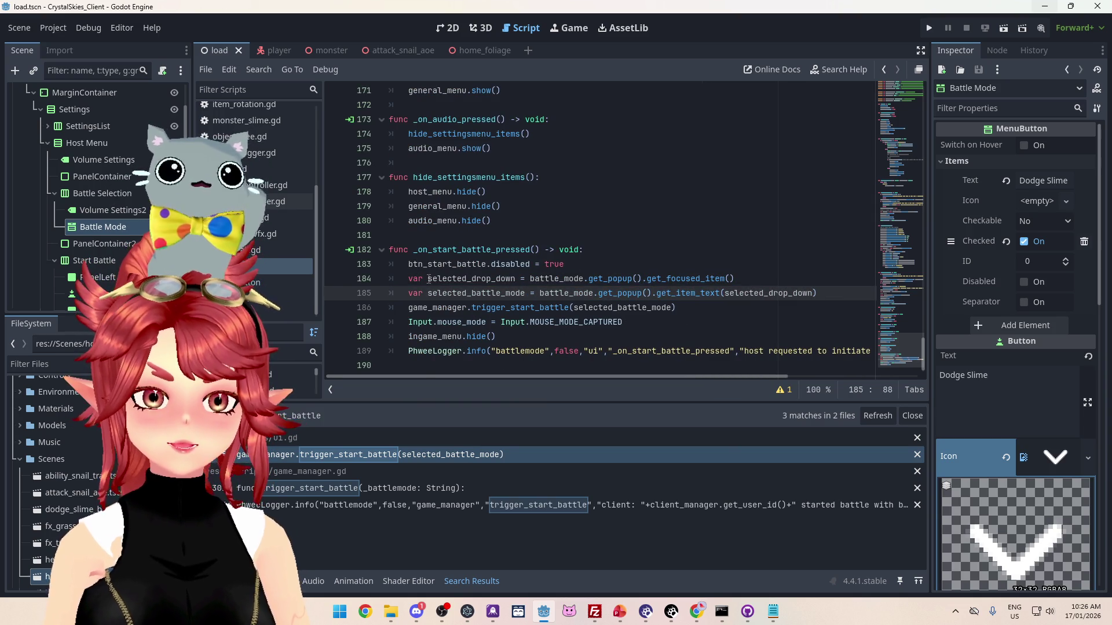
click(515, 279)
text(_index)
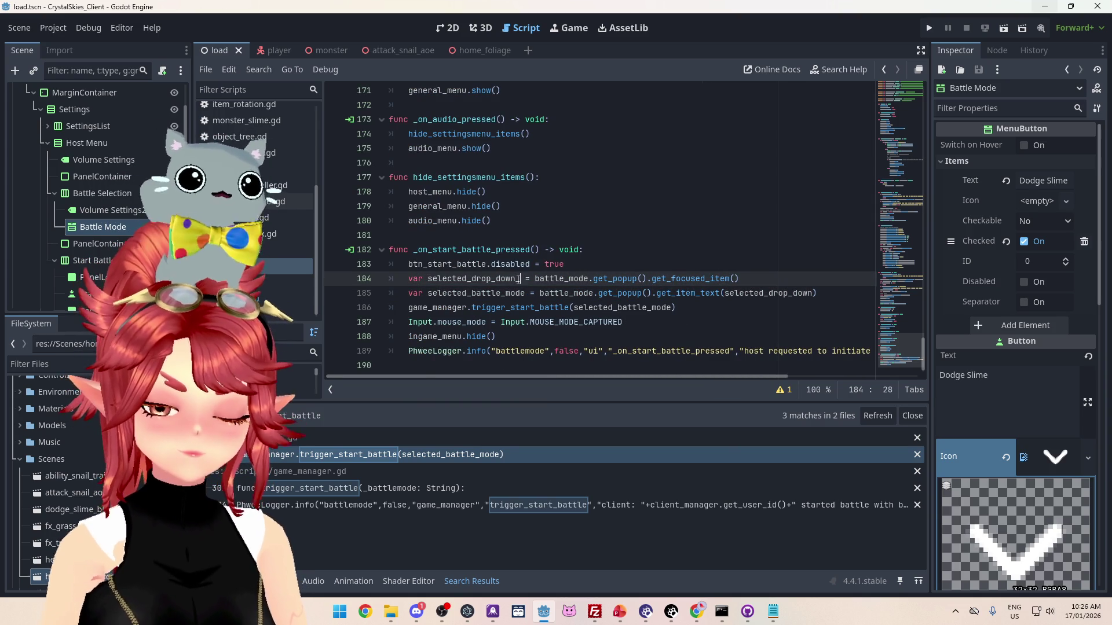
drag(472, 283, 516, 279)
key(BackSpace)
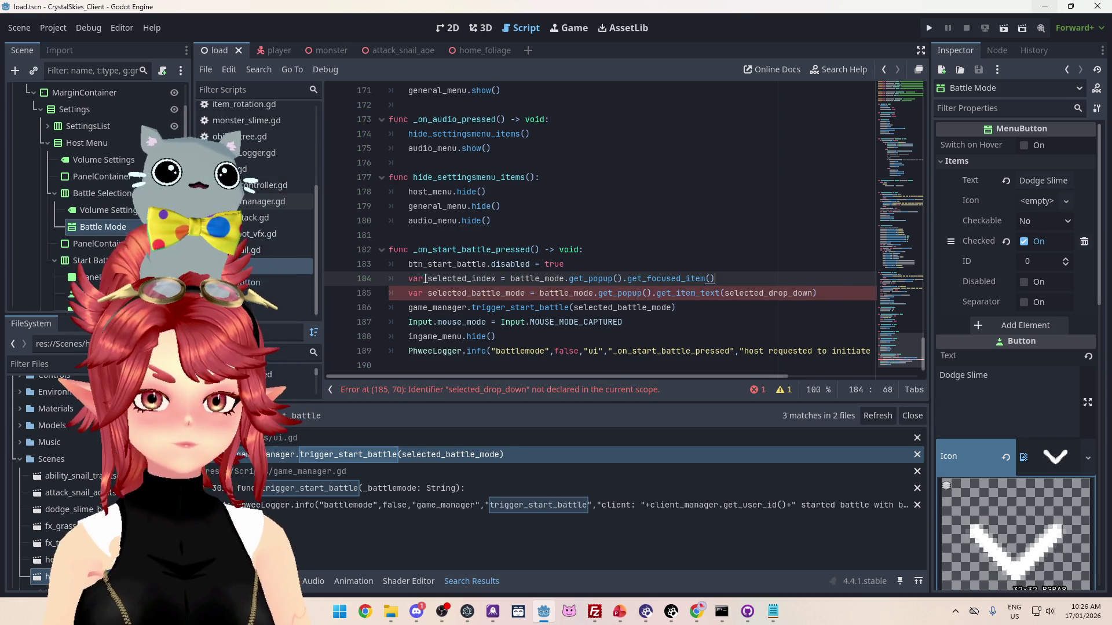
drag(428, 278, 499, 280)
drag(725, 293, 817, 296)
key(ctrl+v)
- Add print(selected_index) below the declaration and save with Ctrl+S
click(754, 278)
key(Return)
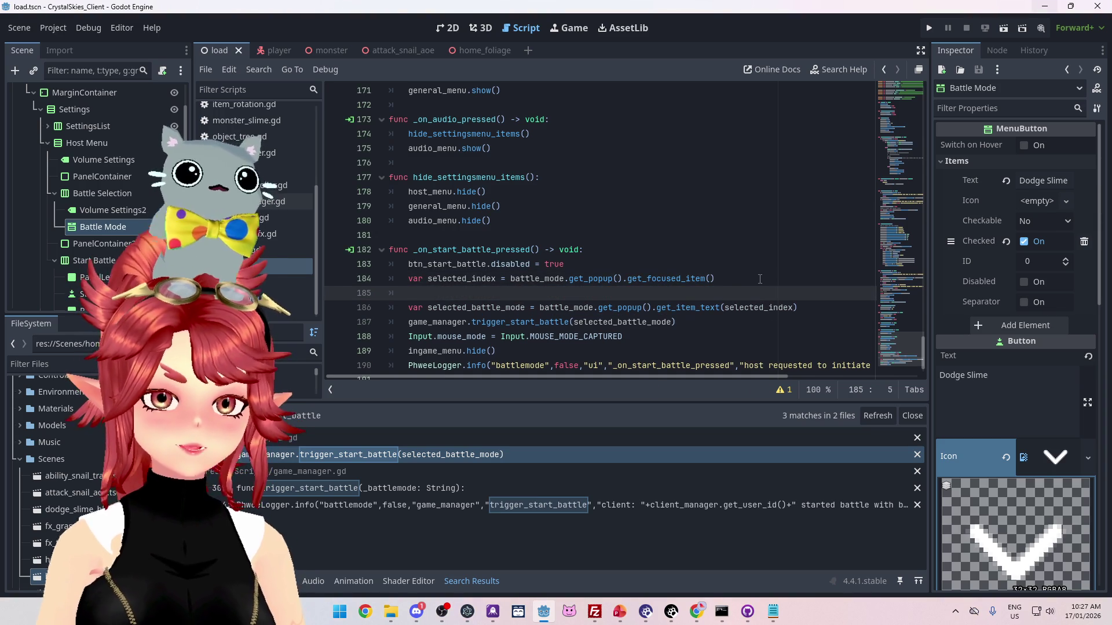
text(())
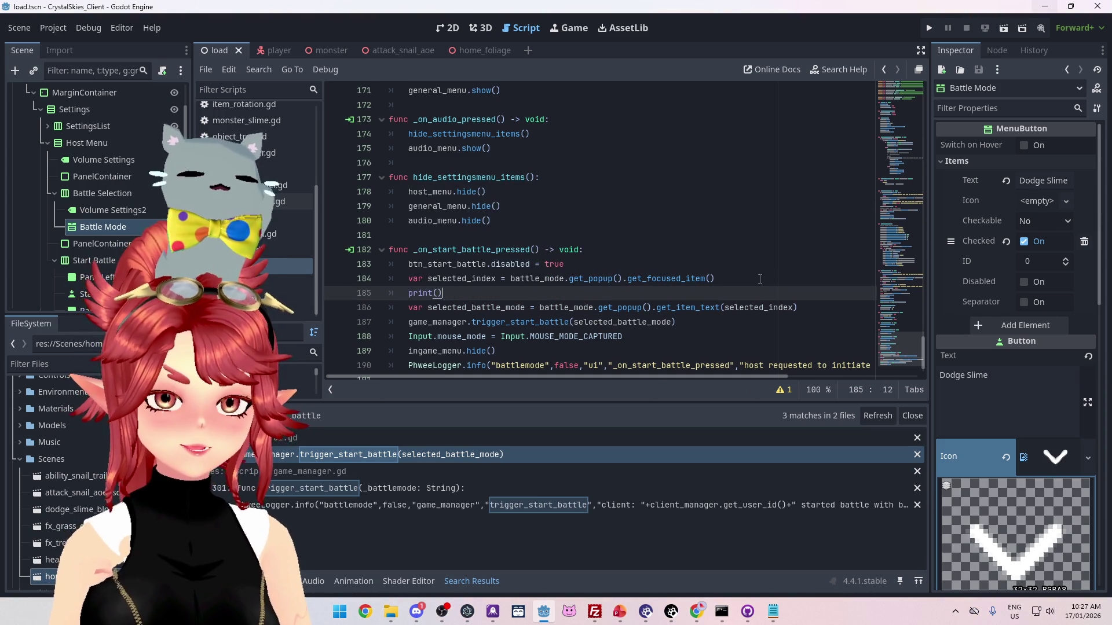
drag(428, 280, 496, 280)
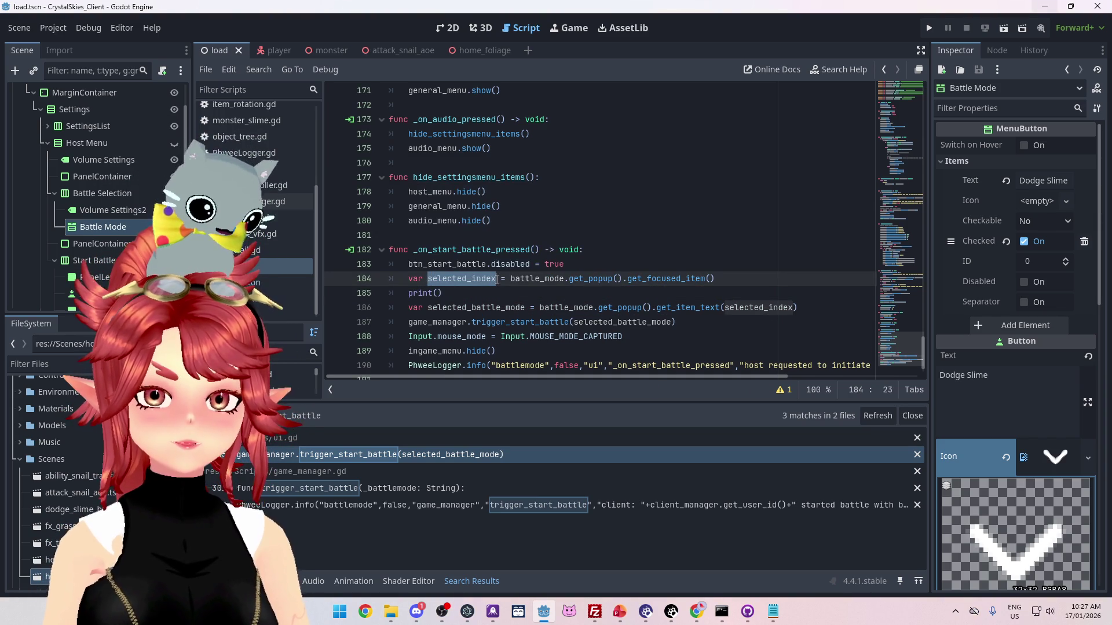
key(ctrl+c)
click(437, 293)
key(ctrl+v)
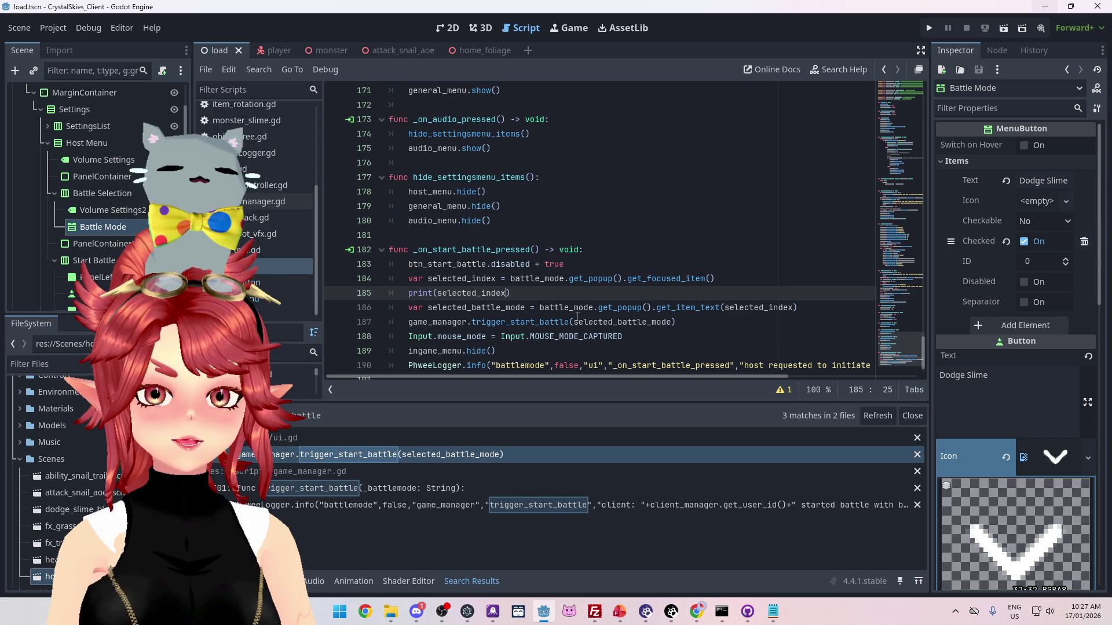
click(594, 237)
key(ctrl+s)
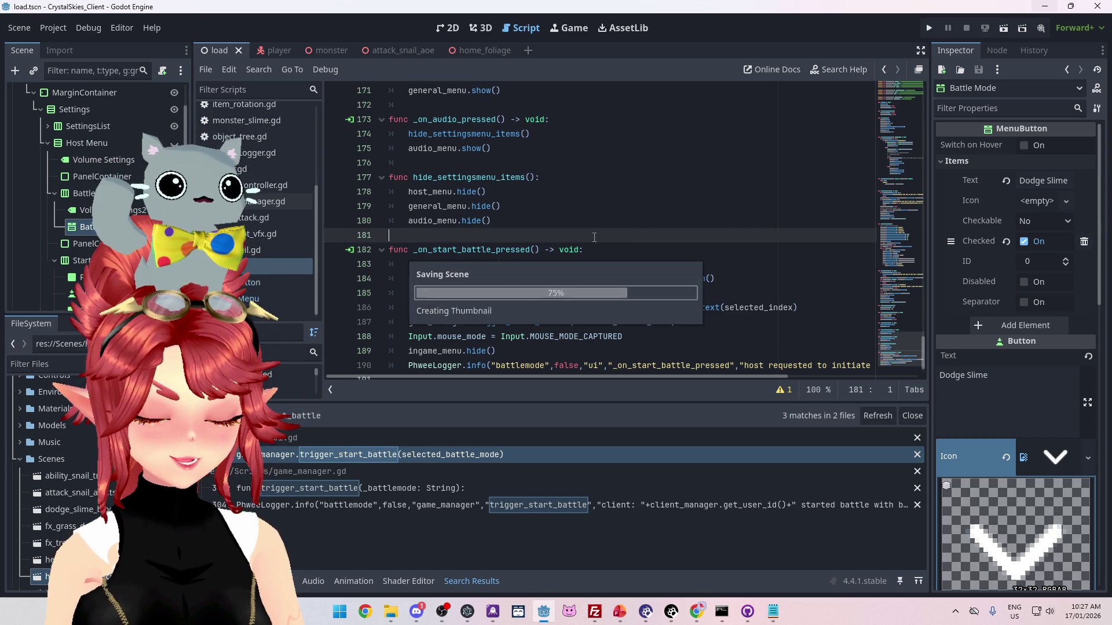
- Launch CrystalSkies, enter a display name, and create a new lobby
click(929, 27)
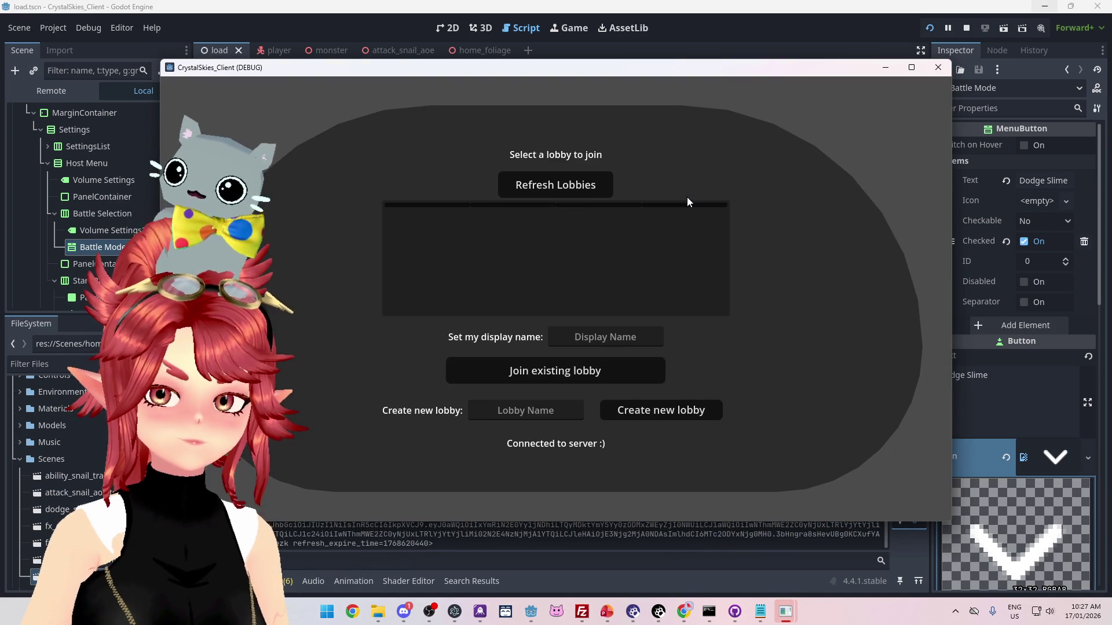
click(575, 340)
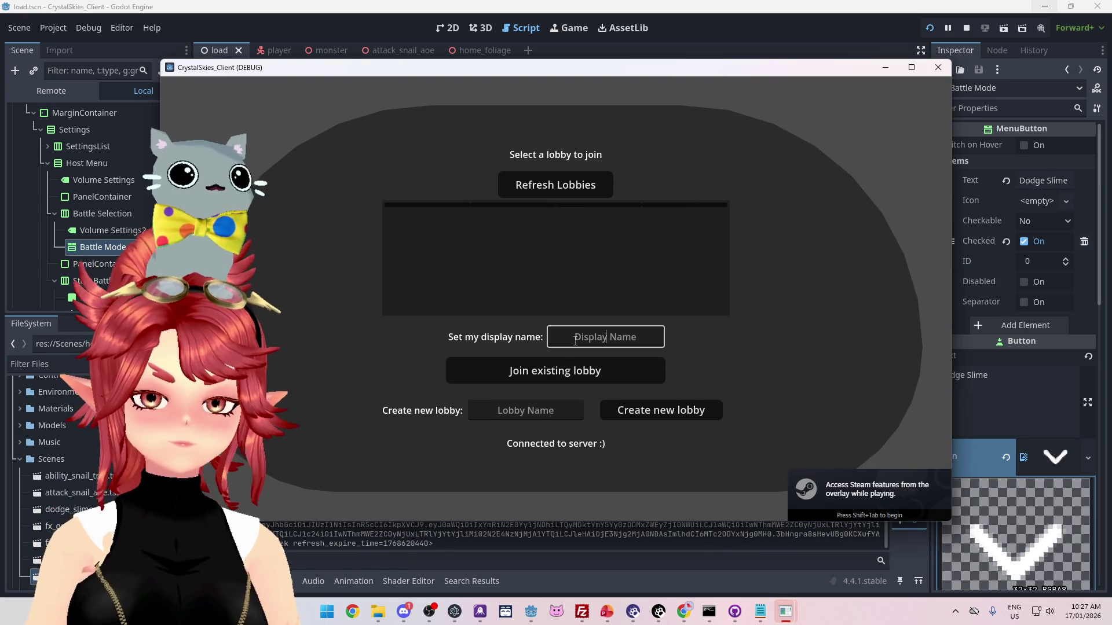
text(P)
text(sdd)
click(655, 421)
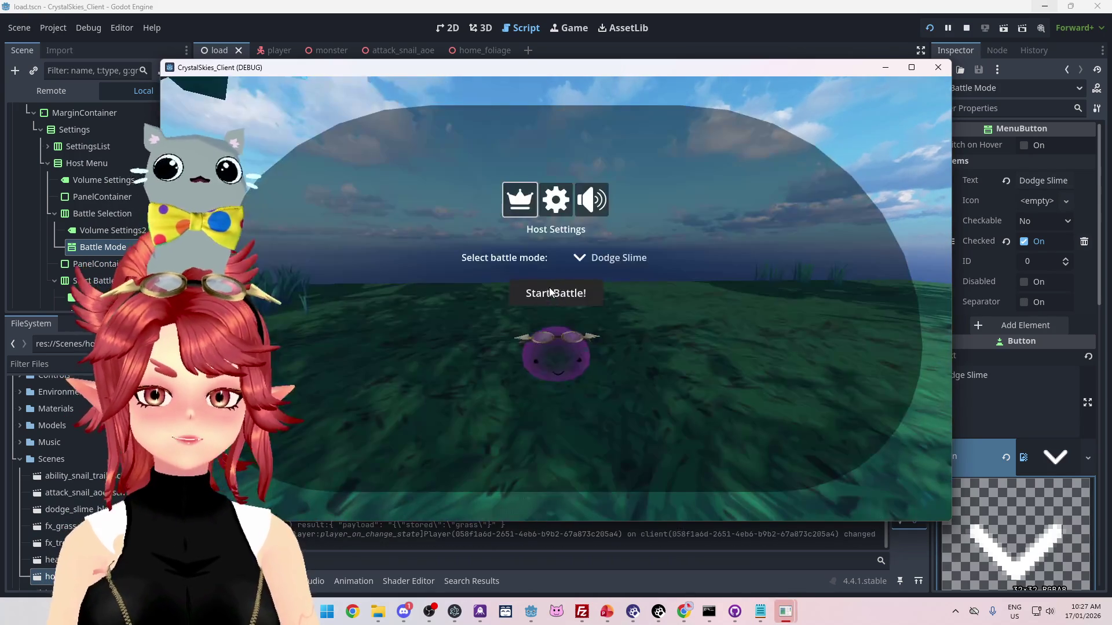
- Start the Dodge Slime battle, retry it from host settings, then return to the editor
click(556, 292)
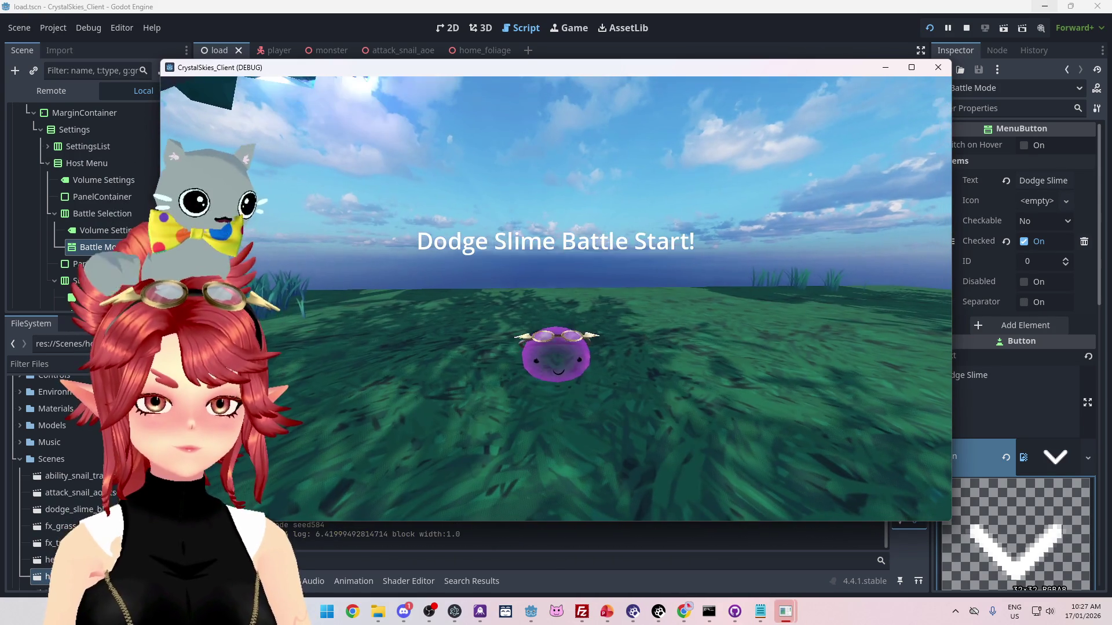
key(Escape)
click(560, 299)
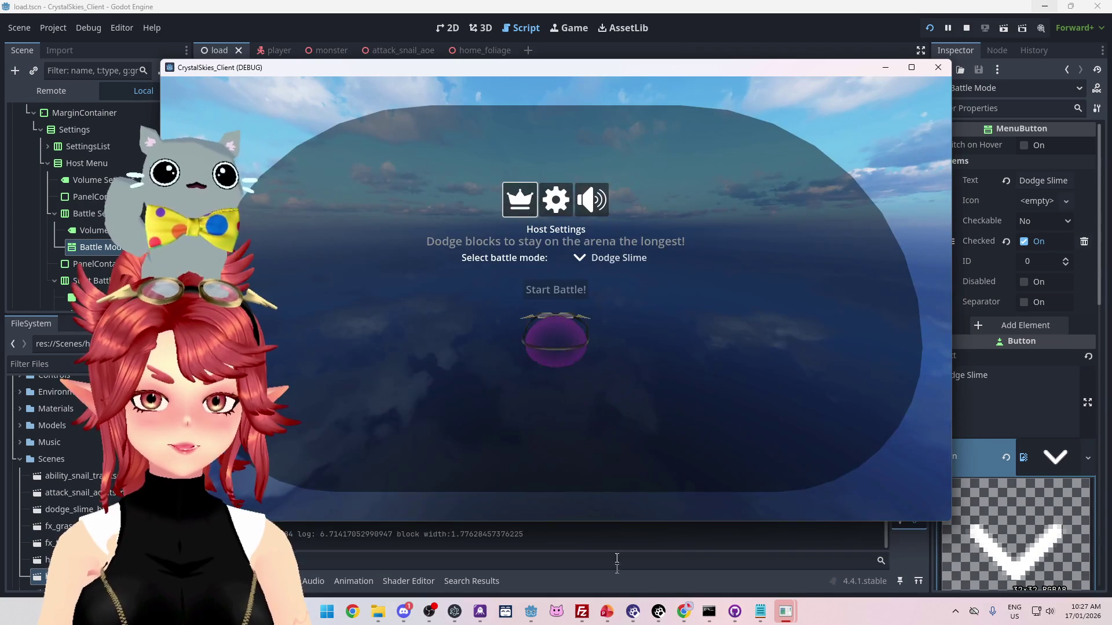
click(617, 562)
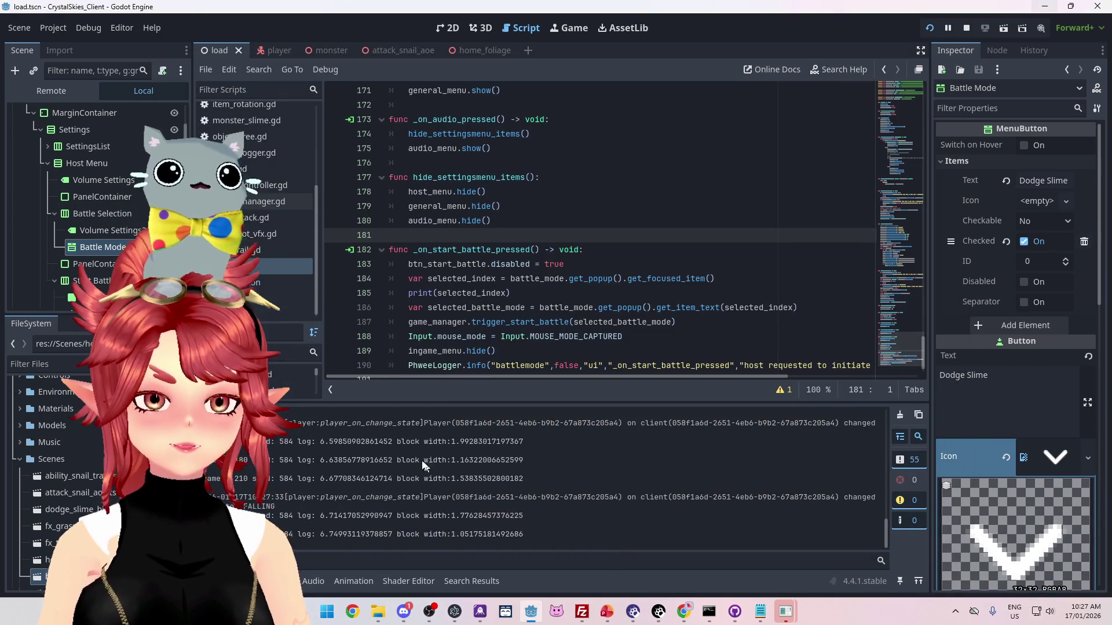
- Enlarge the script area, prefix line 185's print with "selected battle mode index", and save
scroll(519, 402, up, 5)
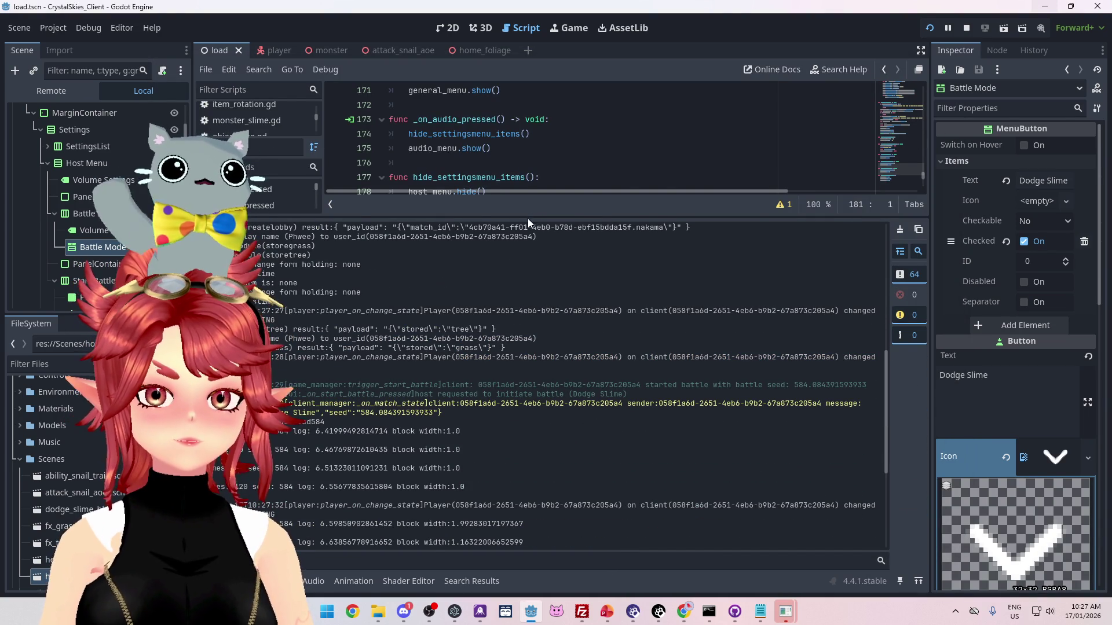
drag(527, 218, 556, 426)
scroll(535, 279, down, 1)
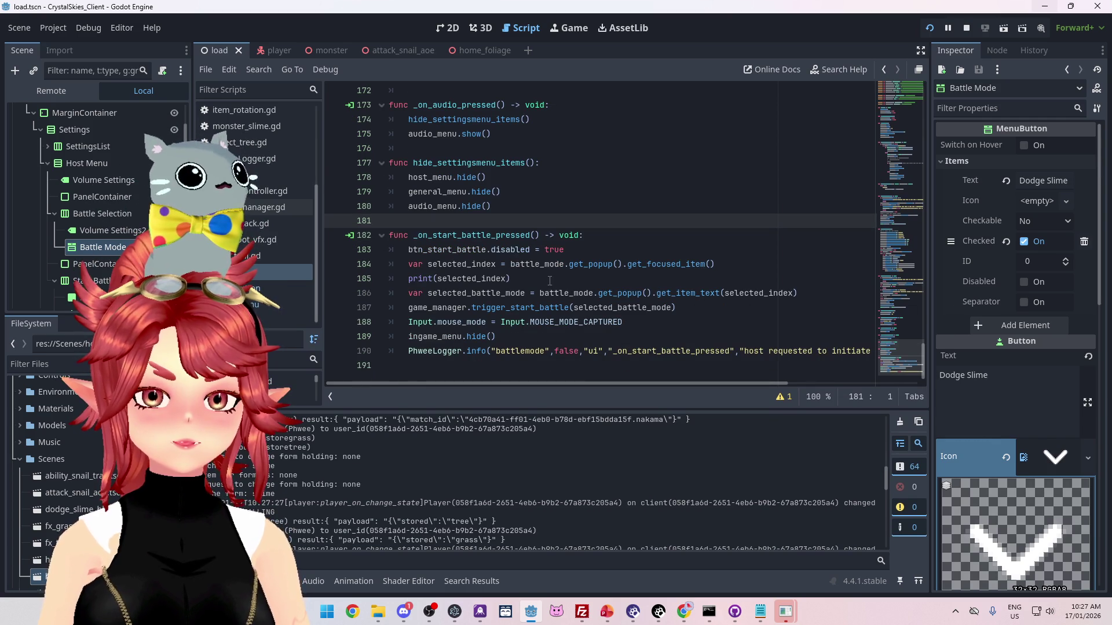
click(437, 278)
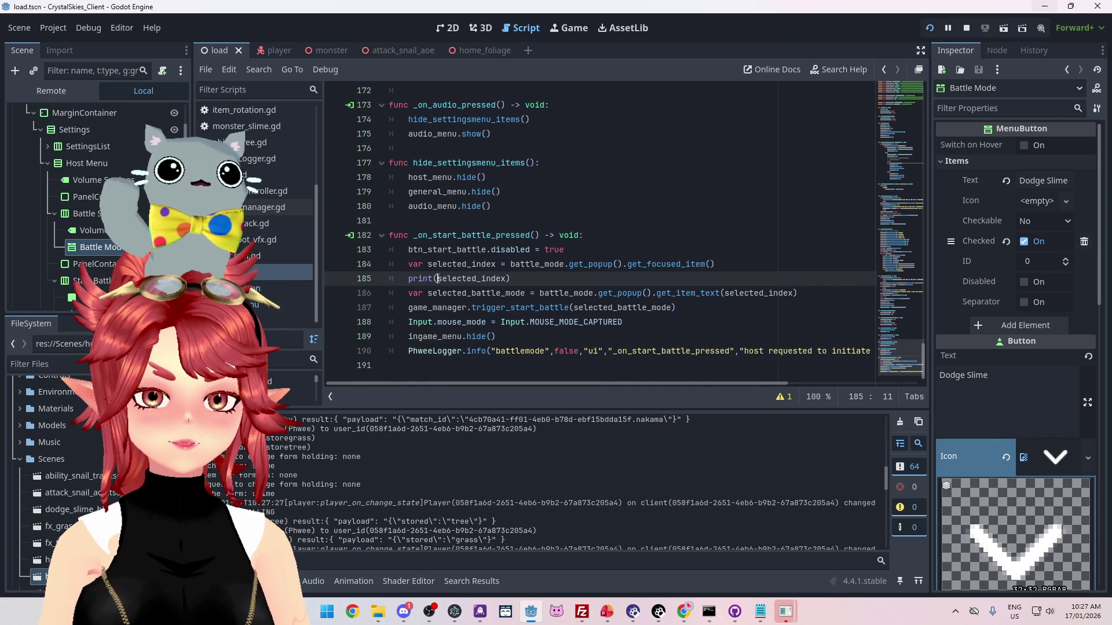
text(,)
key(Left)
text(")
text(select)
text(ed battle mode iun)
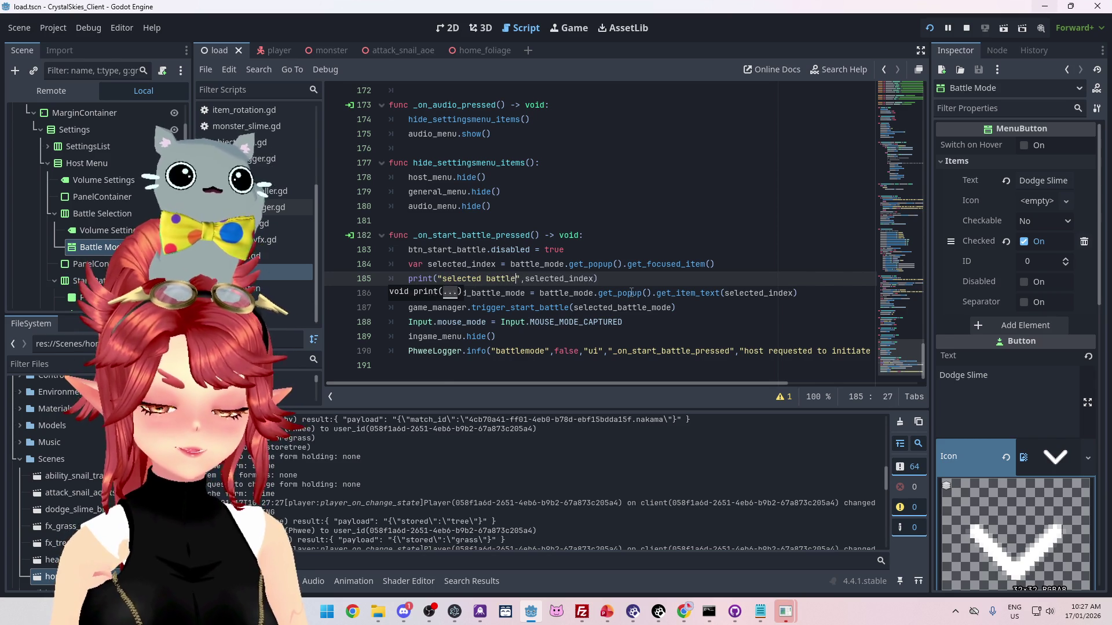
key(BackSpace)
key(BackSpace)
text(ndex)
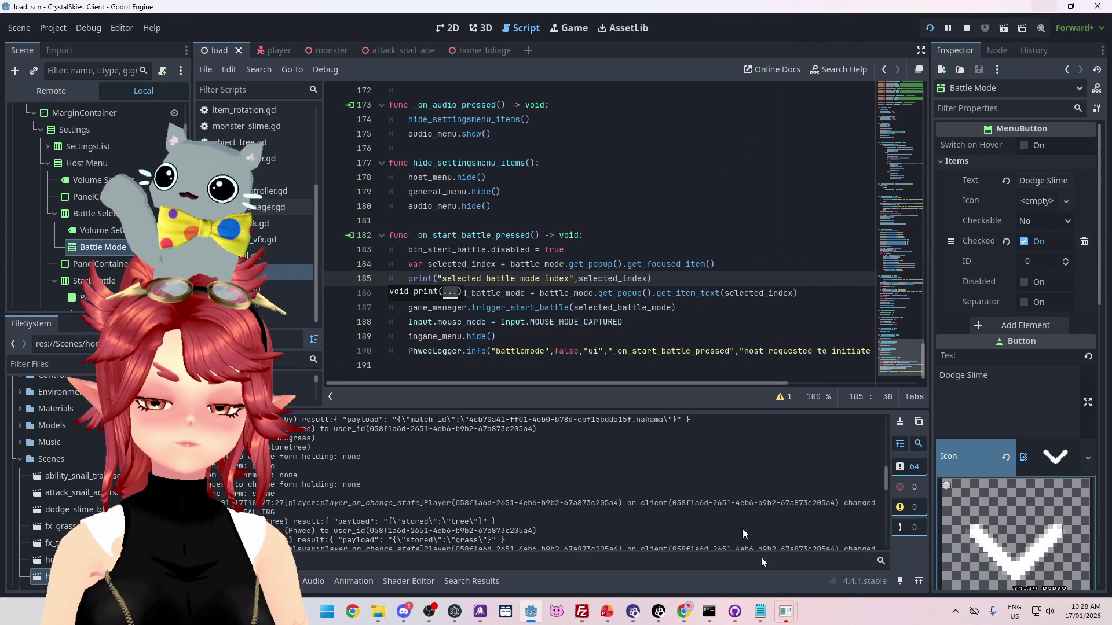
click(617, 221)
key(ctrl+s)
mouse_move(785, 611)
click(870, 506)
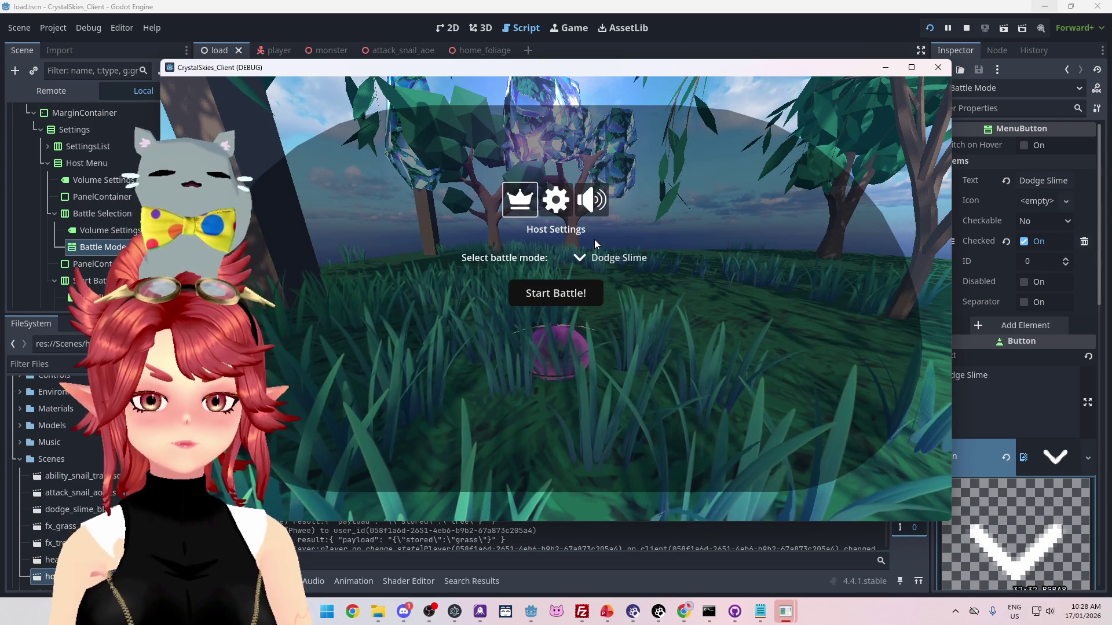
click(589, 260)
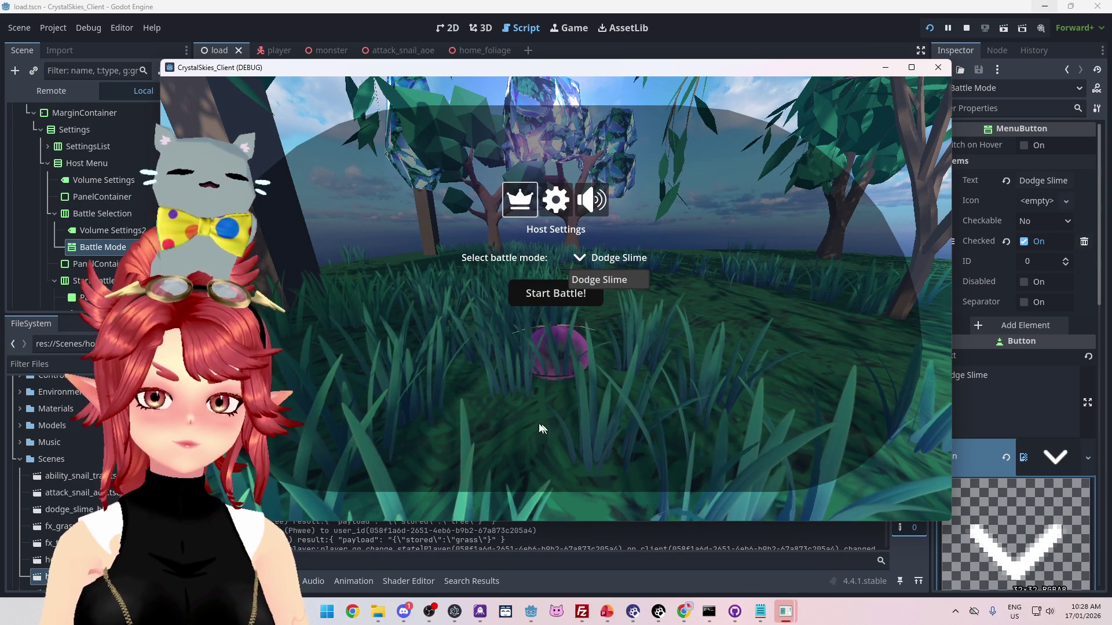
click(571, 337)
click(562, 294)
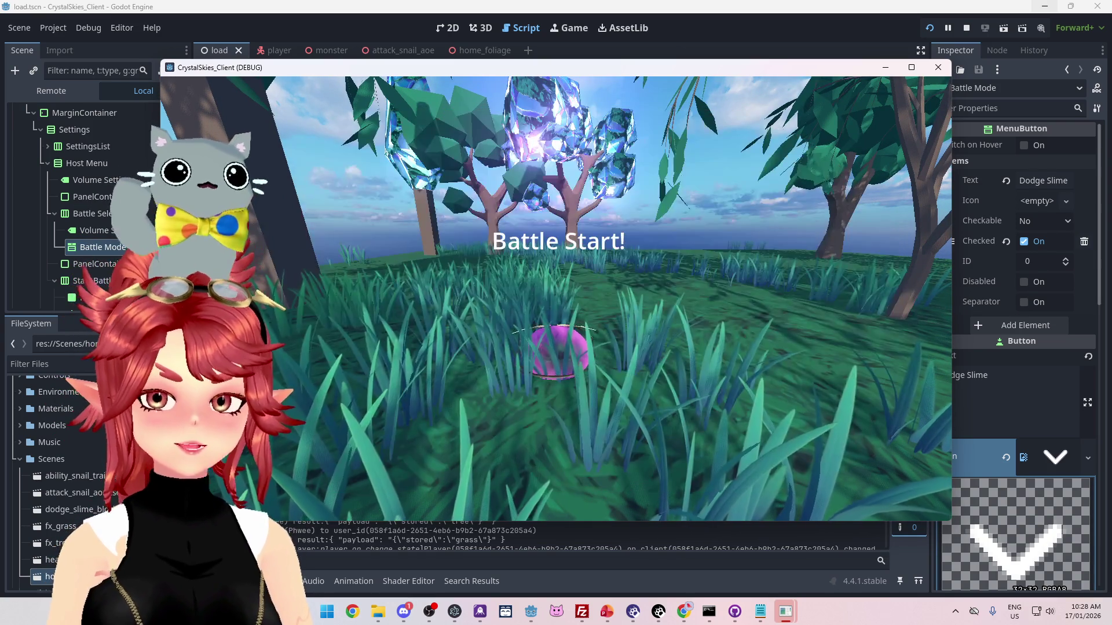
key(Escape)
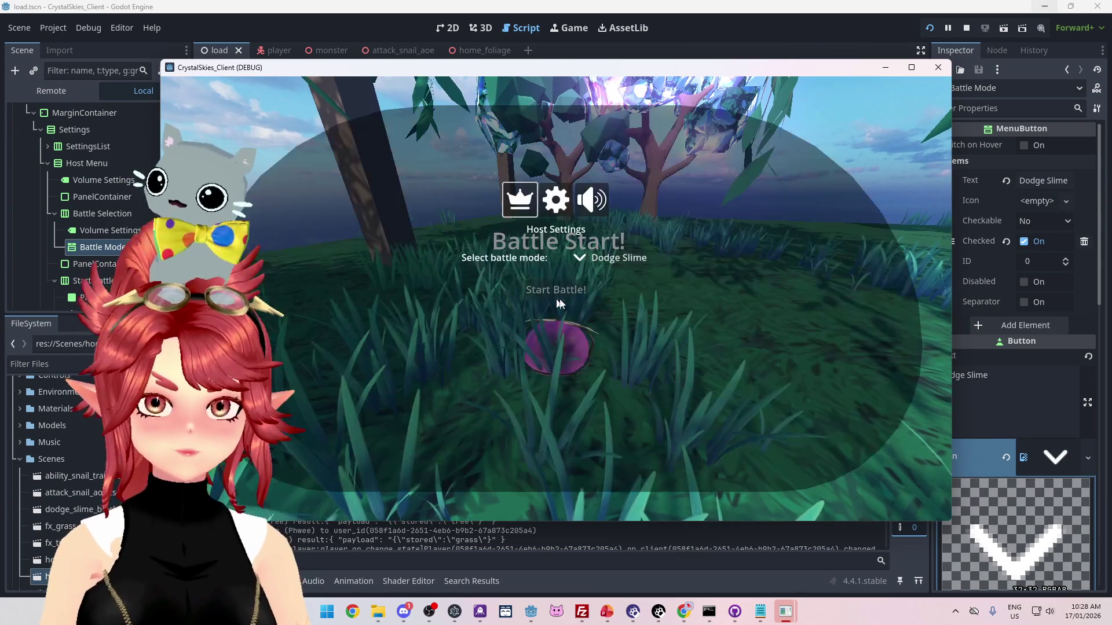
click(967, 28)
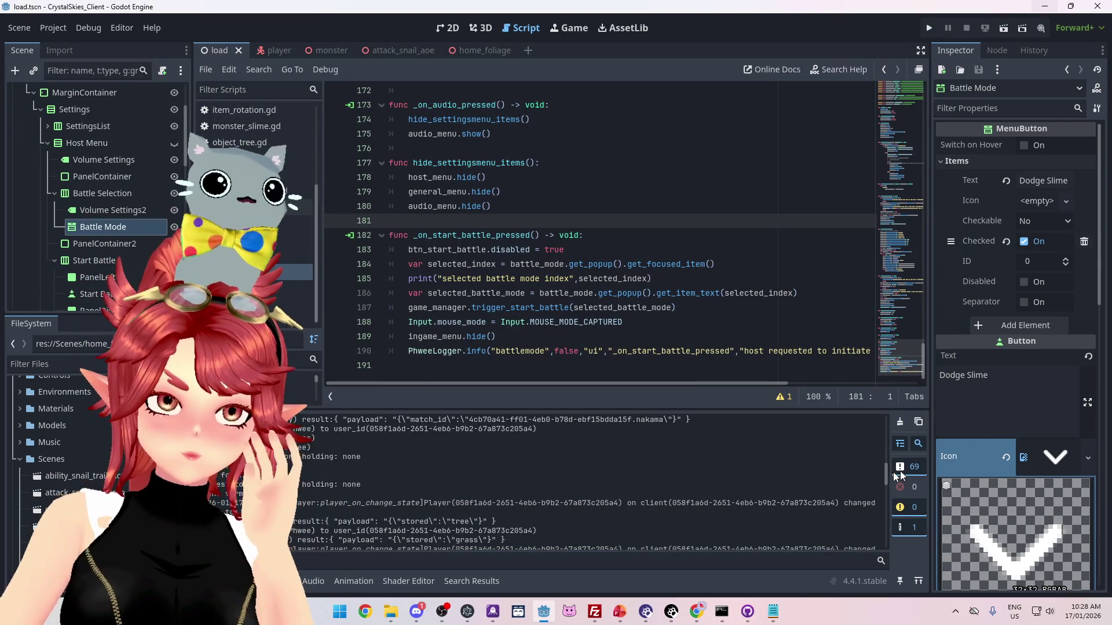
scroll(886, 483, down, 5)
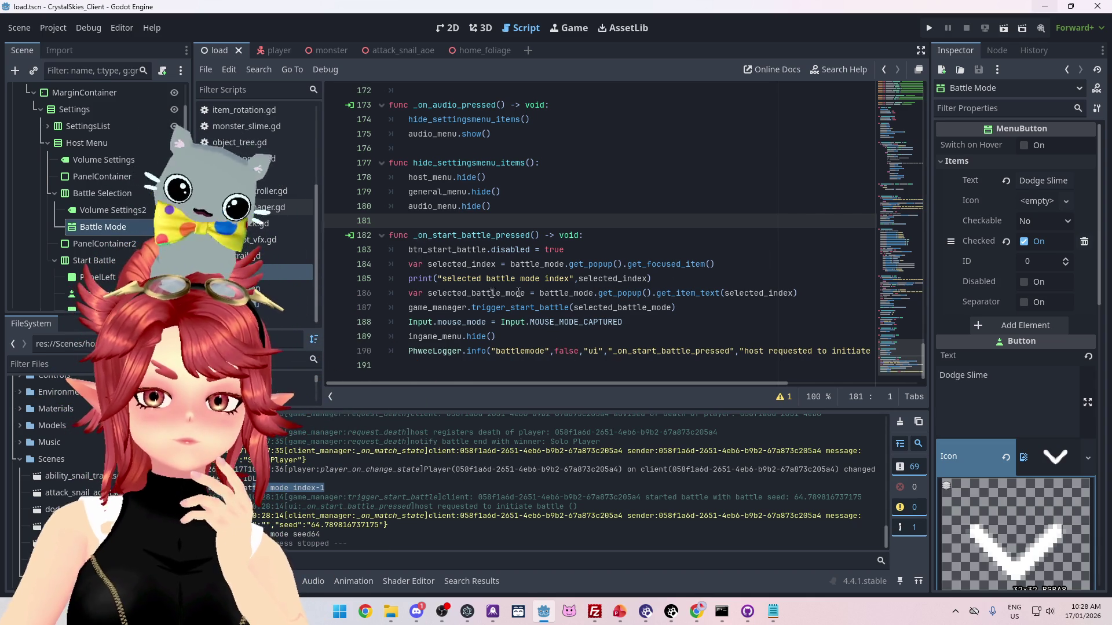
- Add 'if selected_index == -1: return' after the print line and save the script
click(408, 296)
key(Return)
key(Up)
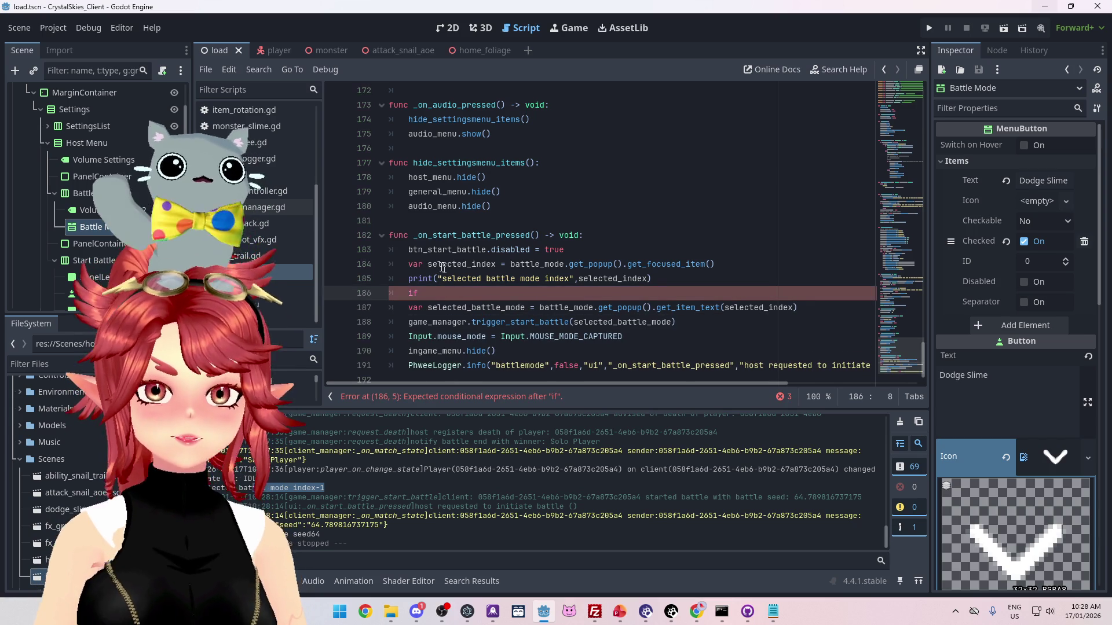
drag(428, 265, 497, 262)
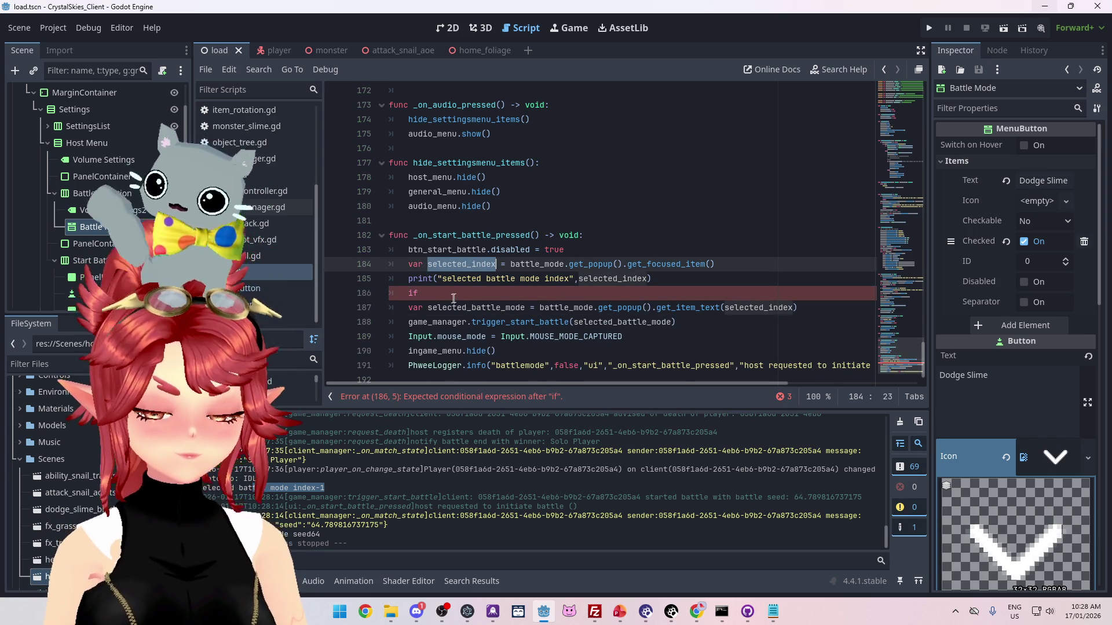
click(446, 294)
text(selected_index)
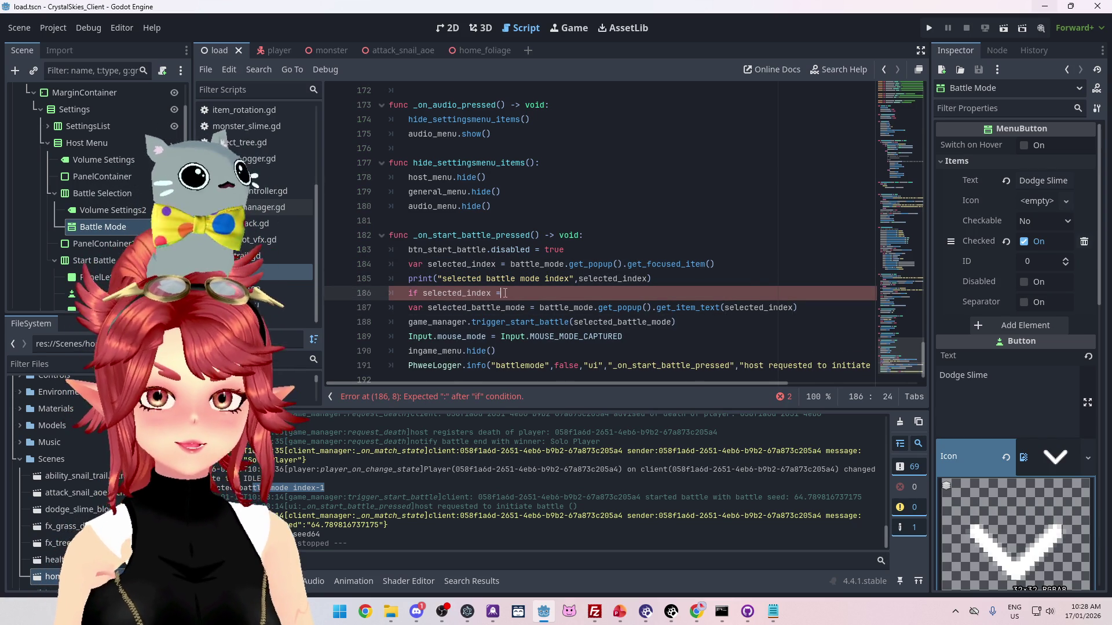
text(= -1:)
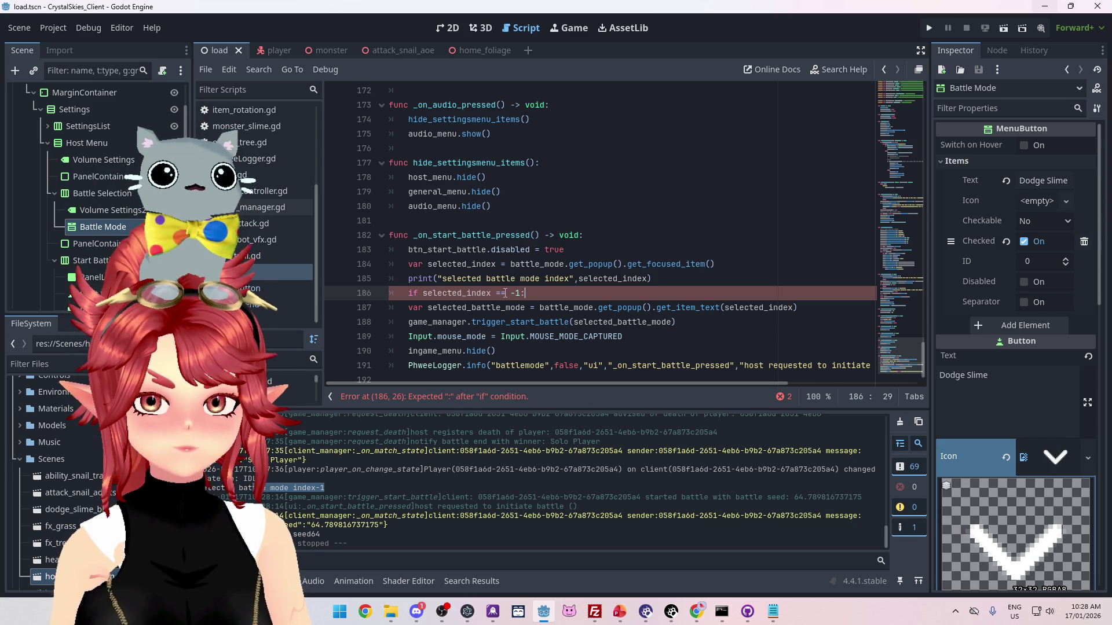
key(Return)
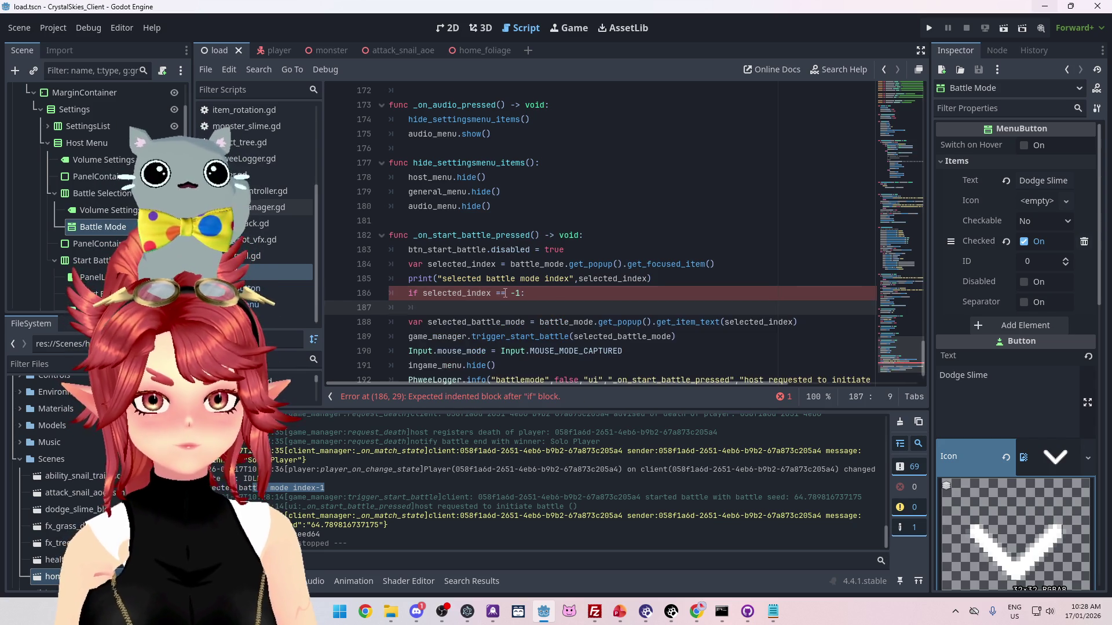
scroll(500, 290, down, 1)
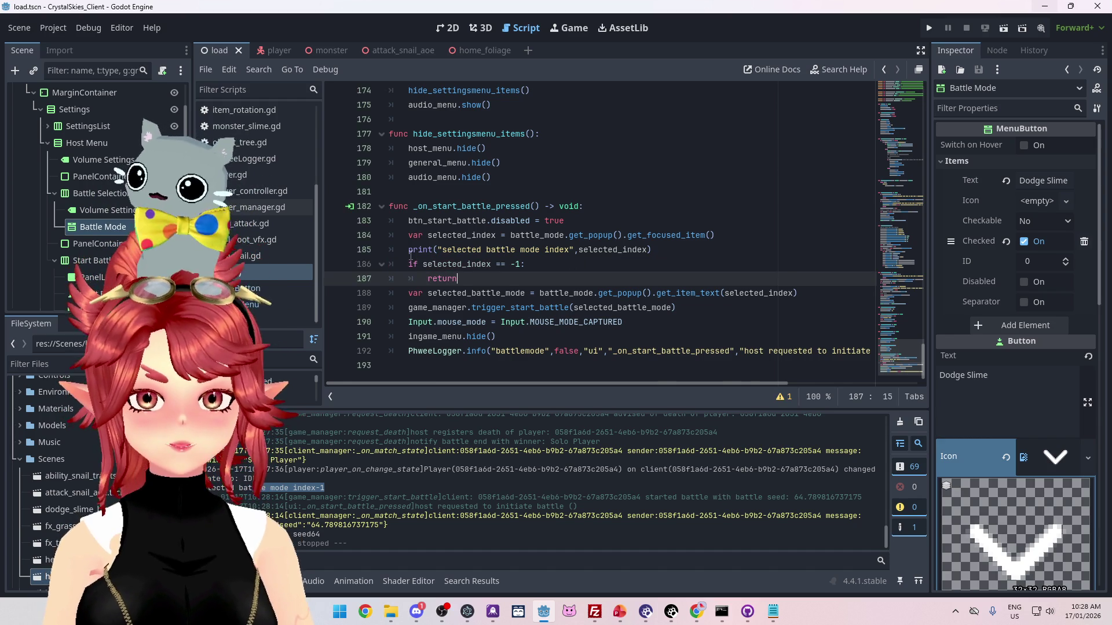
mouse_move(410, 255)
click(735, 177)
key(ctrl+s)
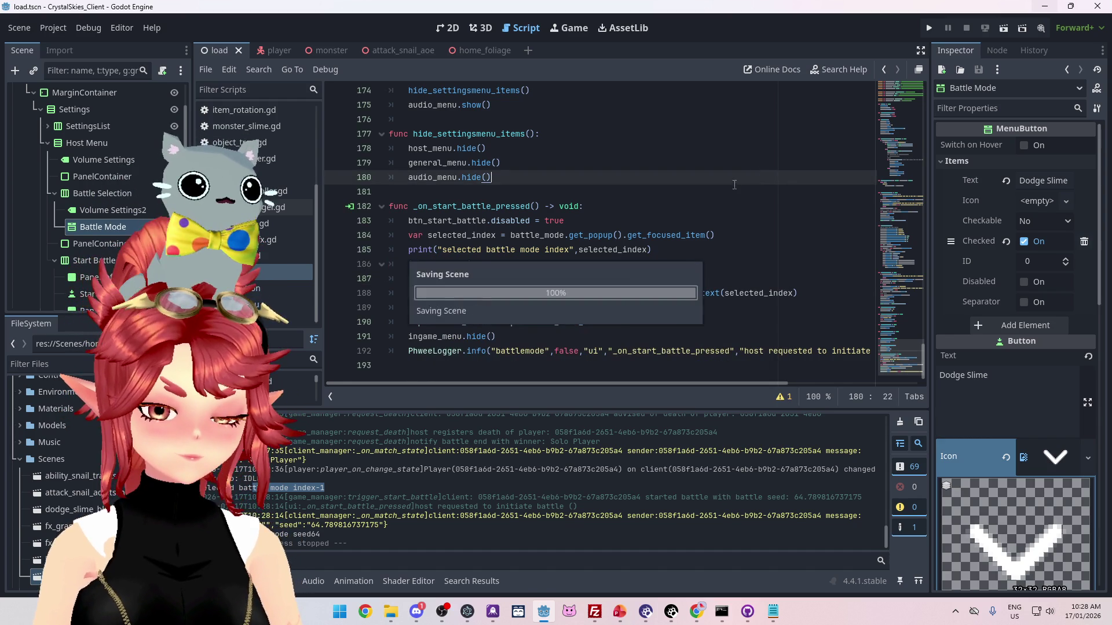
click(929, 28)
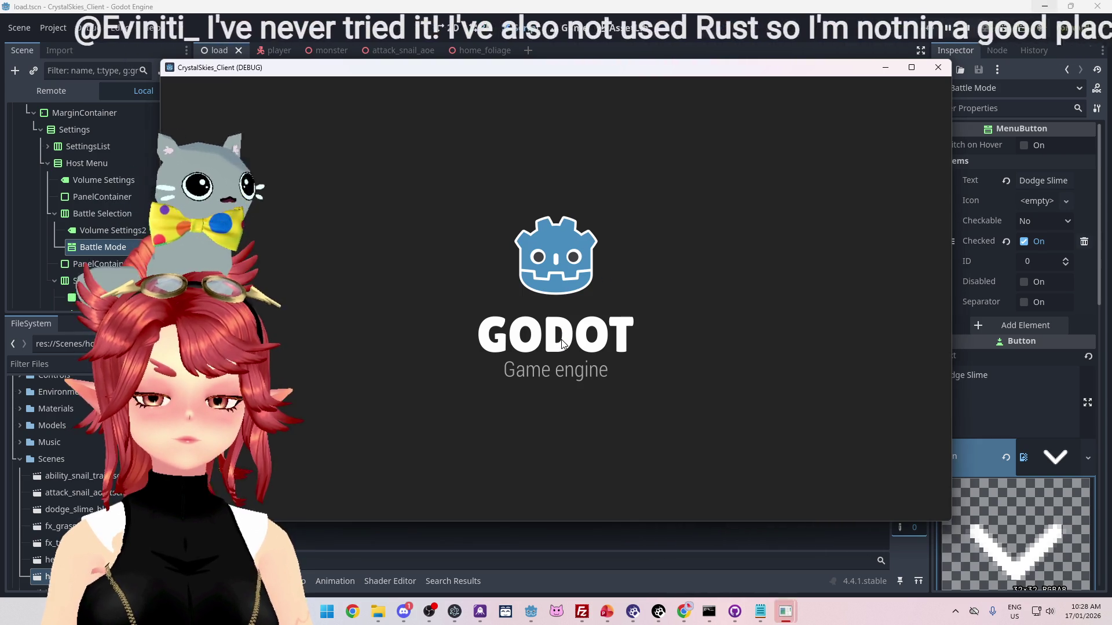
text(Phwee)
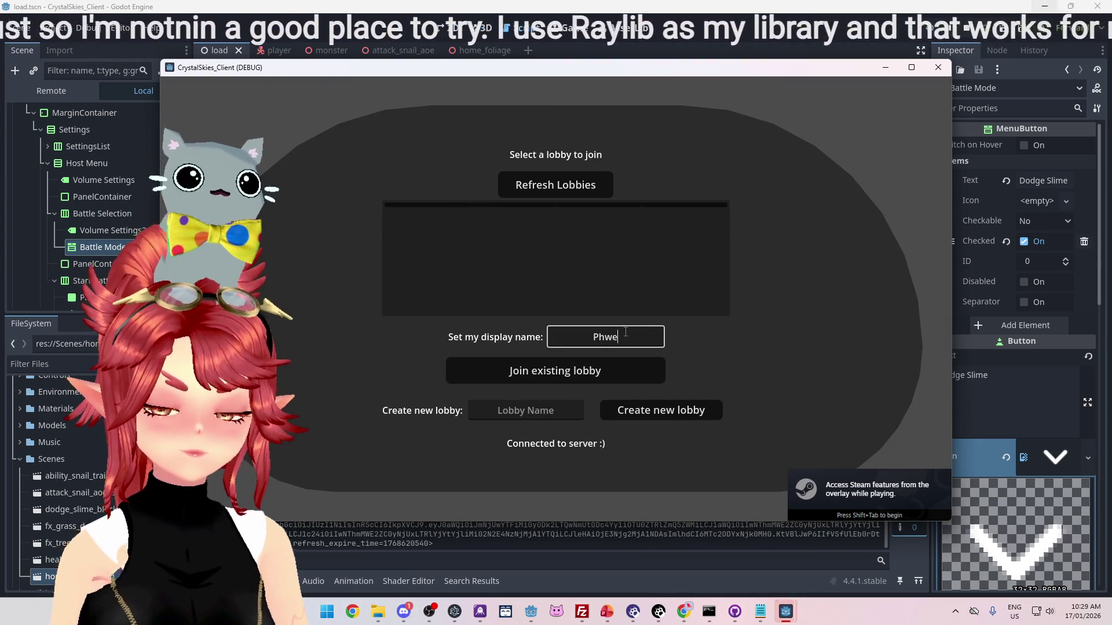
key(Tab)
key(Tab)
text(asdd)
click(673, 410)
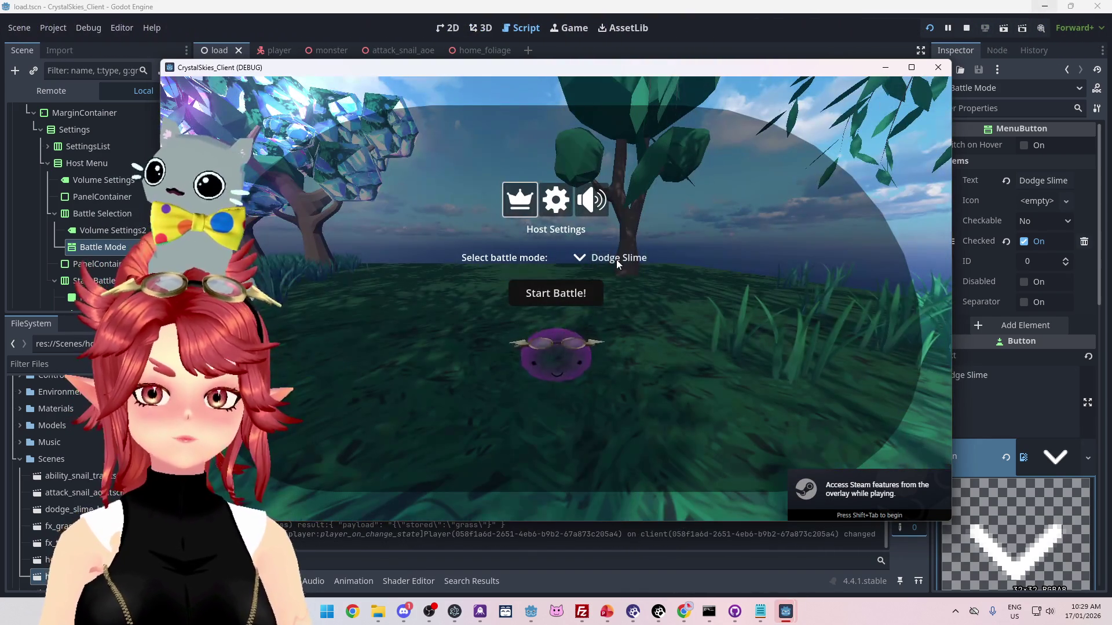
click(616, 258)
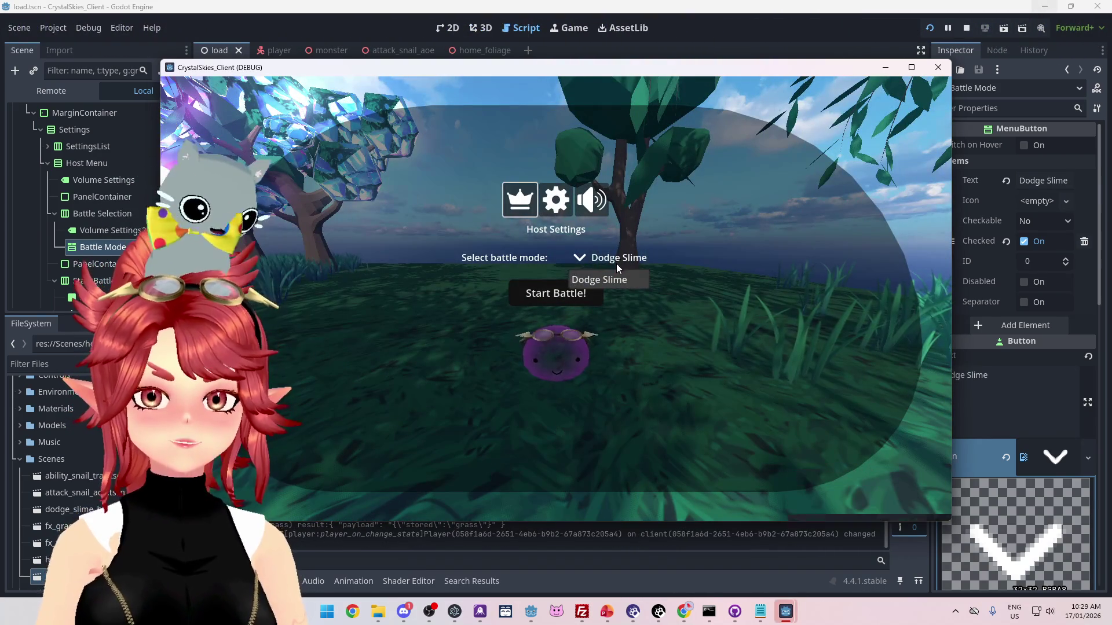
click(527, 301)
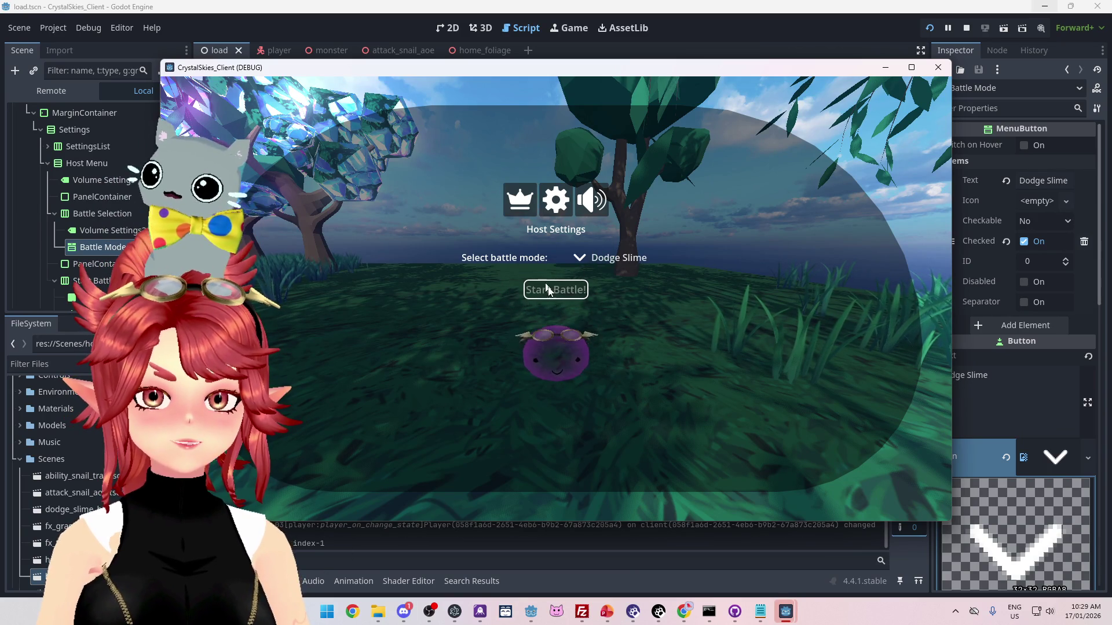
click(967, 28)
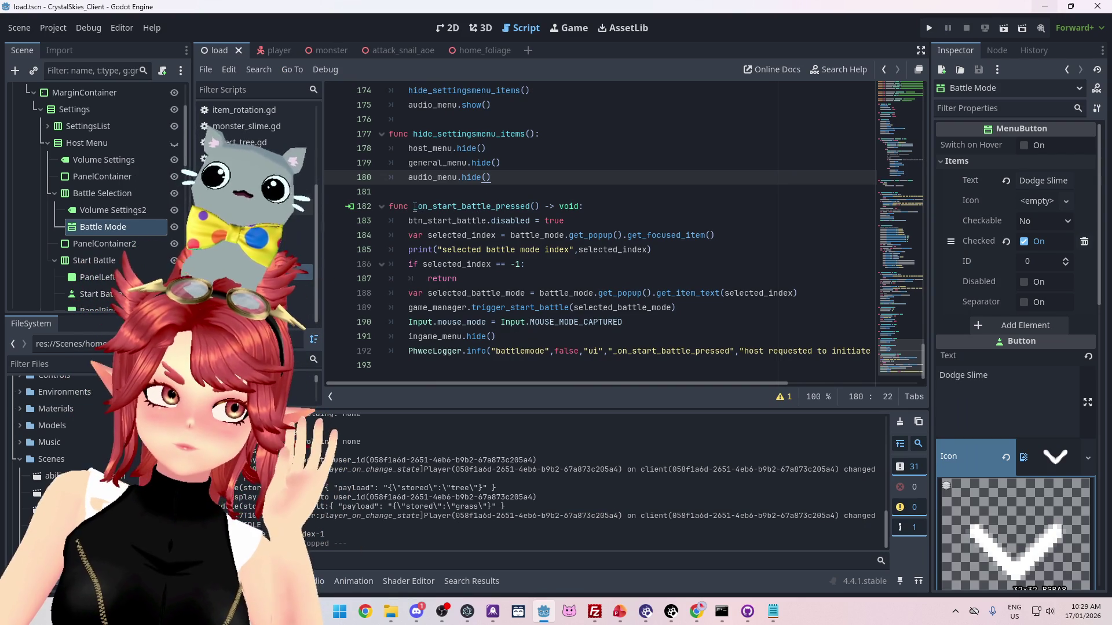
- Move 'btn_start_battle.disabled = true' below the -1 return block and relaunch the project
drag(410, 221, 582, 221)
drag(403, 222, 597, 220)
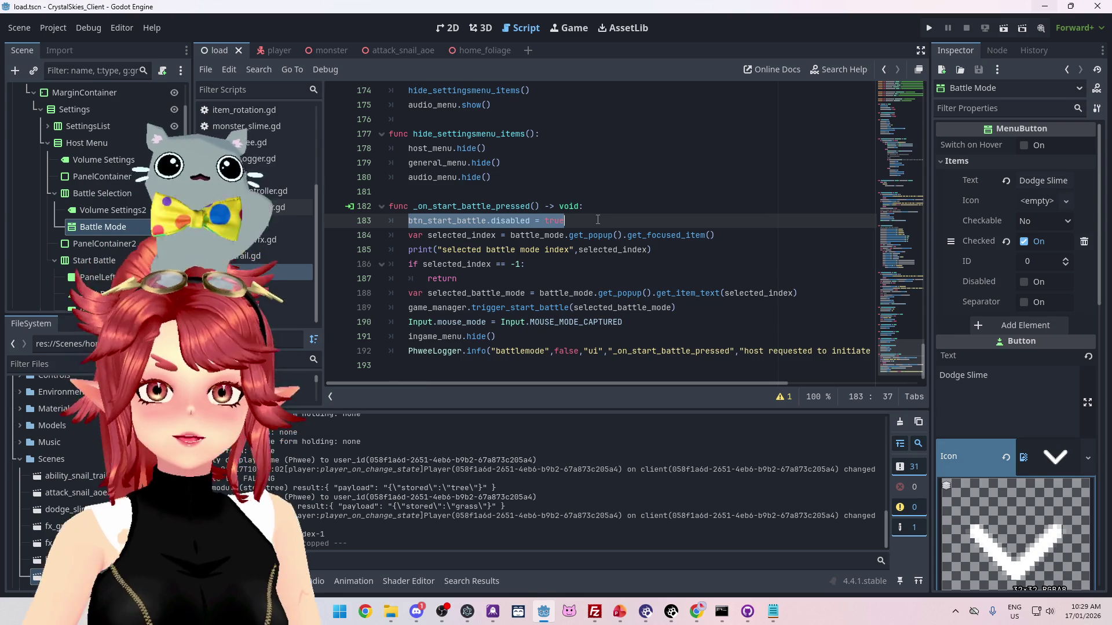
key(alt+Down)
key(alt+Down)
key(alt+Down)
key(alt+Down)
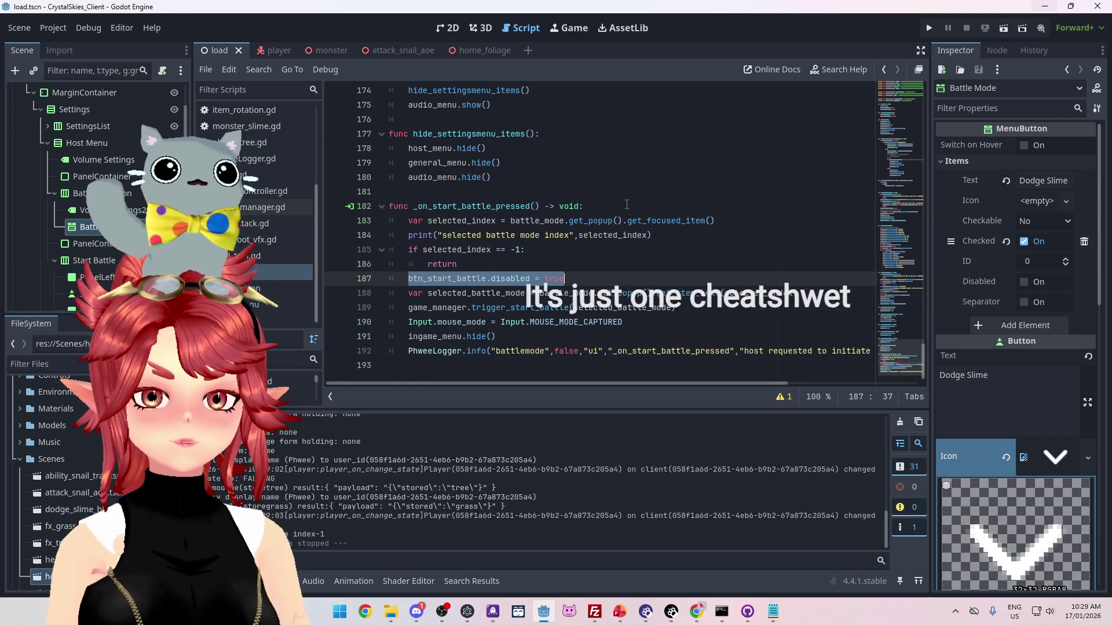
click(626, 205)
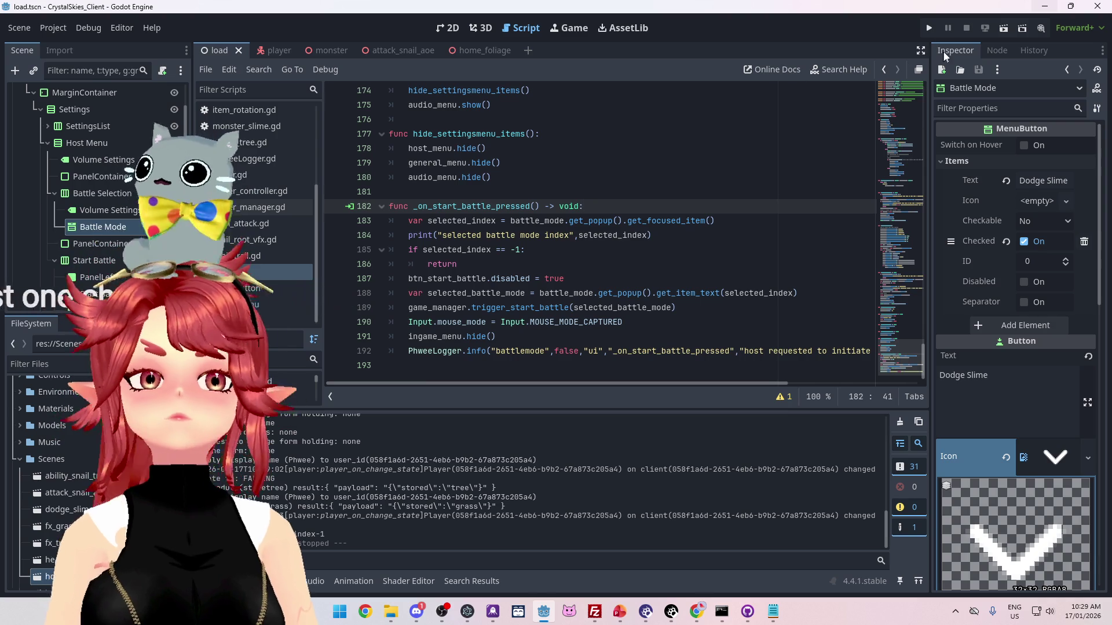
click(929, 28)
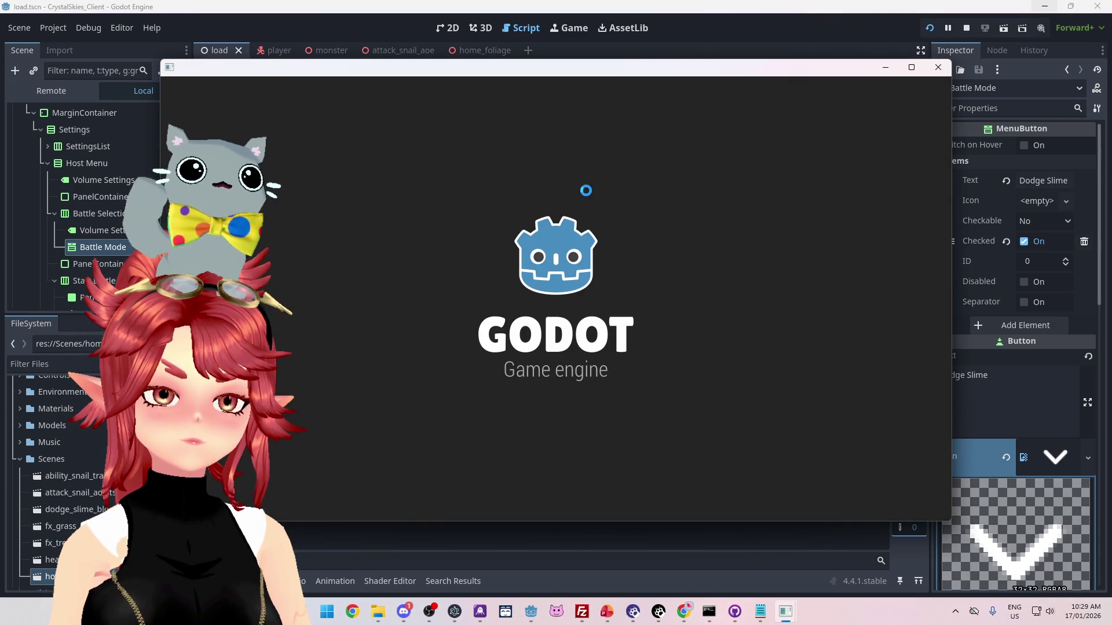
- Enter a display name, create lobby 'asdd', and try starting a battle with no mode chosen
click(621, 334)
text(Phwee)
click(574, 410)
text(asdd)
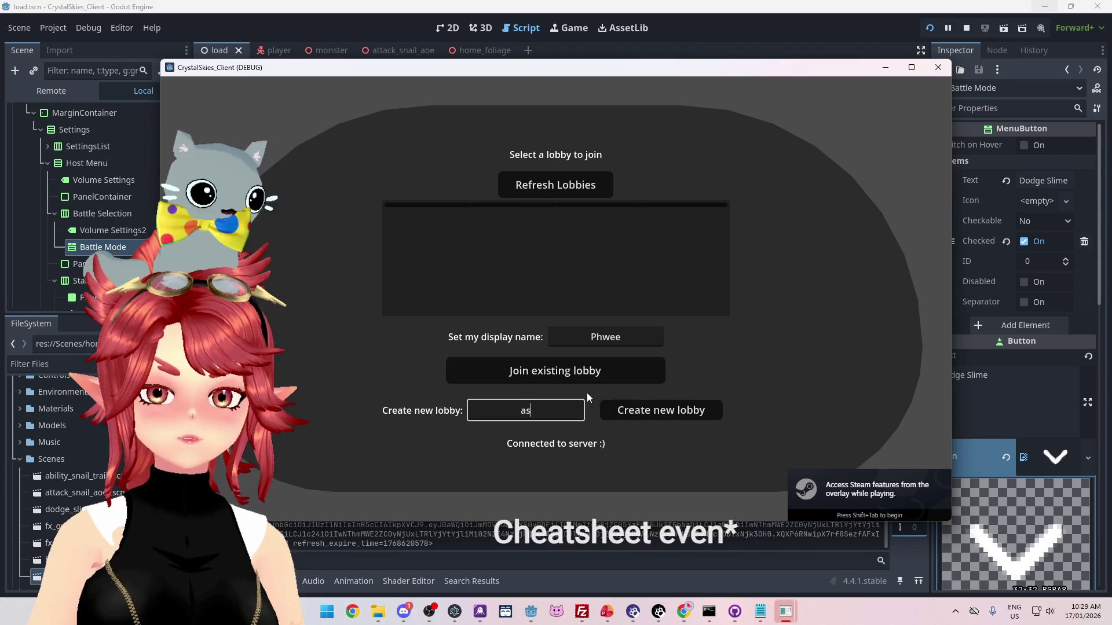
click(627, 409)
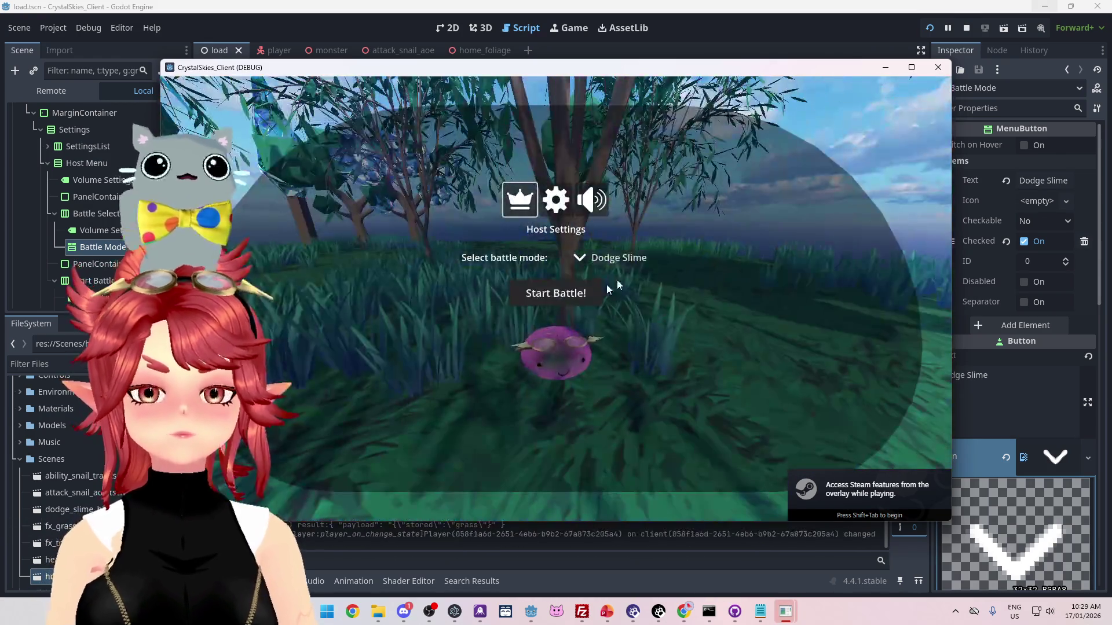
click(627, 256)
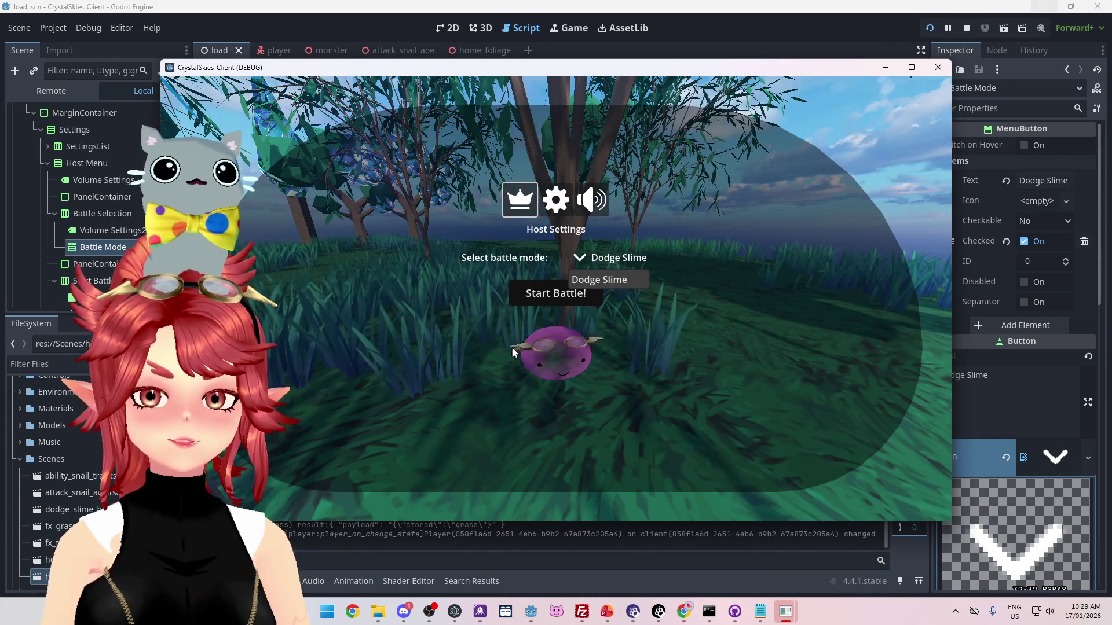
click(525, 298)
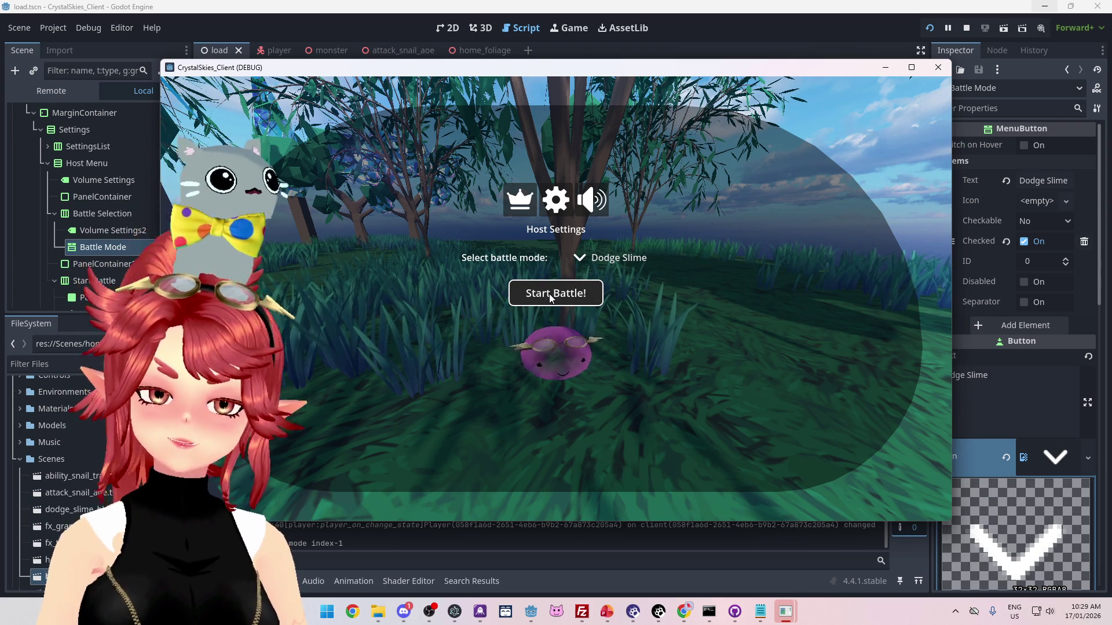
- Open and close the battle-mode dropdown several times, then stop the running game
click(608, 258)
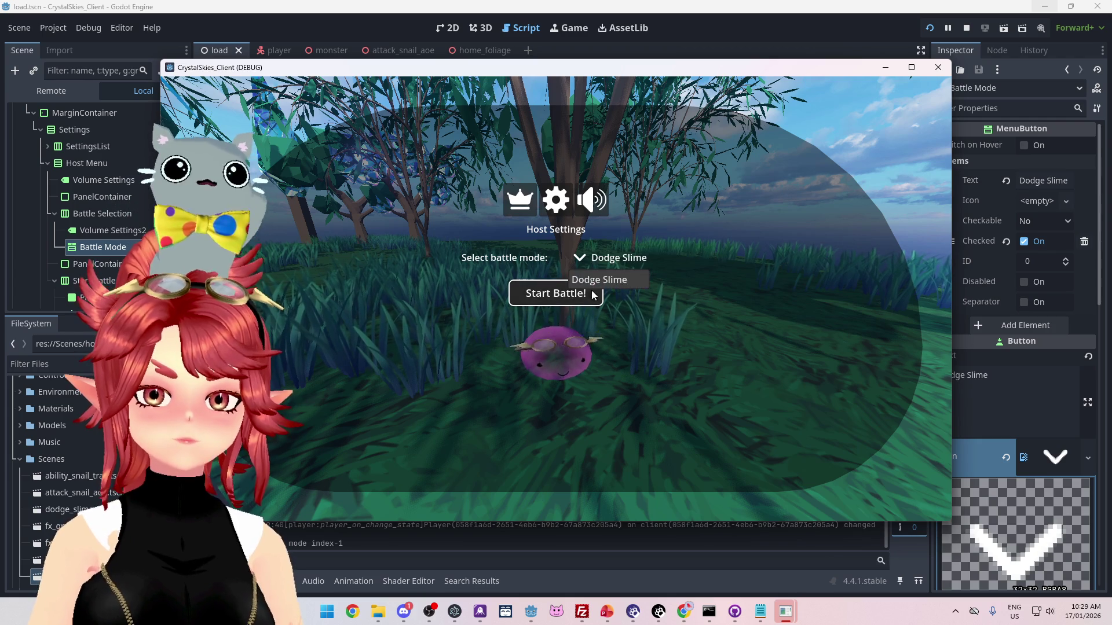
click(590, 297)
click(592, 289)
click(592, 285)
click(595, 284)
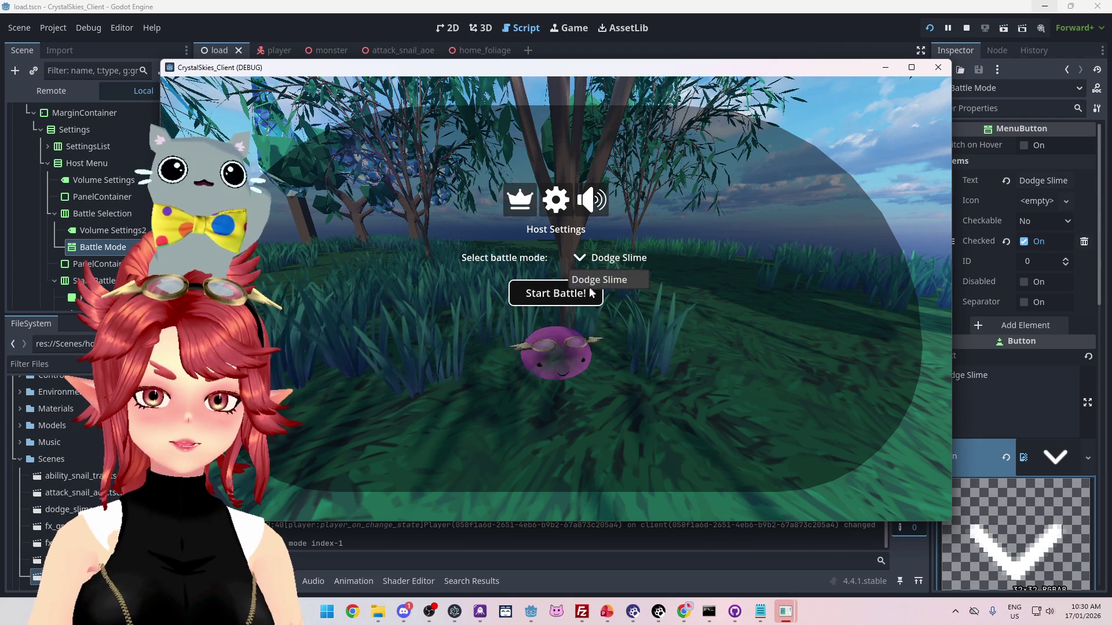
click(595, 283)
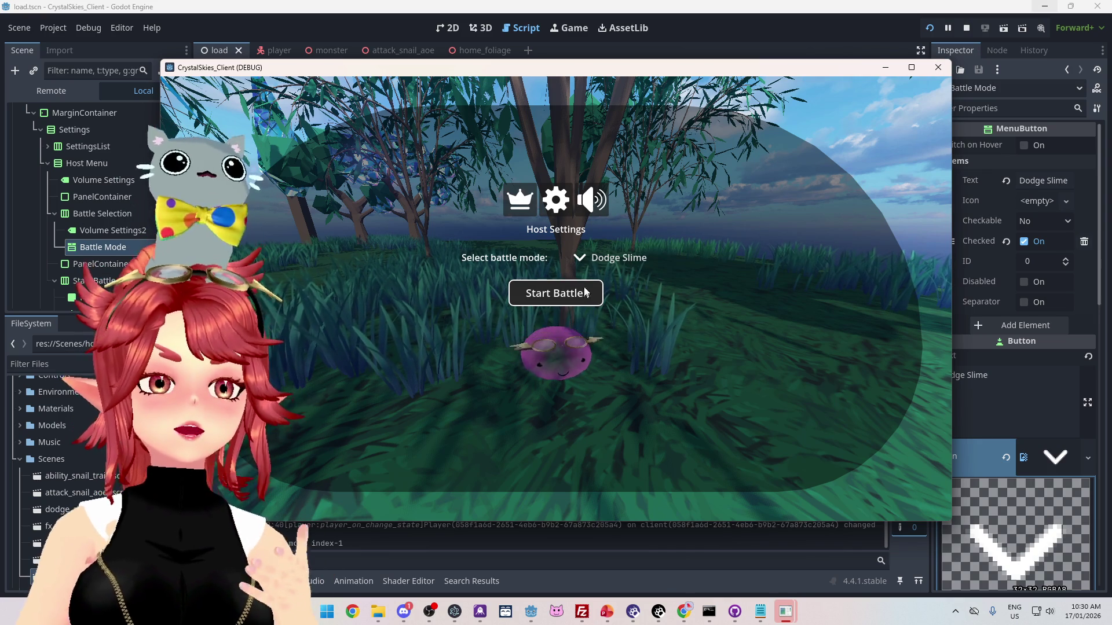
click(602, 258)
click(595, 284)
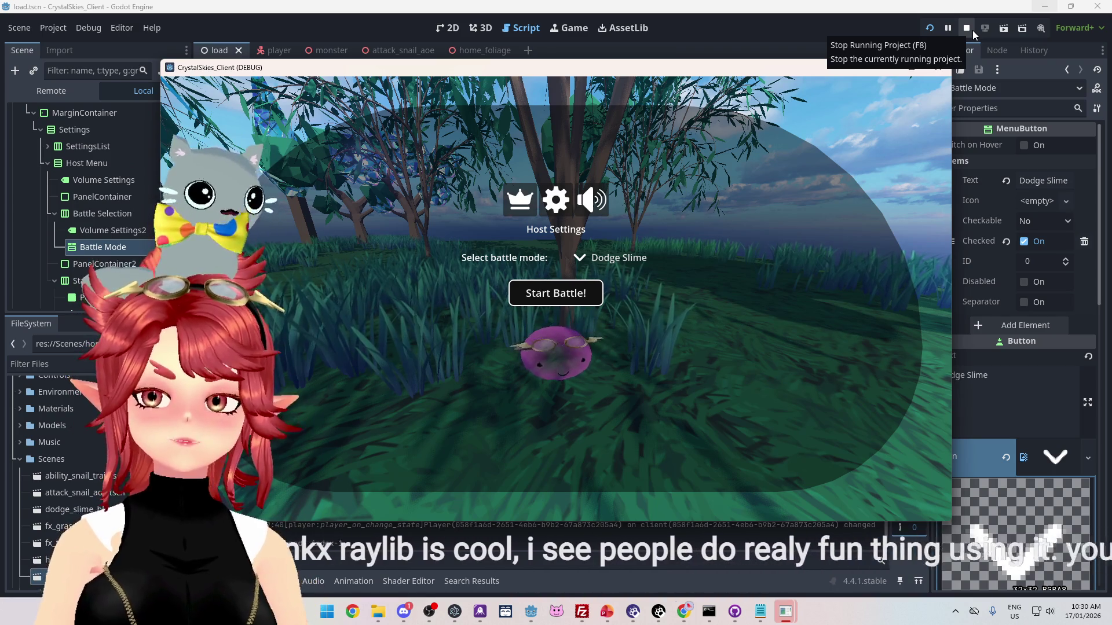
click(607, 266)
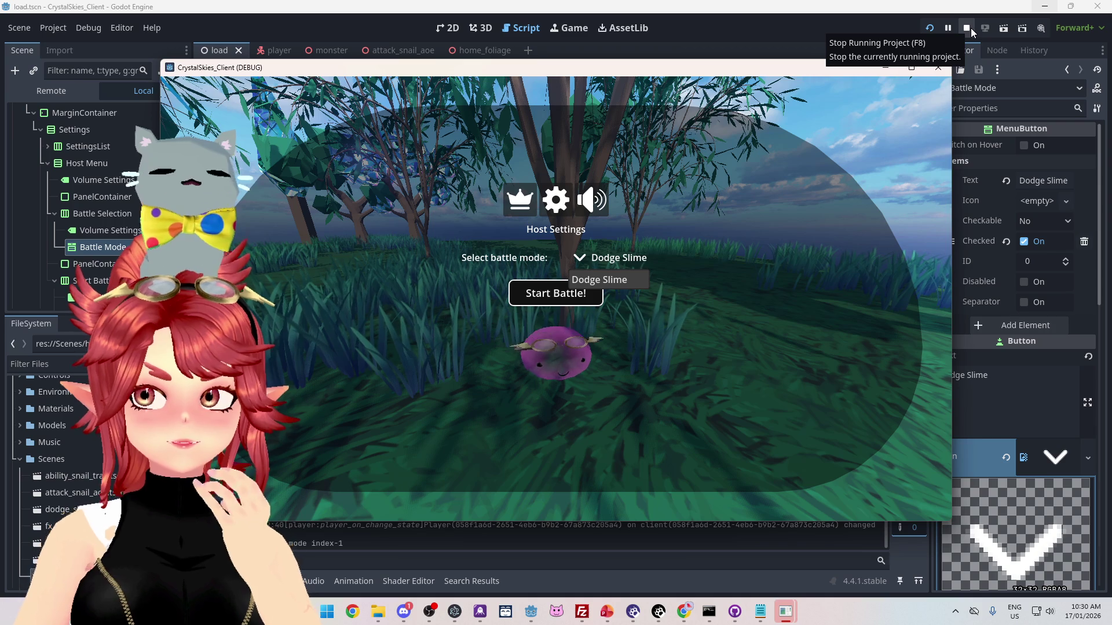
click(970, 28)
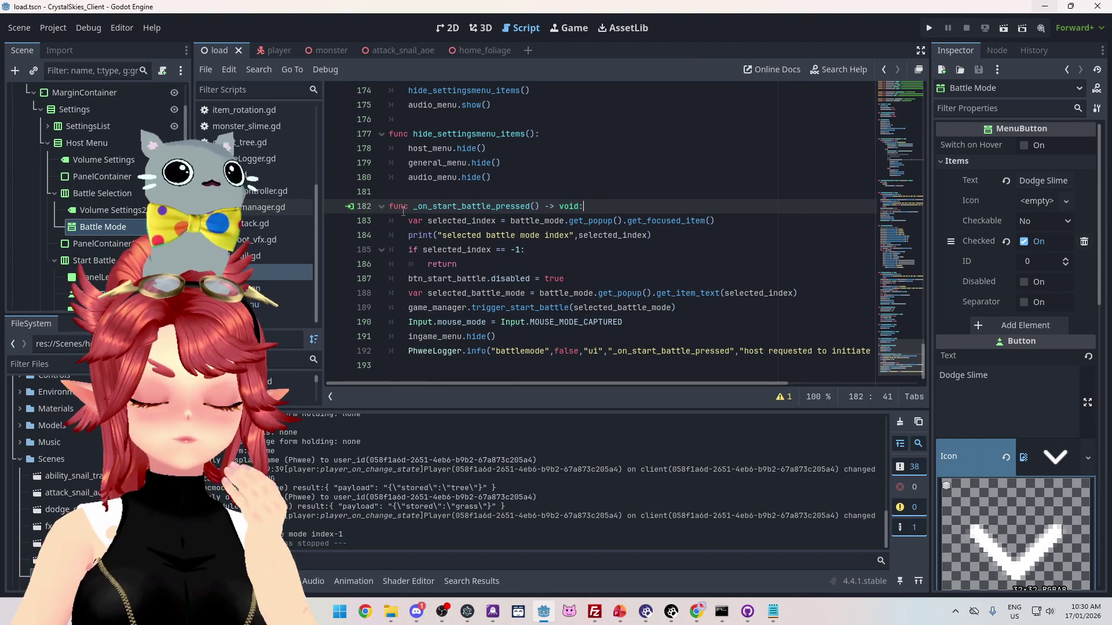
- Add a second item with text BLANK to the Battle Mode menu's Items
click(940, 164)
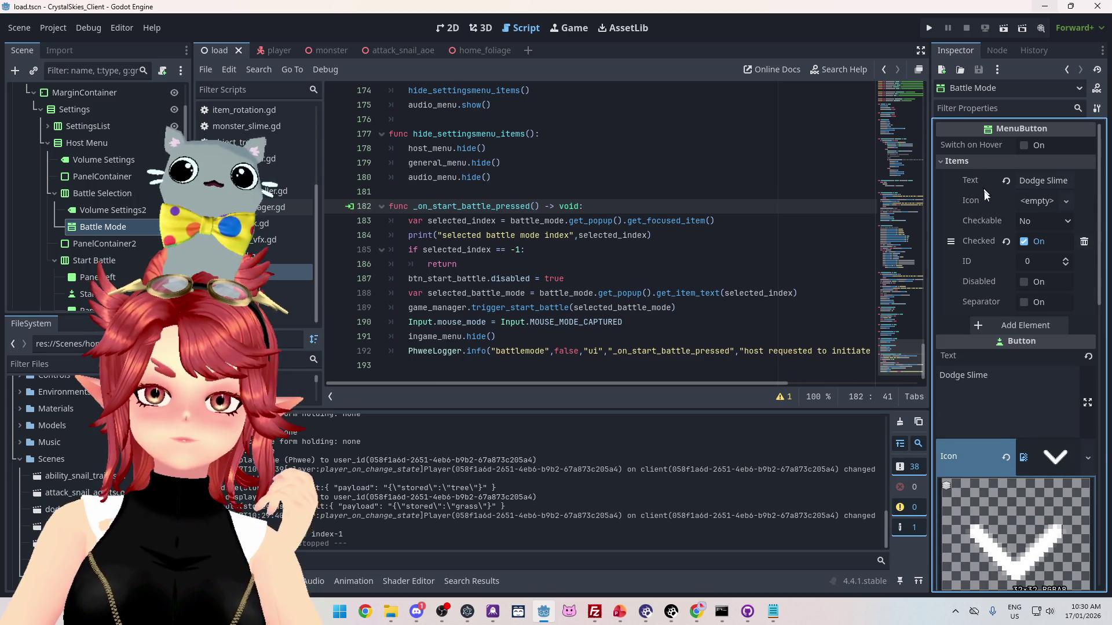
click(997, 322)
click(1046, 328)
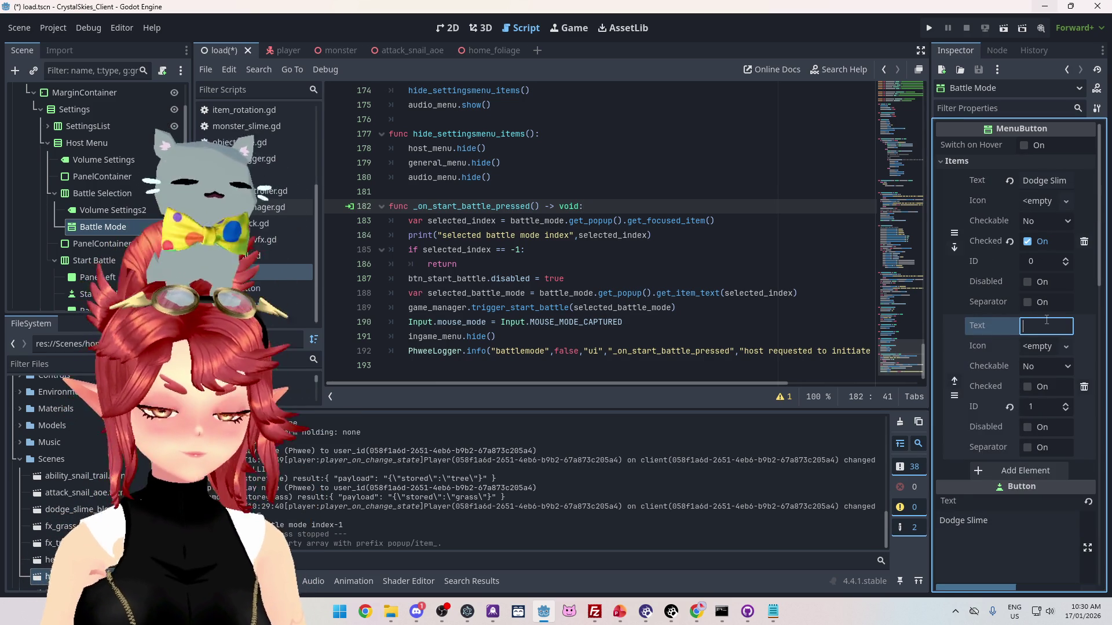
text(BLANK)
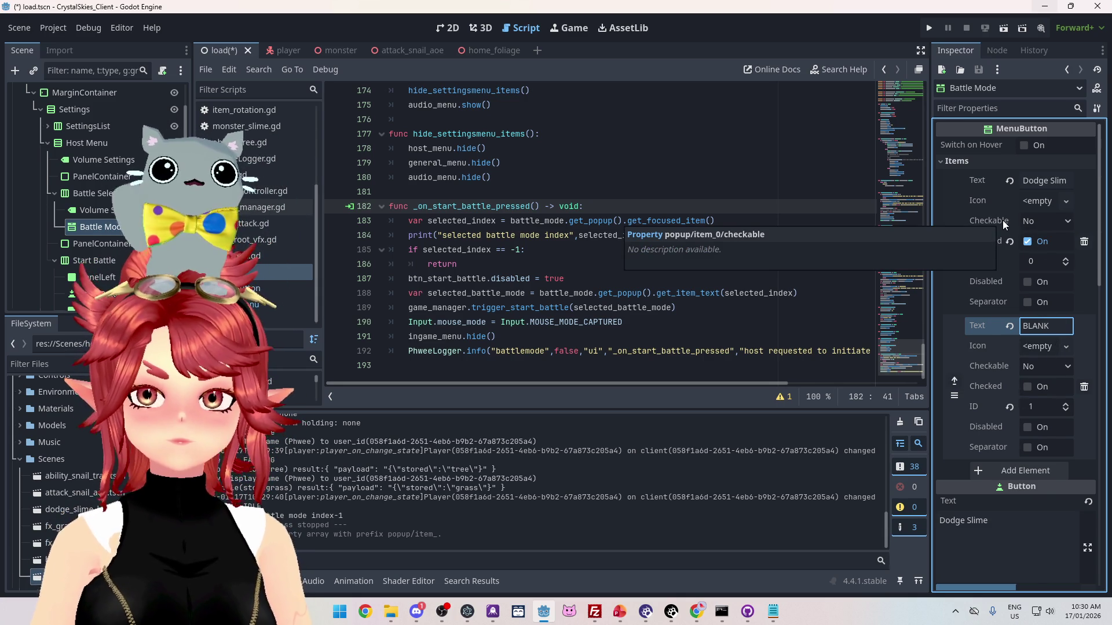
- Set Dodge Slime and BLANK Checkable to As Radio Button, save the scene, and run the project
click(1040, 221)
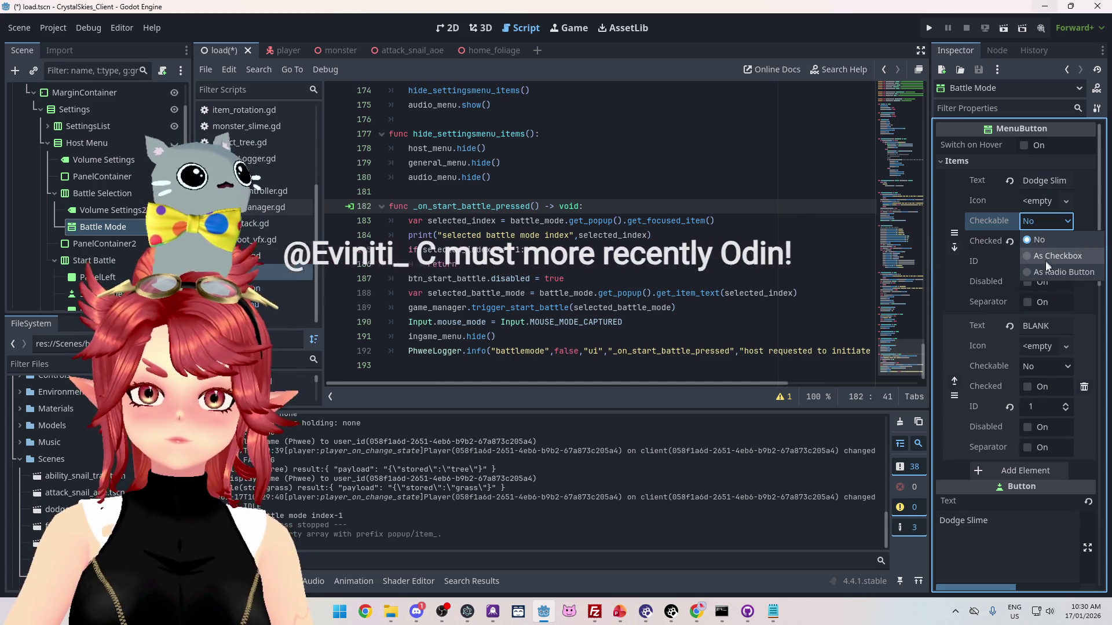
click(1046, 272)
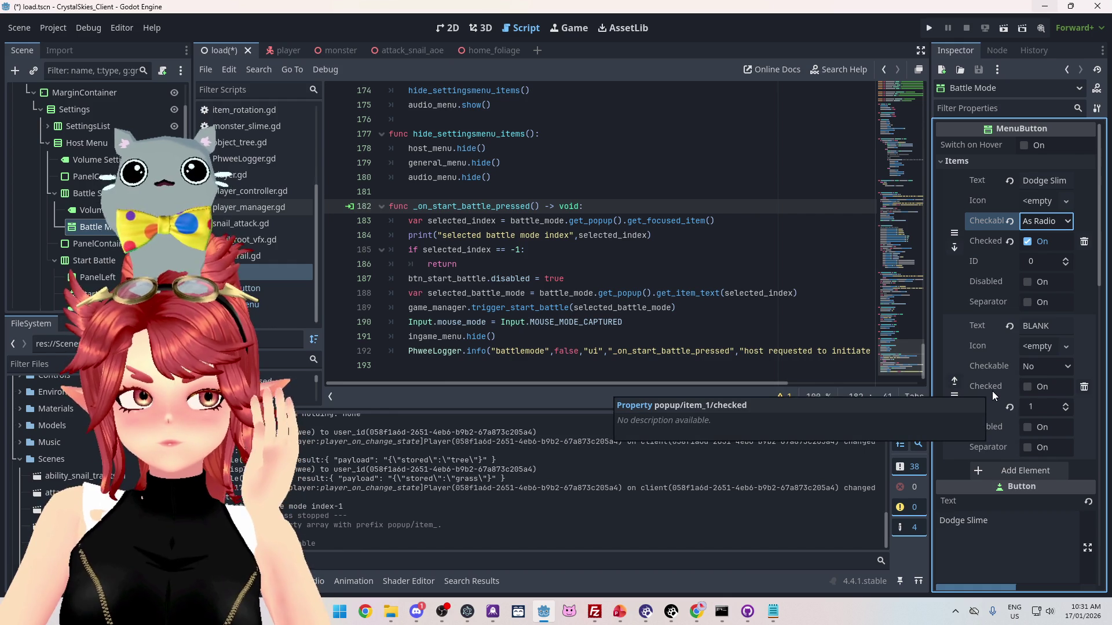
click(1066, 367)
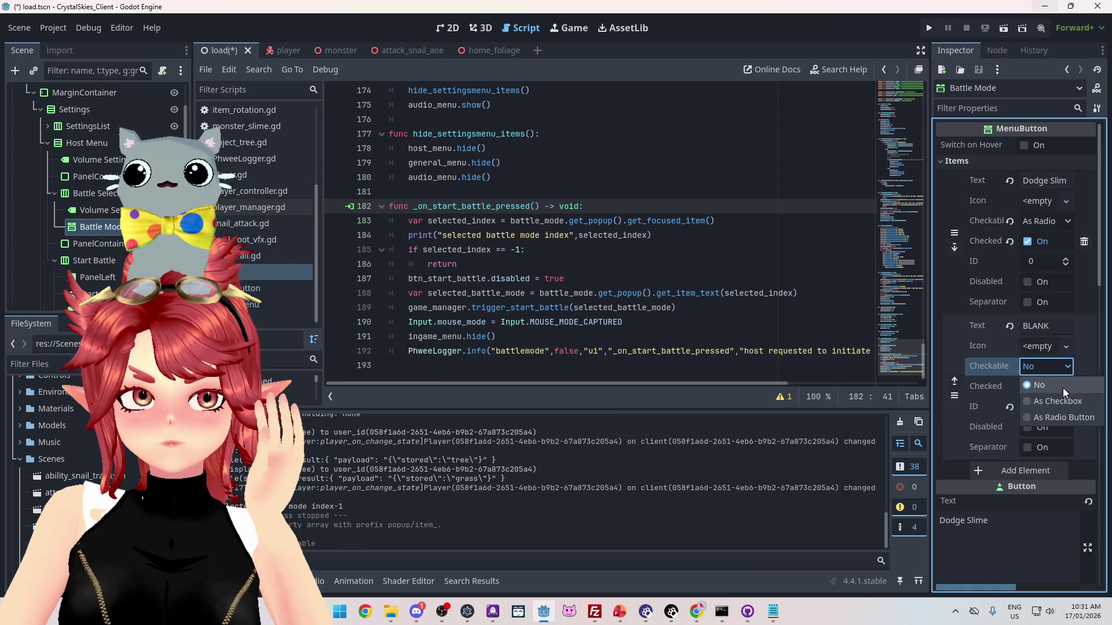
click(1058, 418)
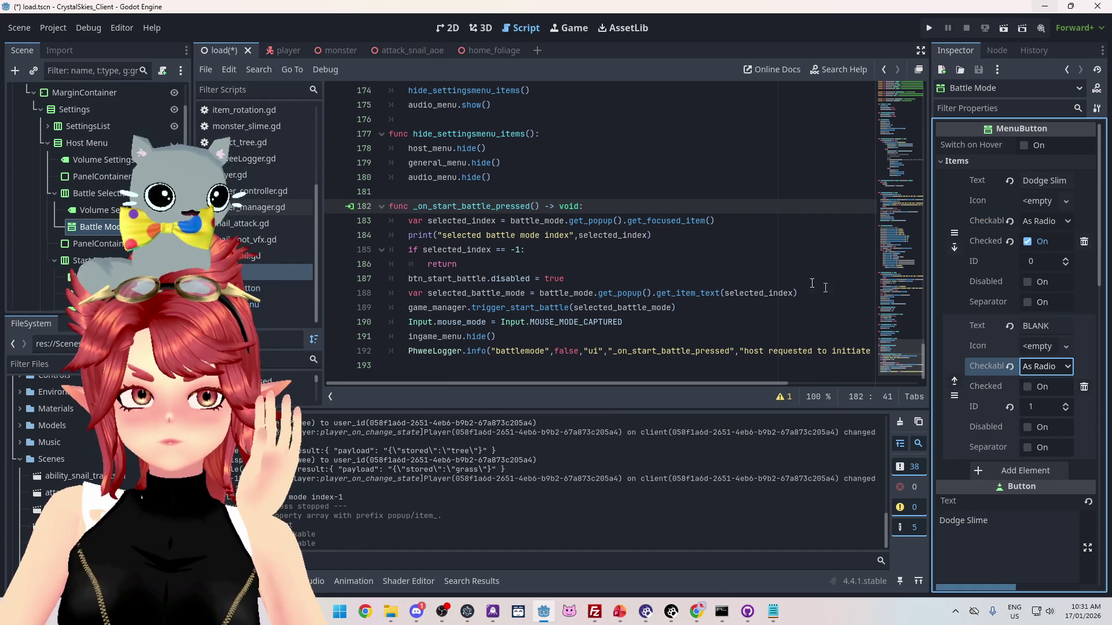
key(ctrl+s)
click(927, 29)
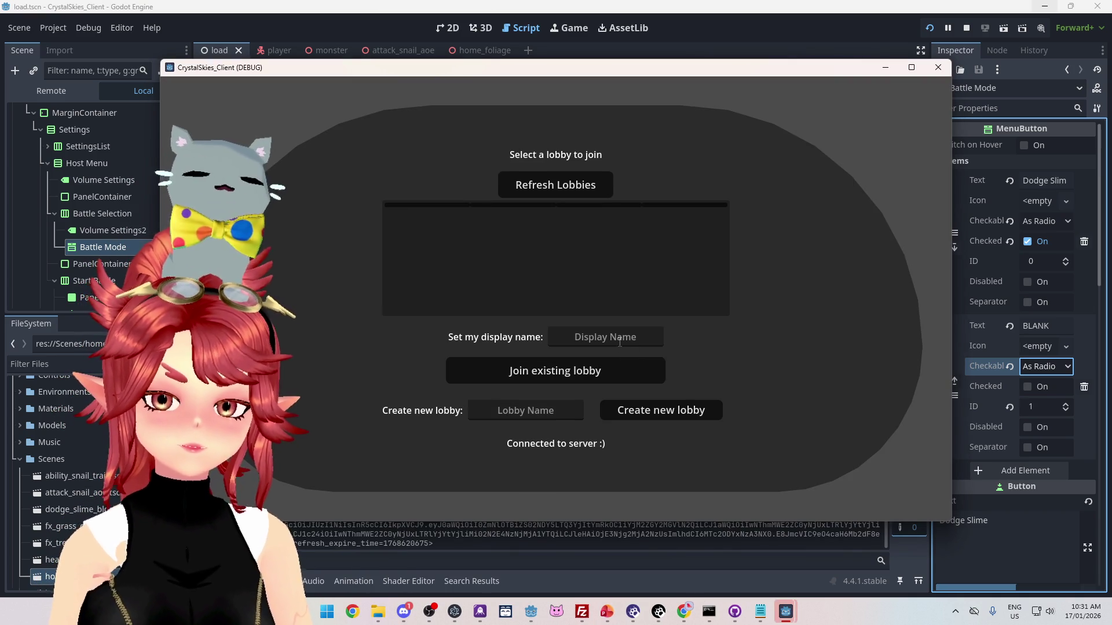
- Enter a display name, create lobby 'asdd', and start the battle
click(619, 342)
text(Phwee)
key(Tab)
key(Tab)
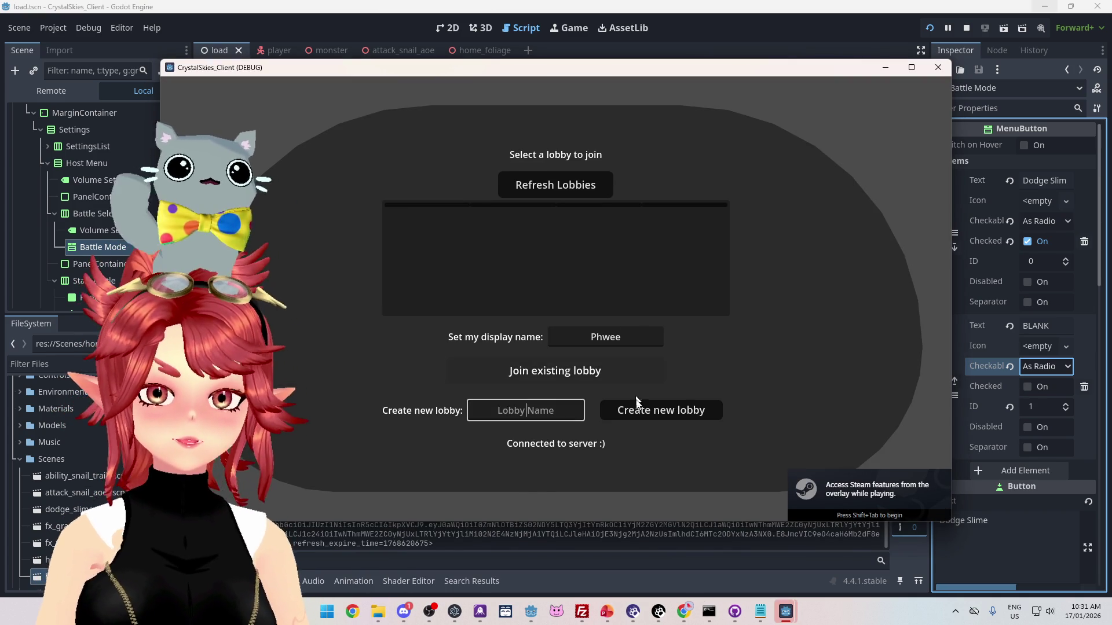
text(asdd)
click(650, 414)
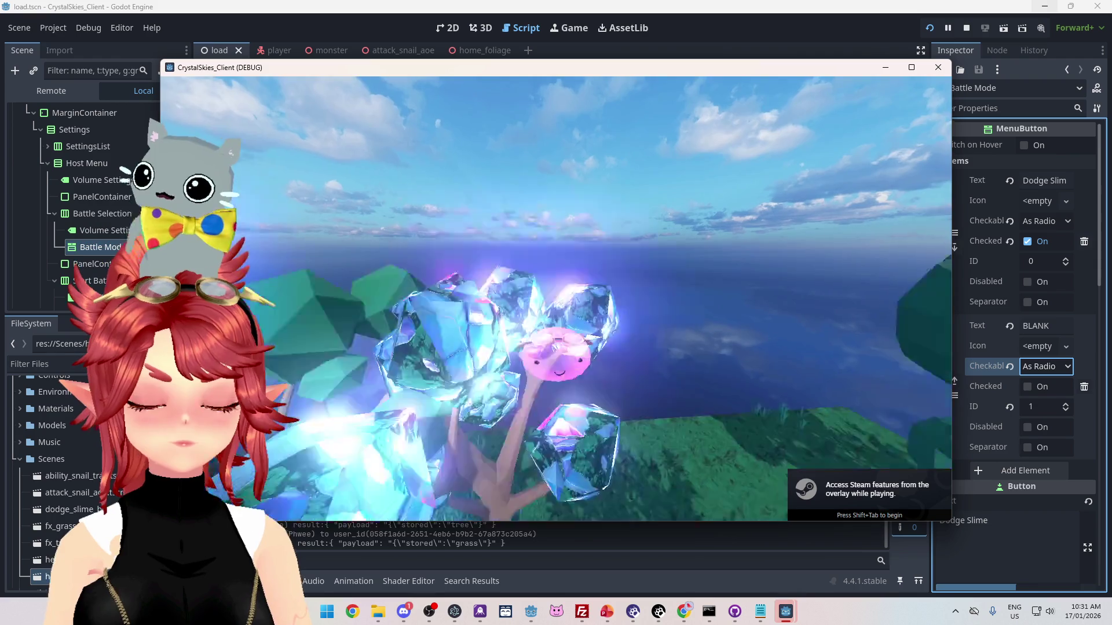
click(551, 293)
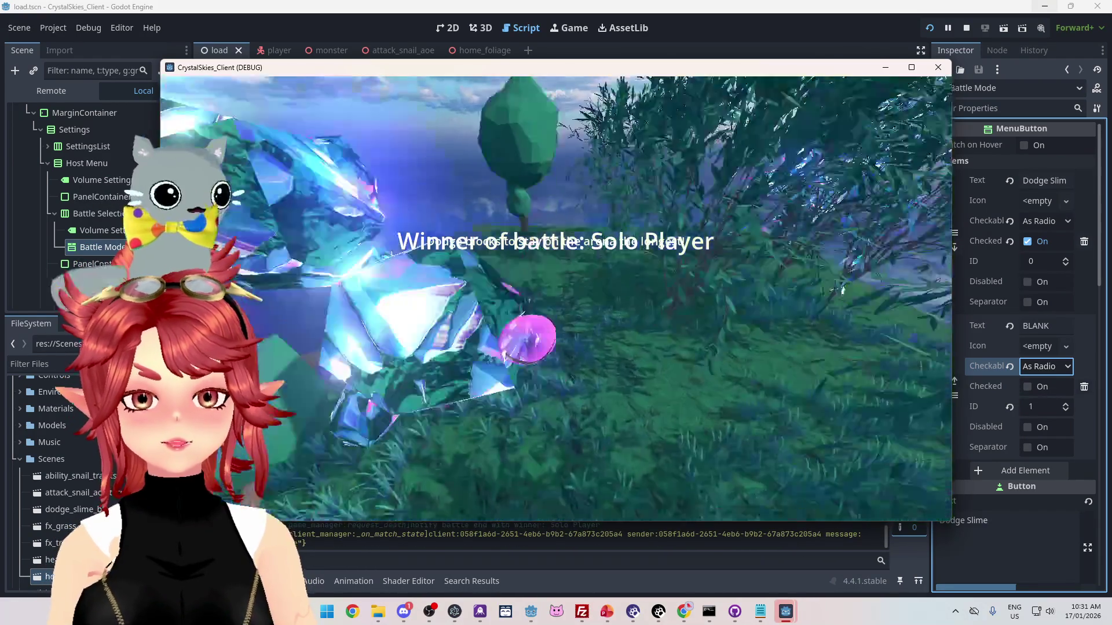
- Choose Dodge Slime in the host menu's battle-mode dropdown and switch between modes
click(602, 259)
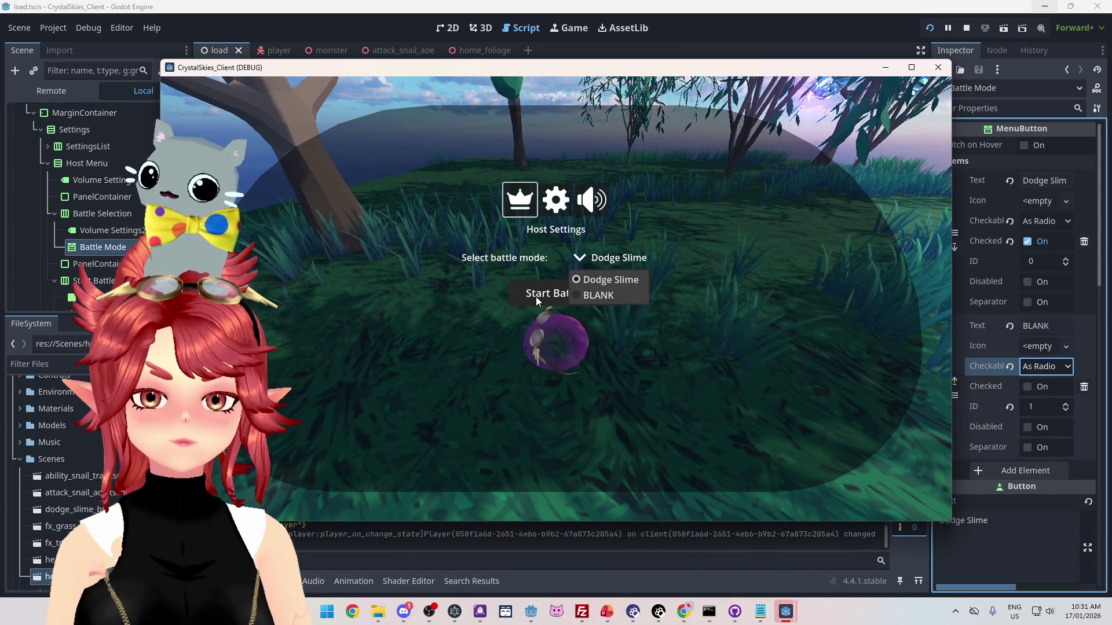
click(592, 279)
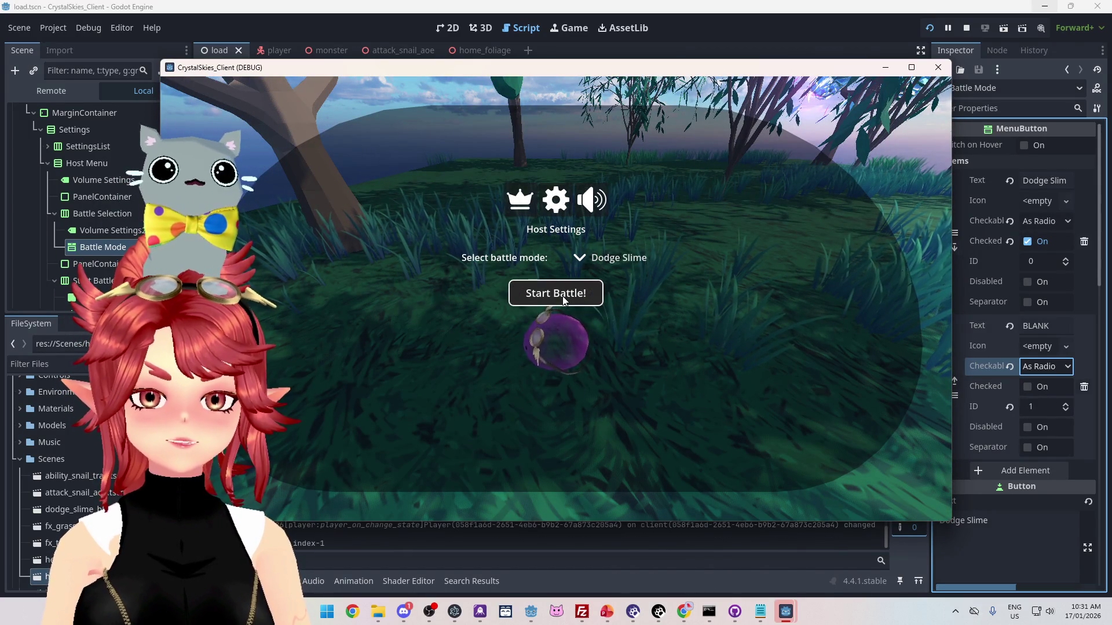
click(605, 258)
click(610, 283)
click(606, 258)
click(610, 281)
click(605, 257)
- Repeatedly try selecting BLANK as the battle mode, then stop the running game
click(610, 280)
click(605, 258)
click(608, 281)
click(605, 257)
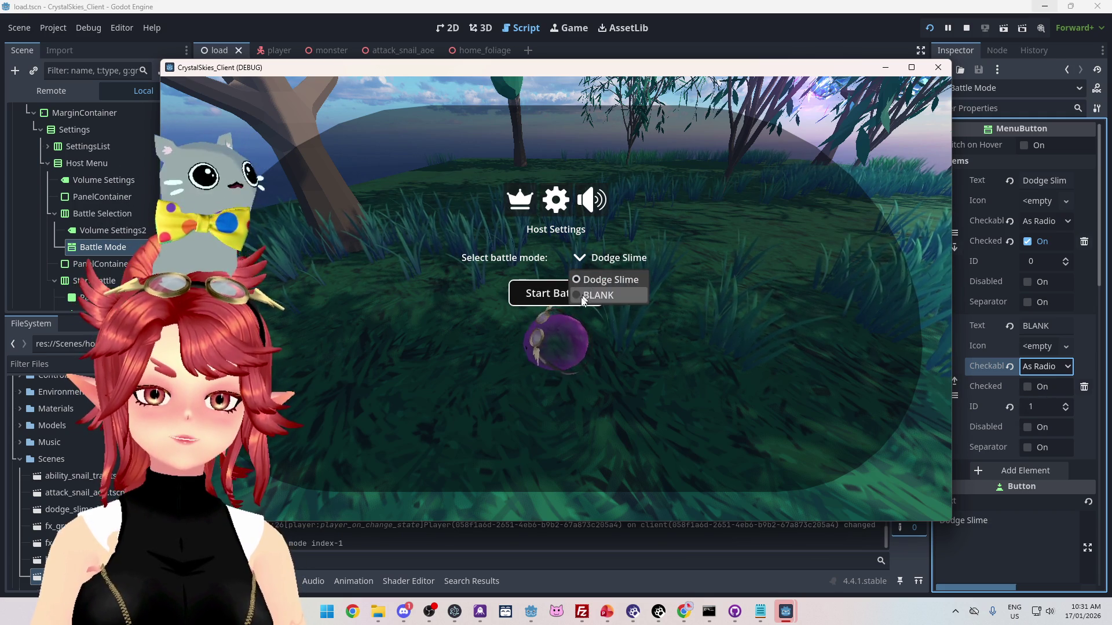
click(583, 296)
click(606, 258)
click(597, 281)
click(605, 258)
click(608, 295)
click(605, 258)
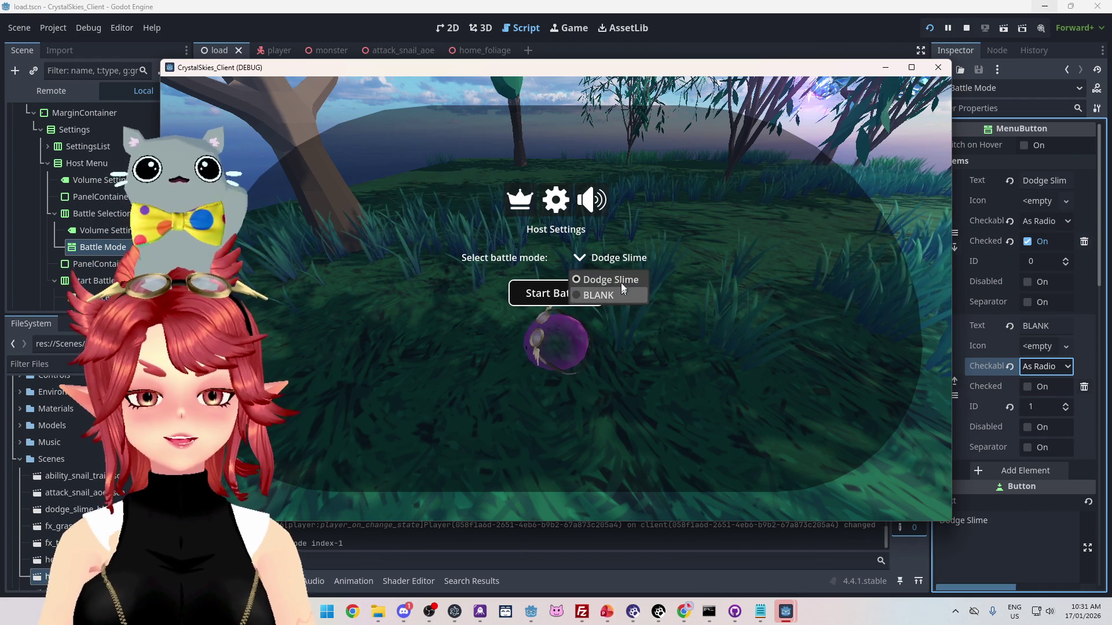
click(613, 296)
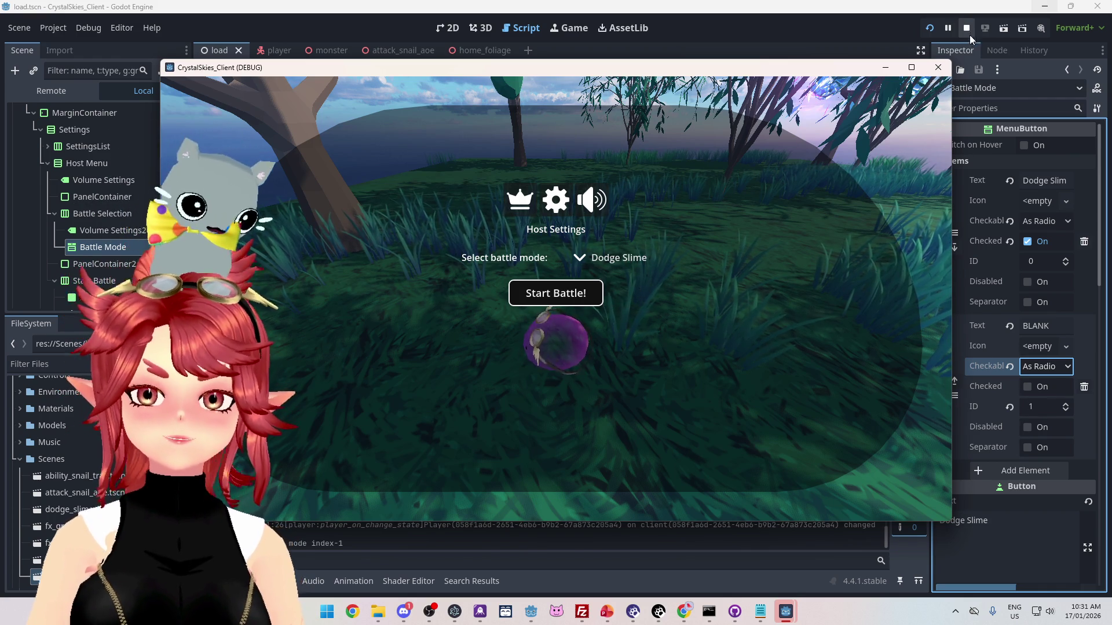
click(966, 29)
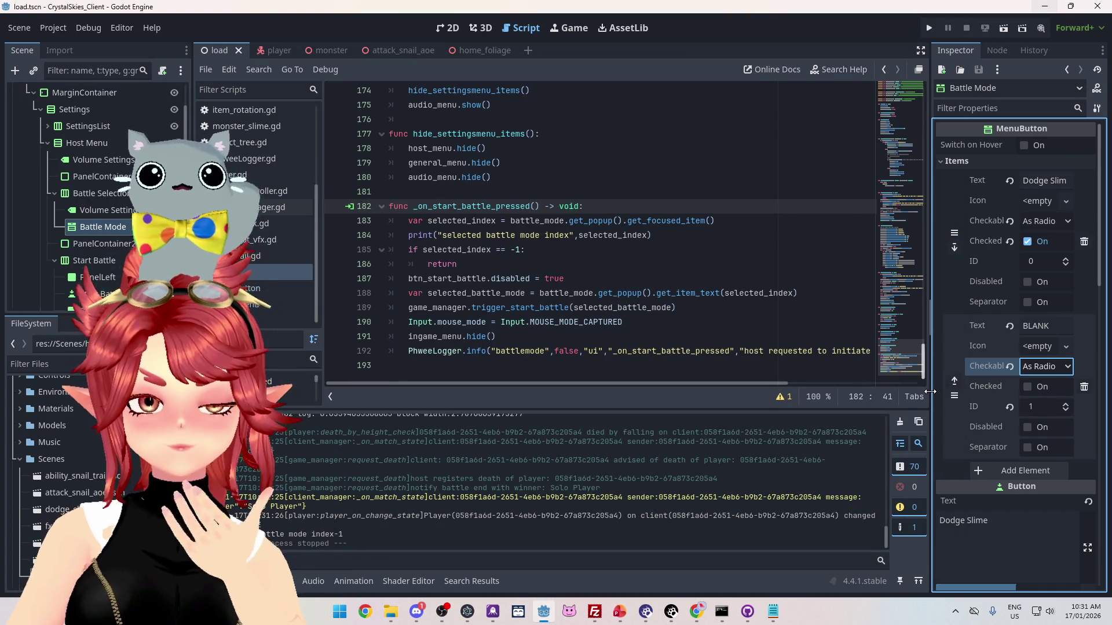
- Widen the Inspector, scroll to BaseButton, and uncheck Toggle Mode on the Battle Mode button
drag(930, 392, 804, 388)
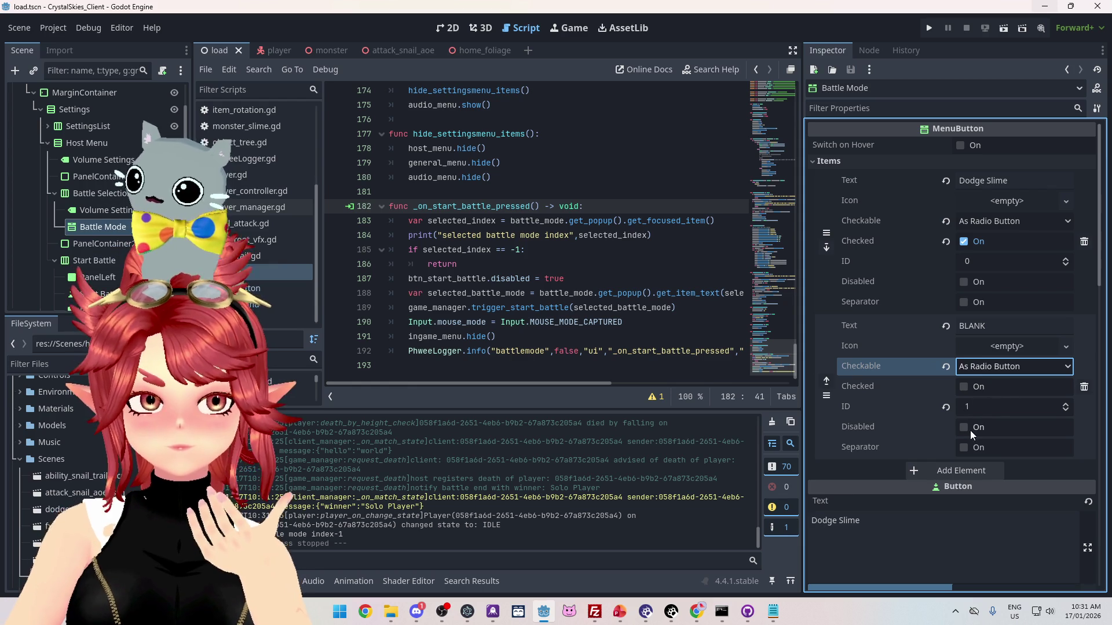
scroll(938, 445, down, 4)
scroll(906, 419, down, 3)
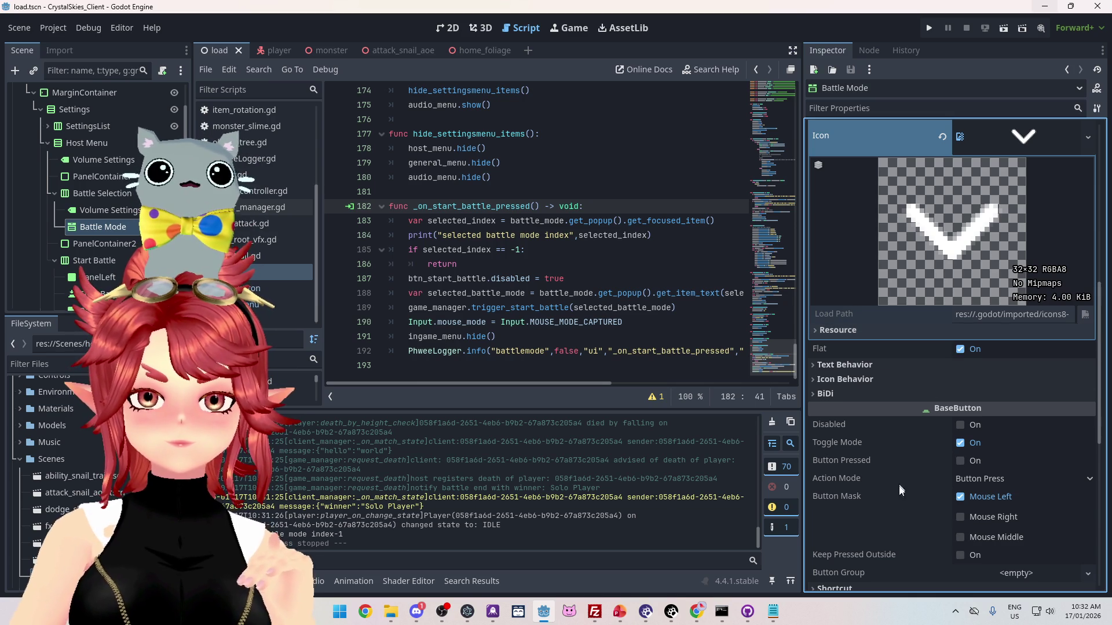
scroll(898, 493, down, 2)
scroll(898, 493, up, 6)
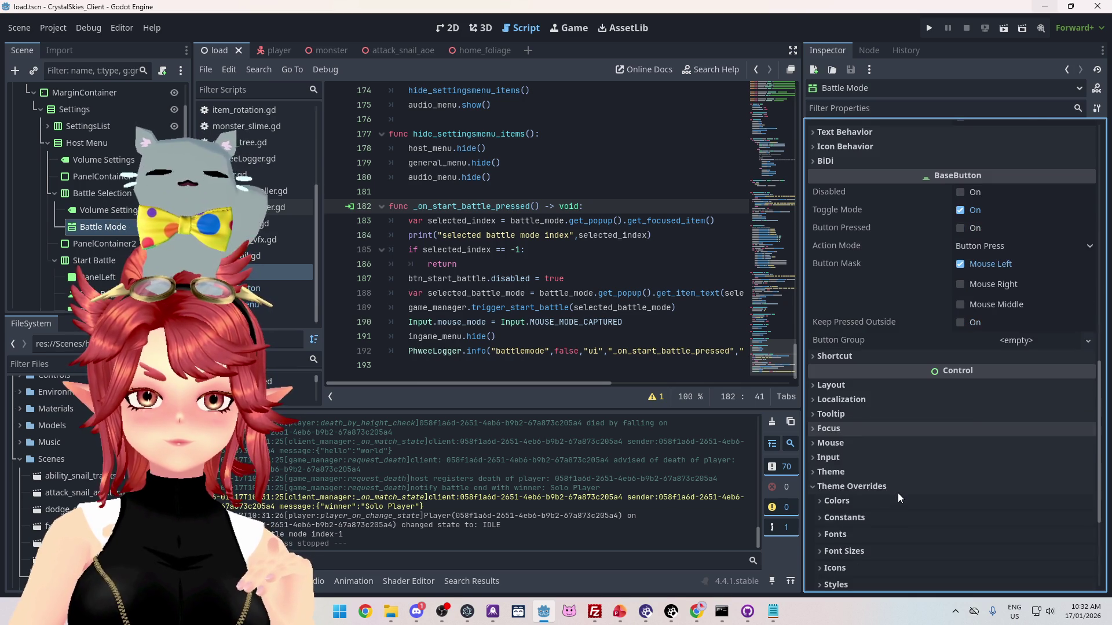
scroll(898, 491, up, 2)
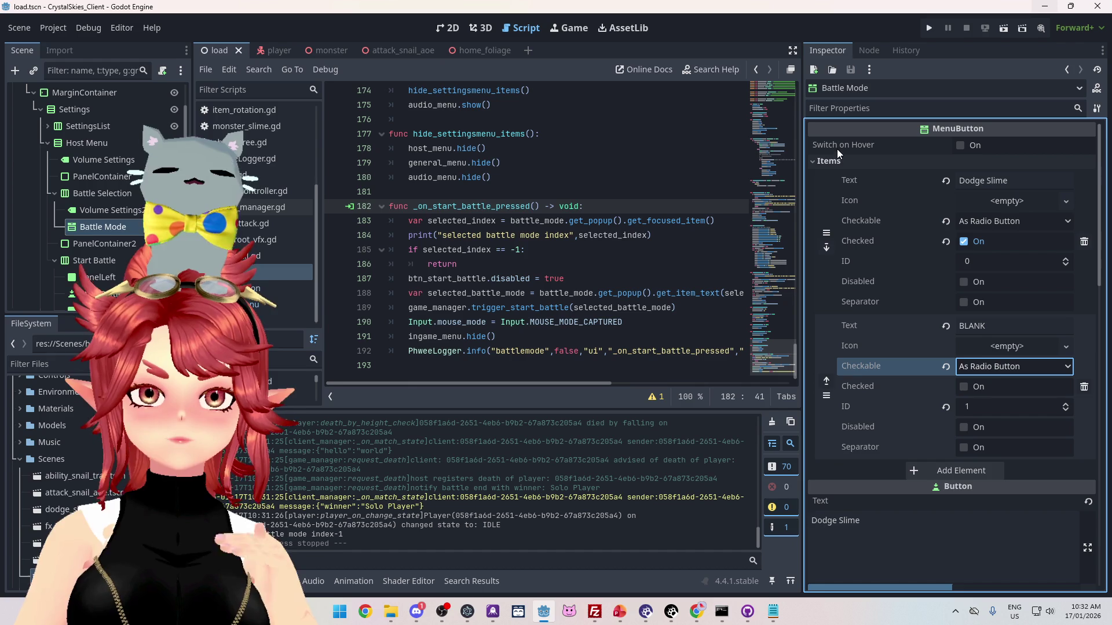
mouse_move(836, 150)
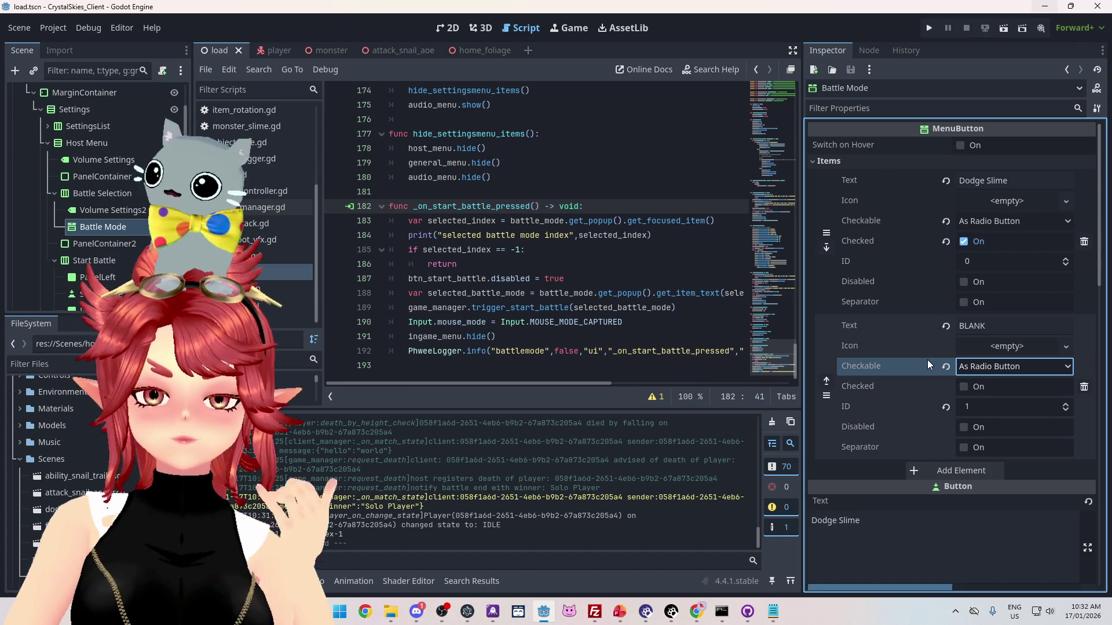
scroll(927, 359, down, 2)
scroll(926, 360, down, 4)
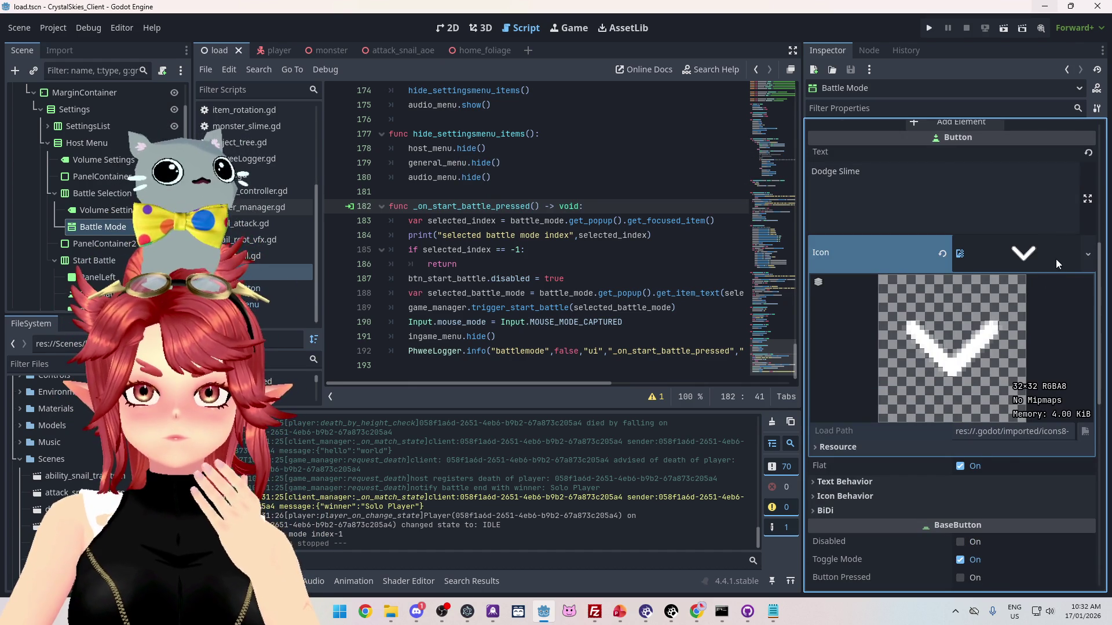
click(990, 259)
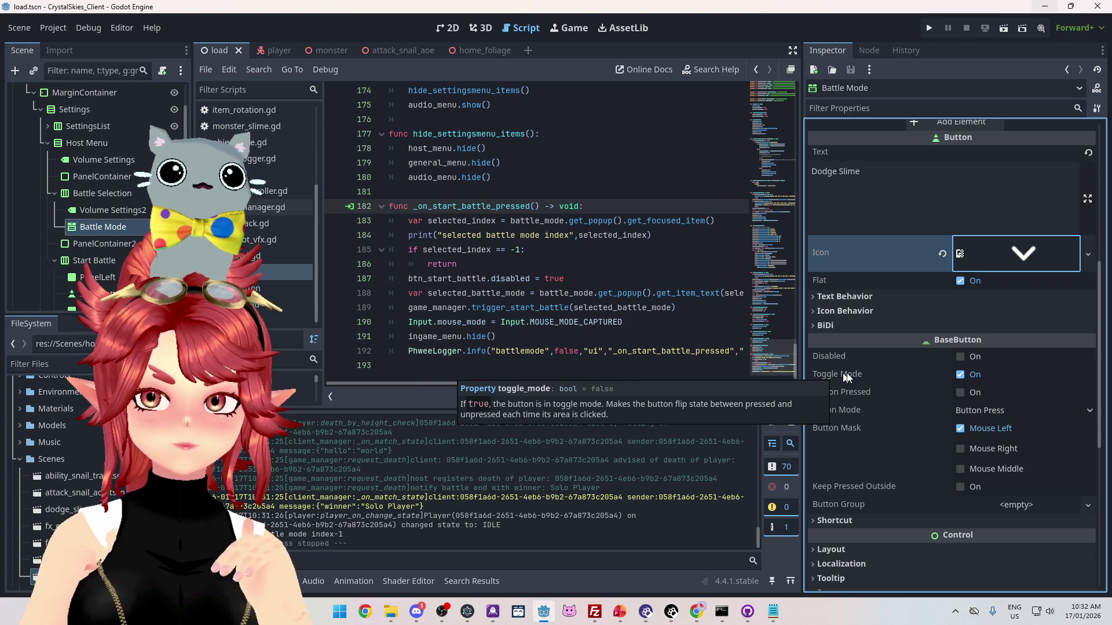
click(962, 375)
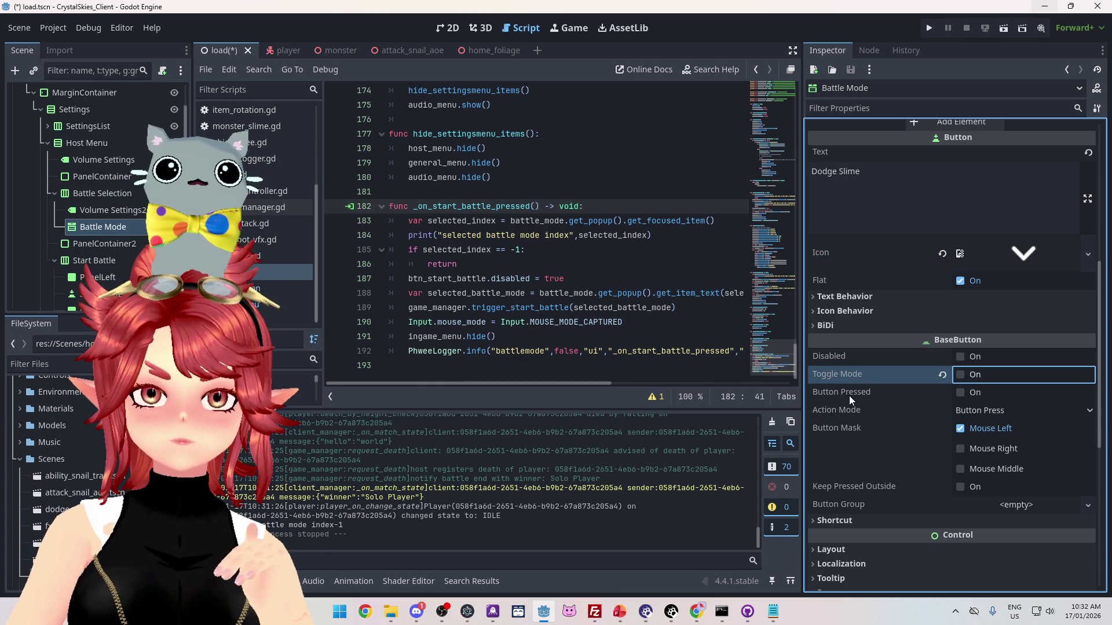
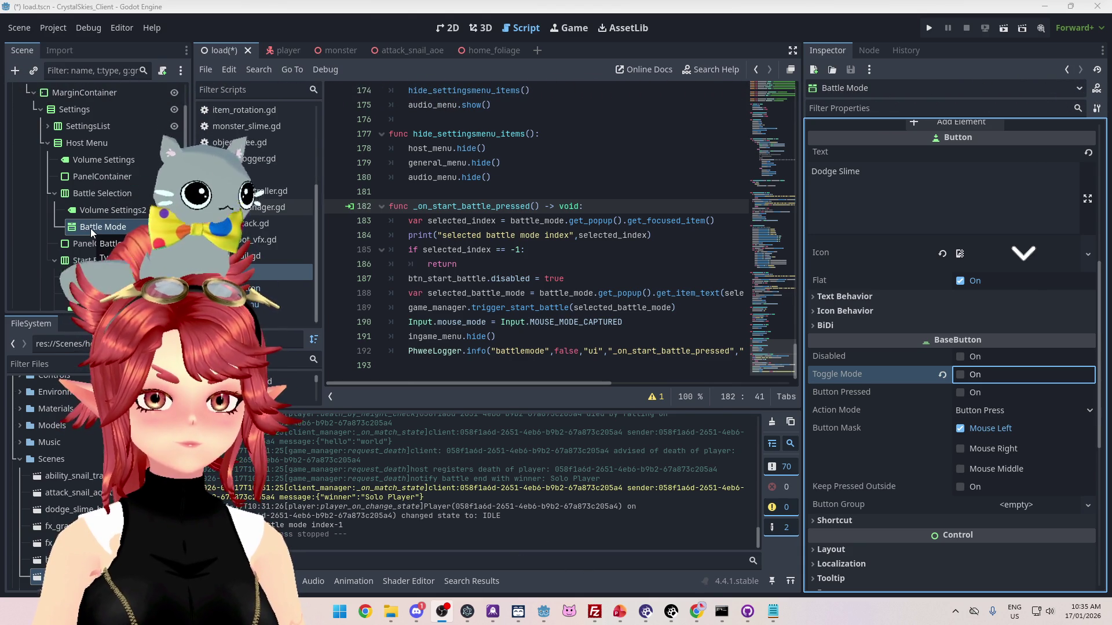
- Search 'godot menu button' in a new browser tab and read the MenuButton documentation
mouse_move(696, 612)
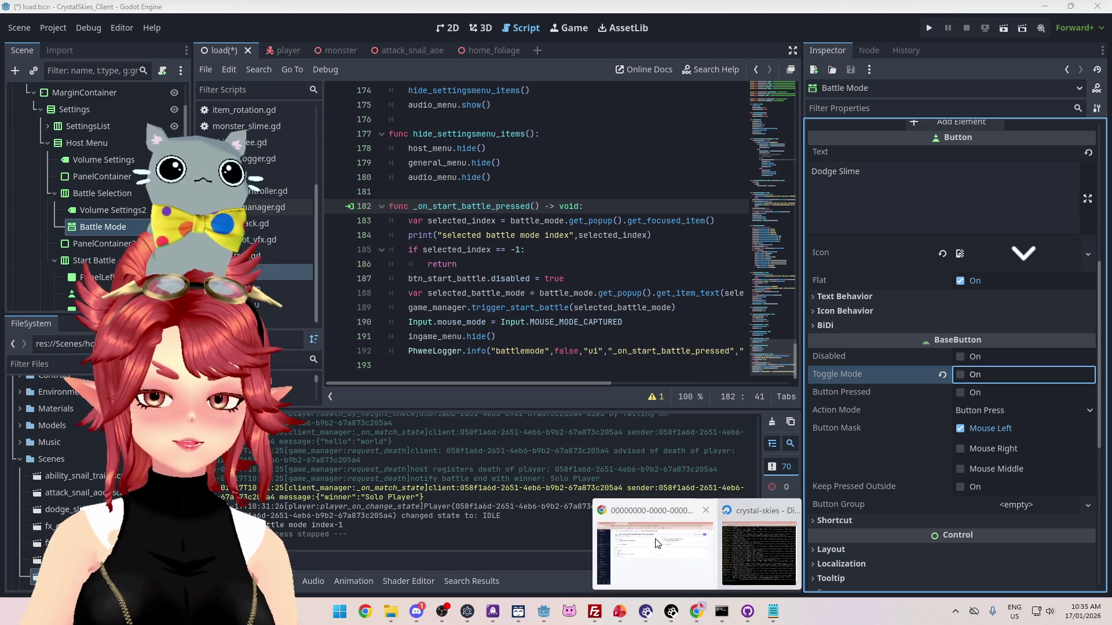
click(657, 542)
click(306, 12)
text(odot menu button)
key(Return)
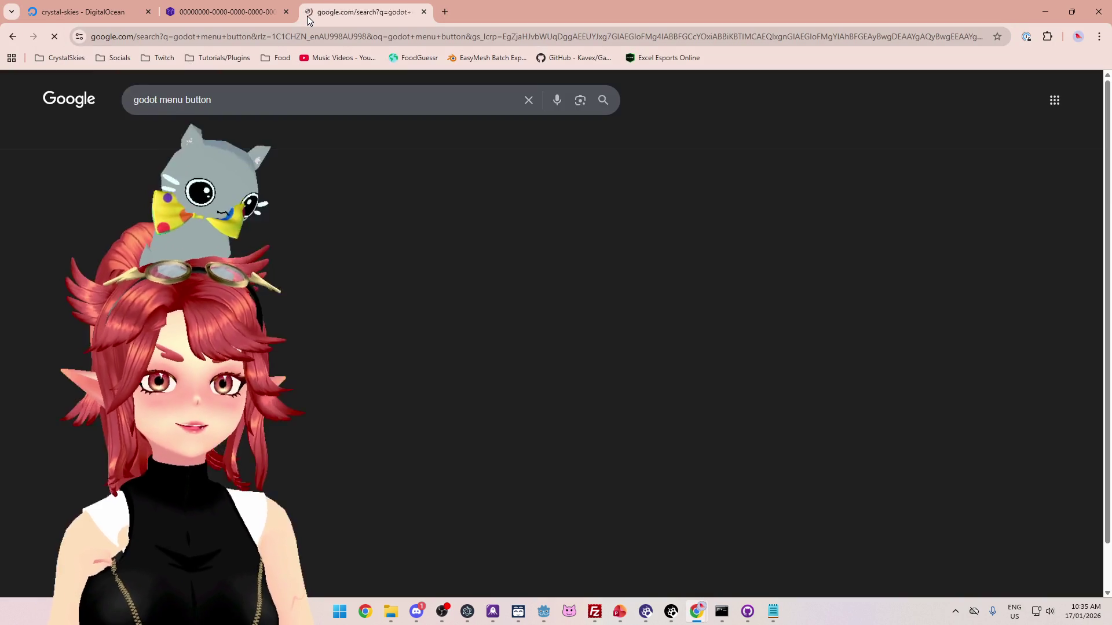
click(378, 204)
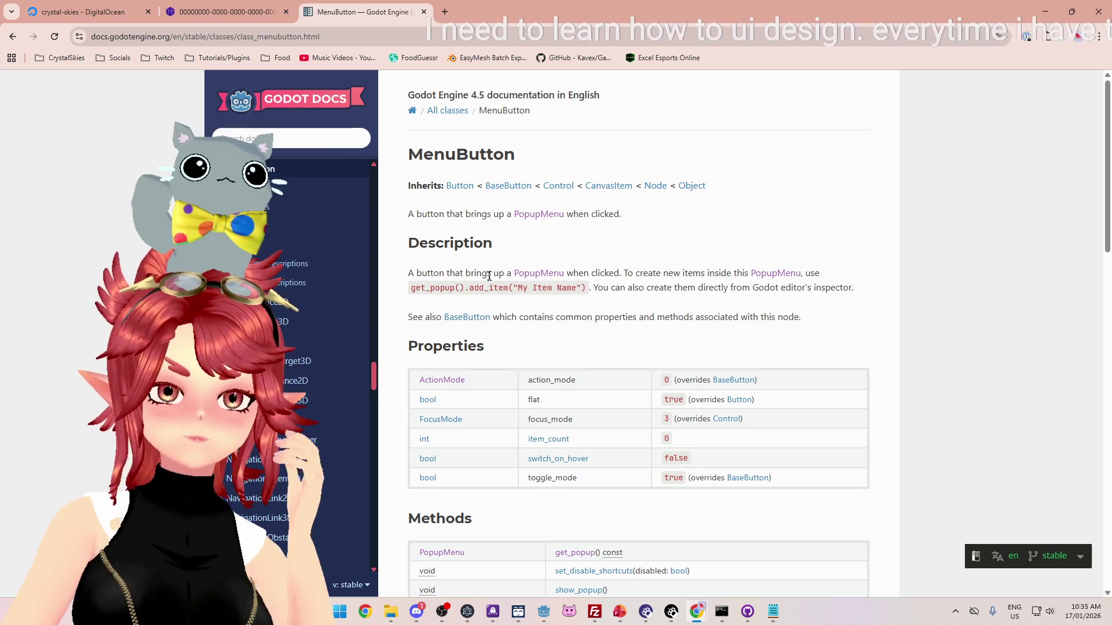
drag(589, 272, 721, 273)
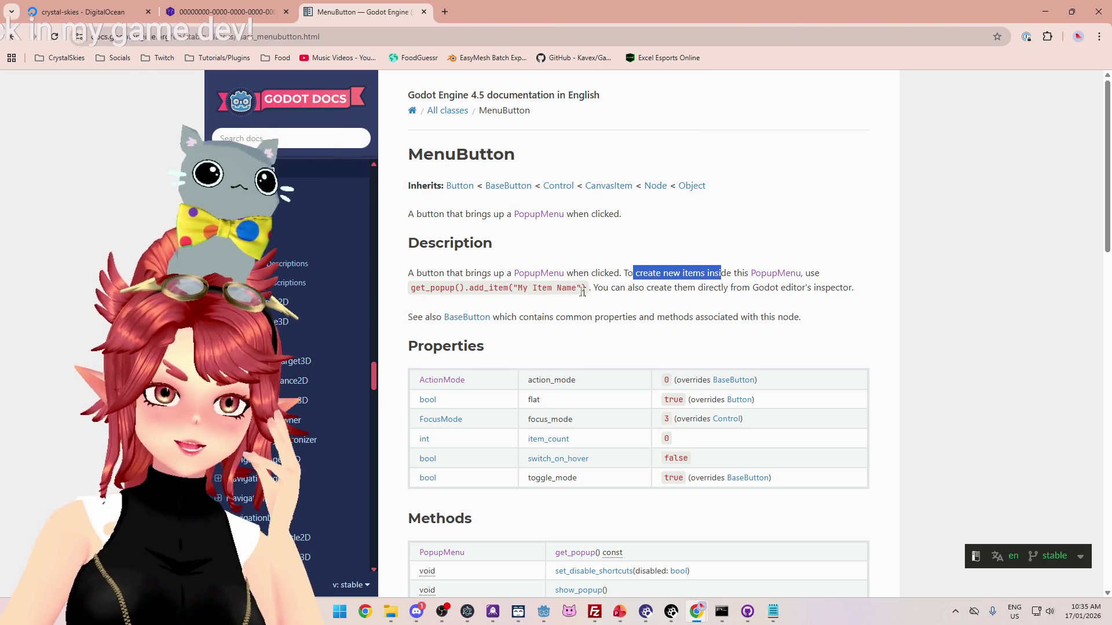
drag(615, 288, 809, 298)
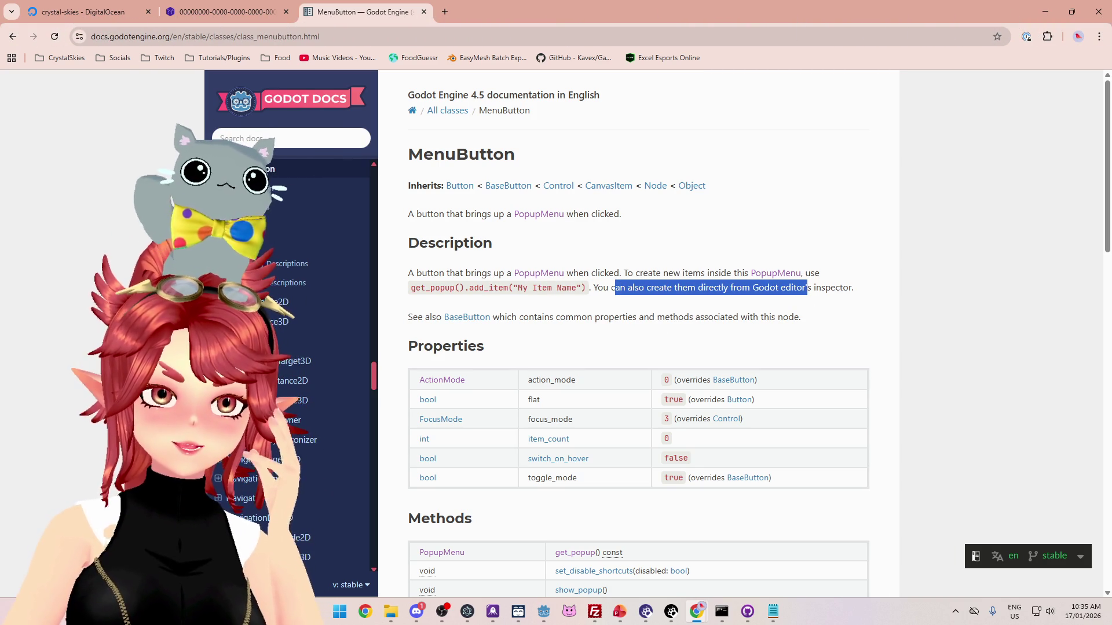
scroll(747, 324, down, 2)
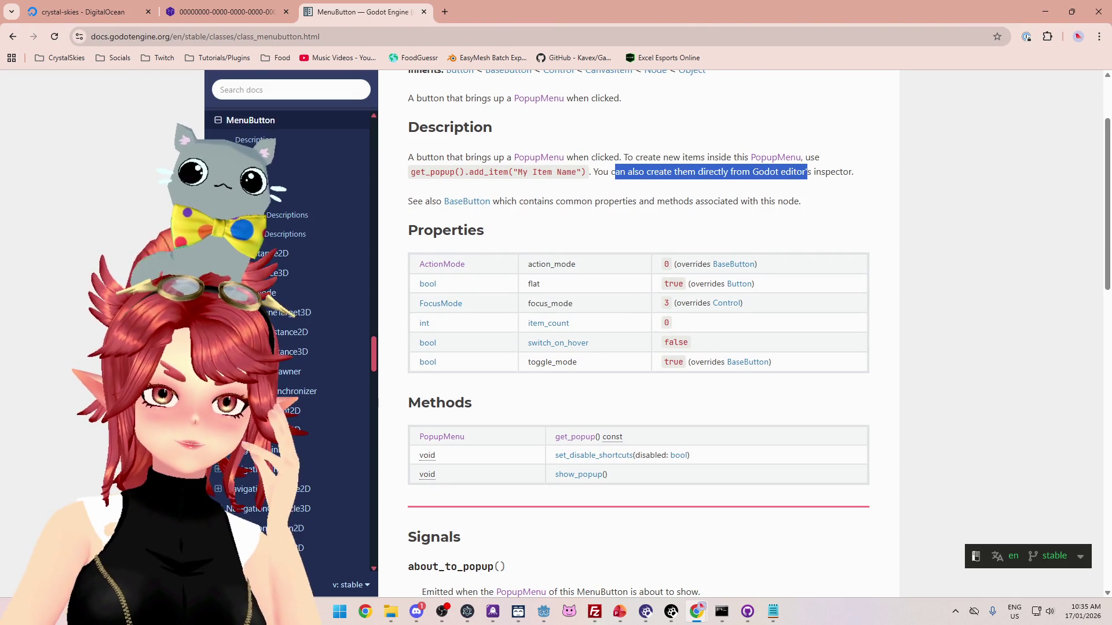
scroll(564, 224, down, 7)
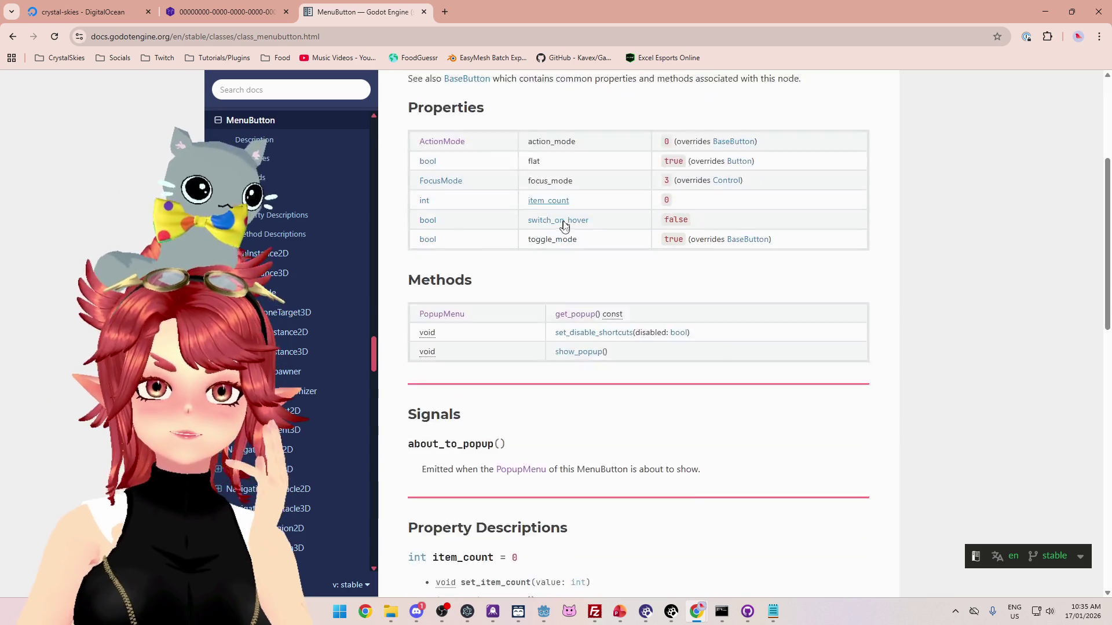
scroll(700, 323, down, 10)
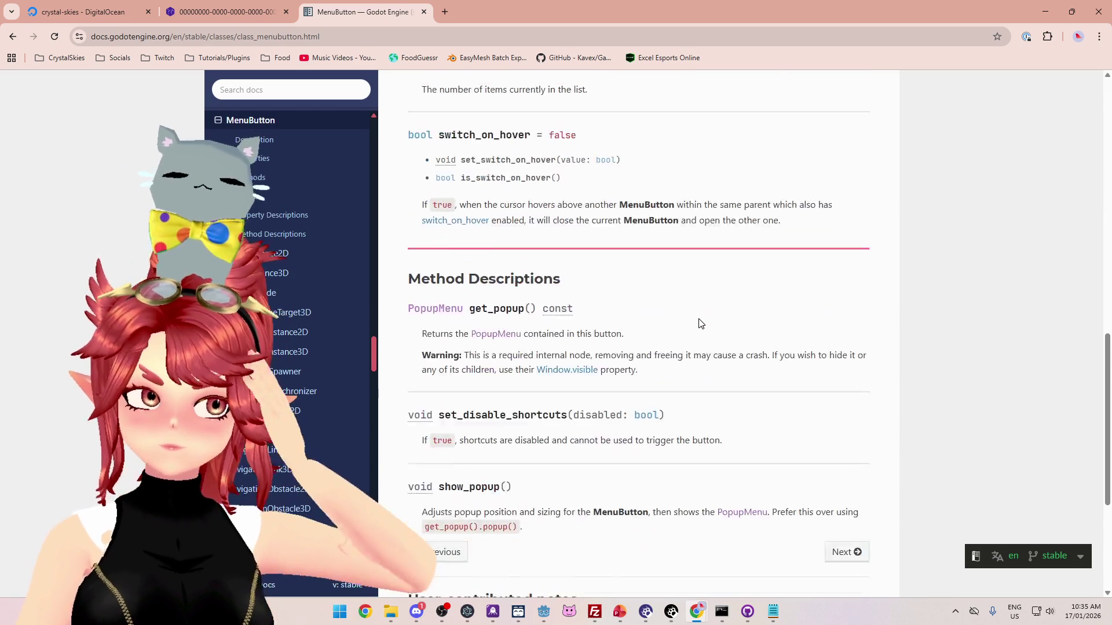
scroll(700, 323, up, 10)
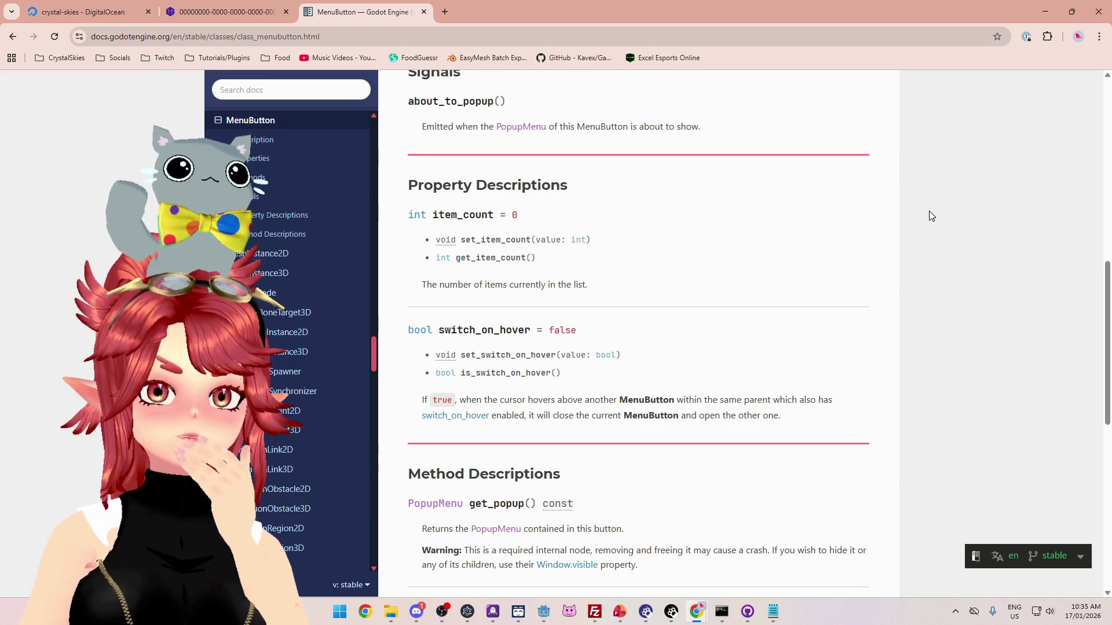
- Back in the Godot editor, check the menu button's shortcut settings in the Inspector
double_click(1037, 17)
click(1036, 23)
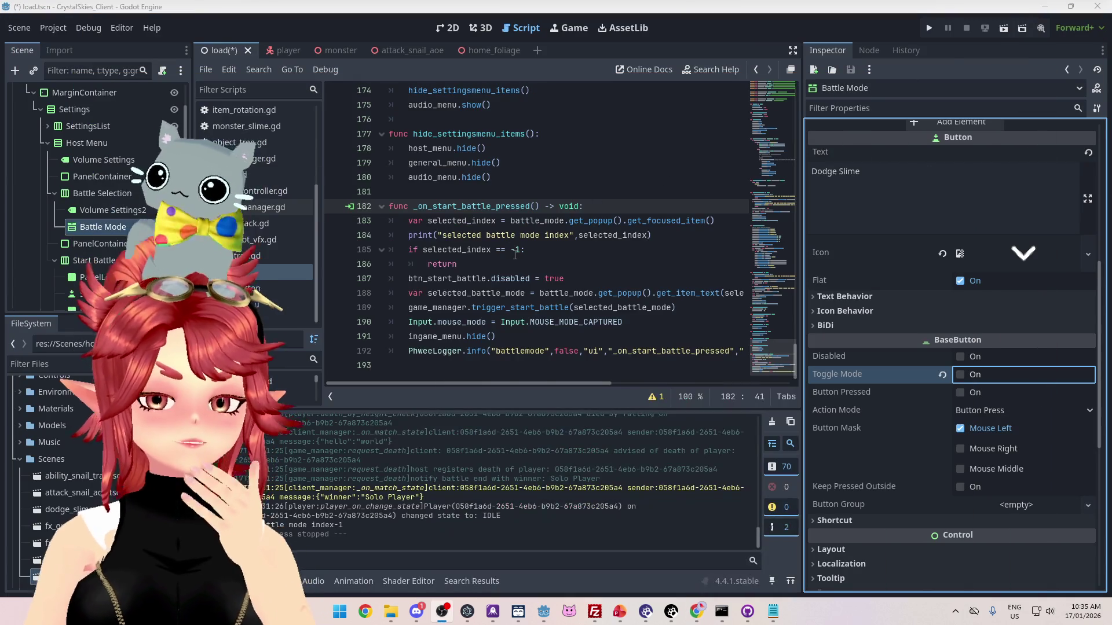
click(512, 168)
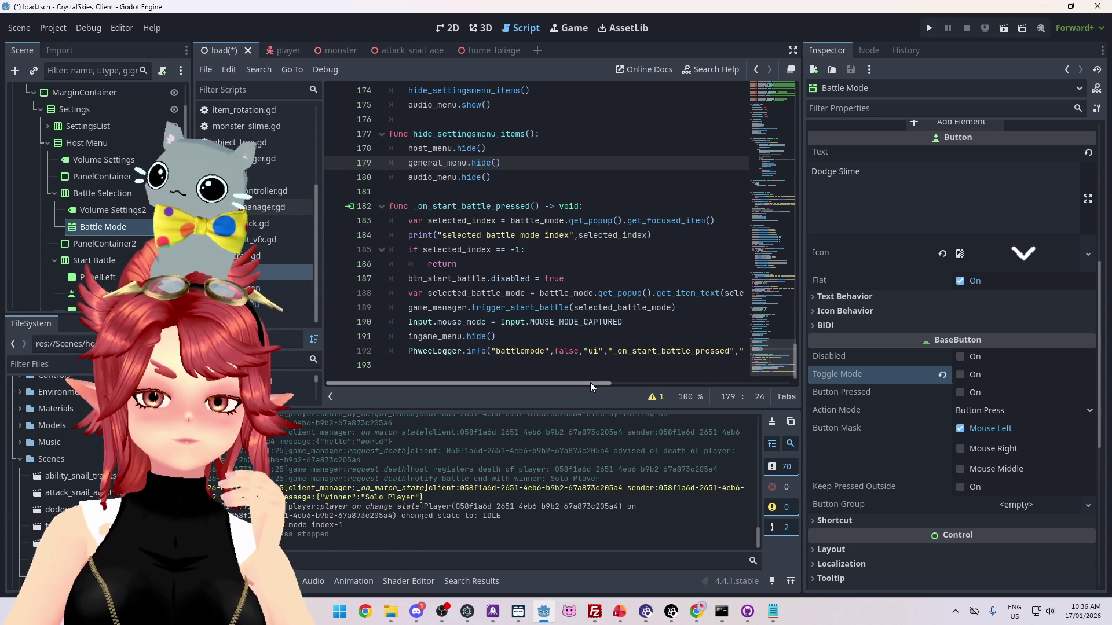
mouse_move(590, 382)
mouse_down()
mouse_move(661, 394)
mouse_move(523, 374)
mouse_up()
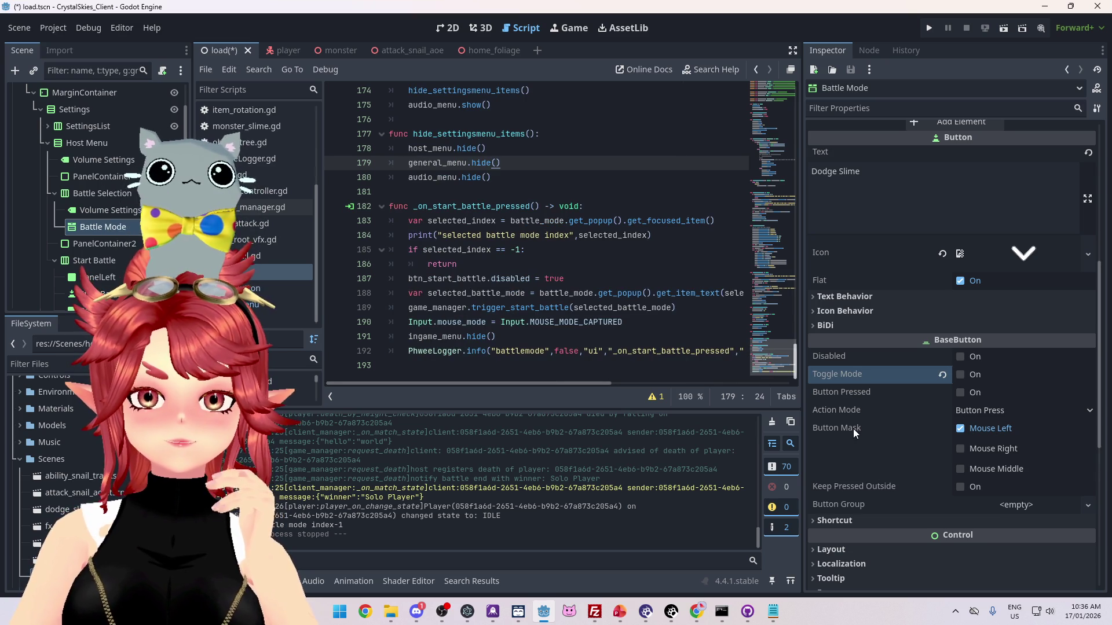
mouse_move(853, 429)
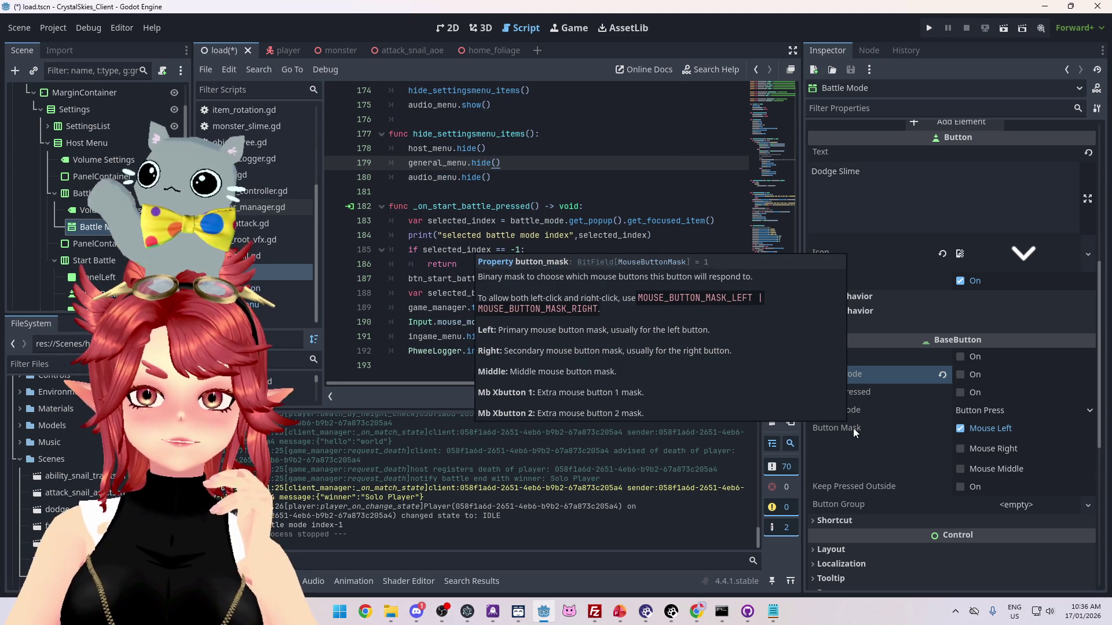
mouse_move(866, 485)
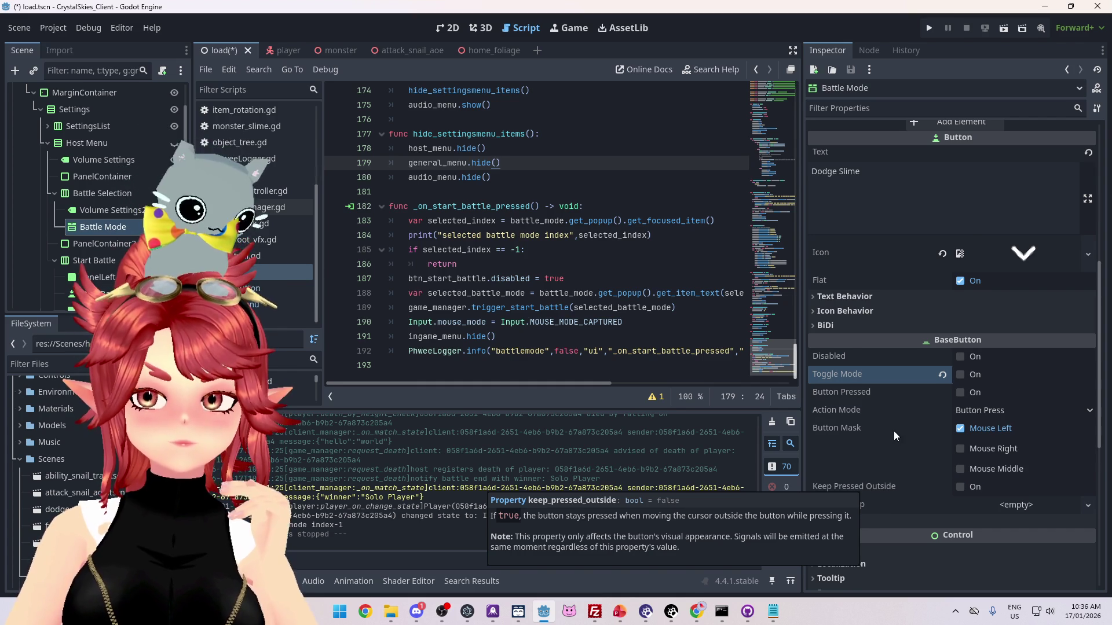
scroll(893, 431, down, 2)
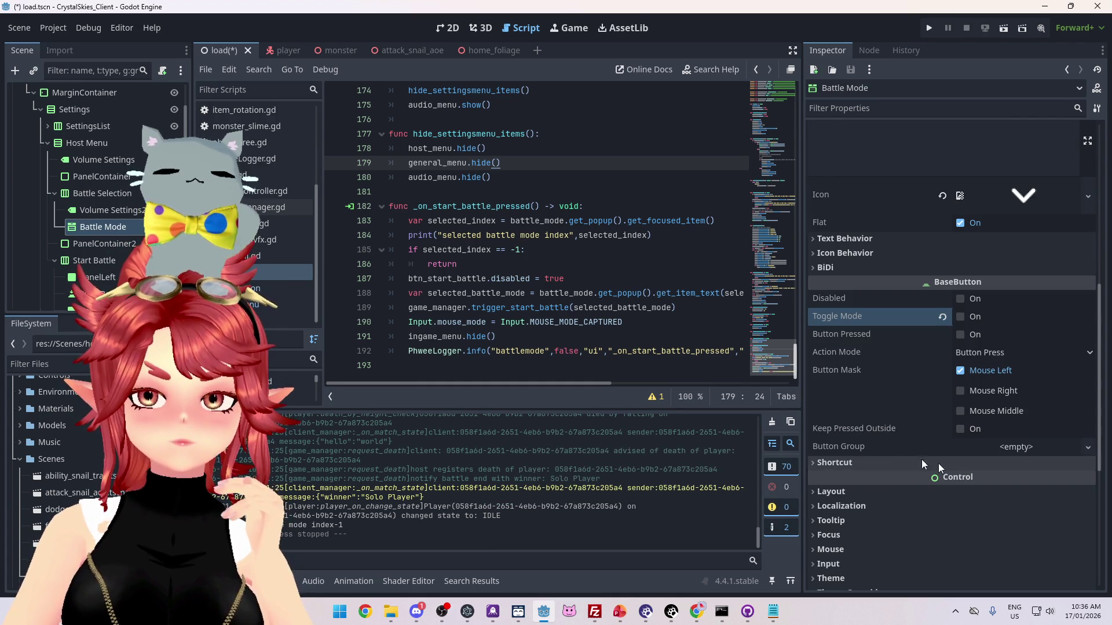
mouse_move(841, 447)
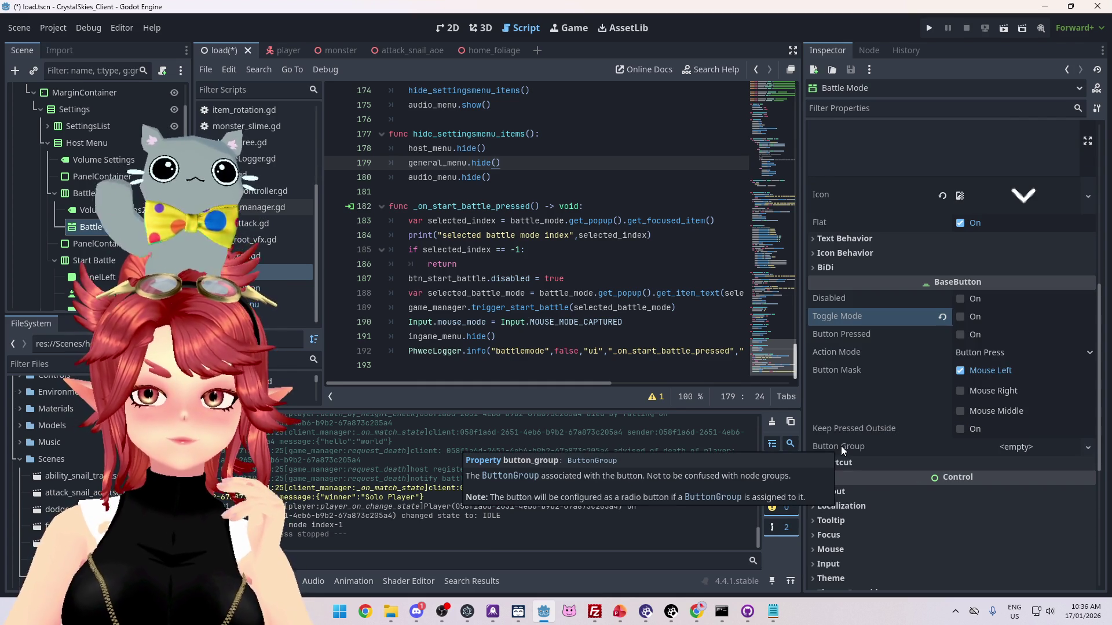
click(872, 466)
click(872, 467)
scroll(880, 430, up, 5)
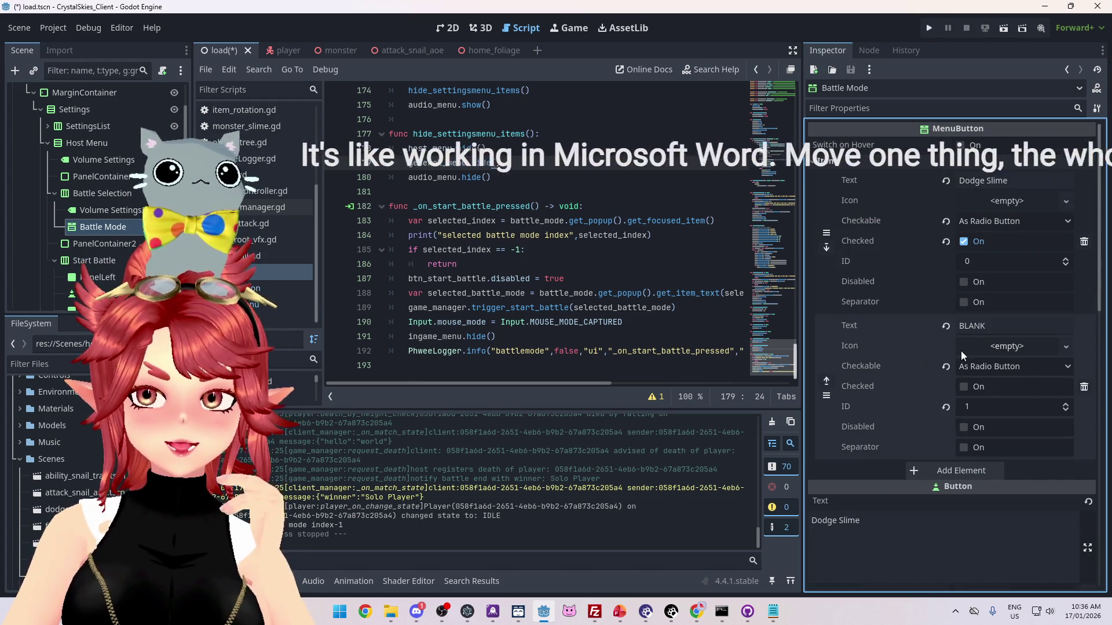
- Read the PopupMenu notes on negative item indices, incremental search timeout and item IDs
key(alt+Tab)
drag(534, 227, 572, 227)
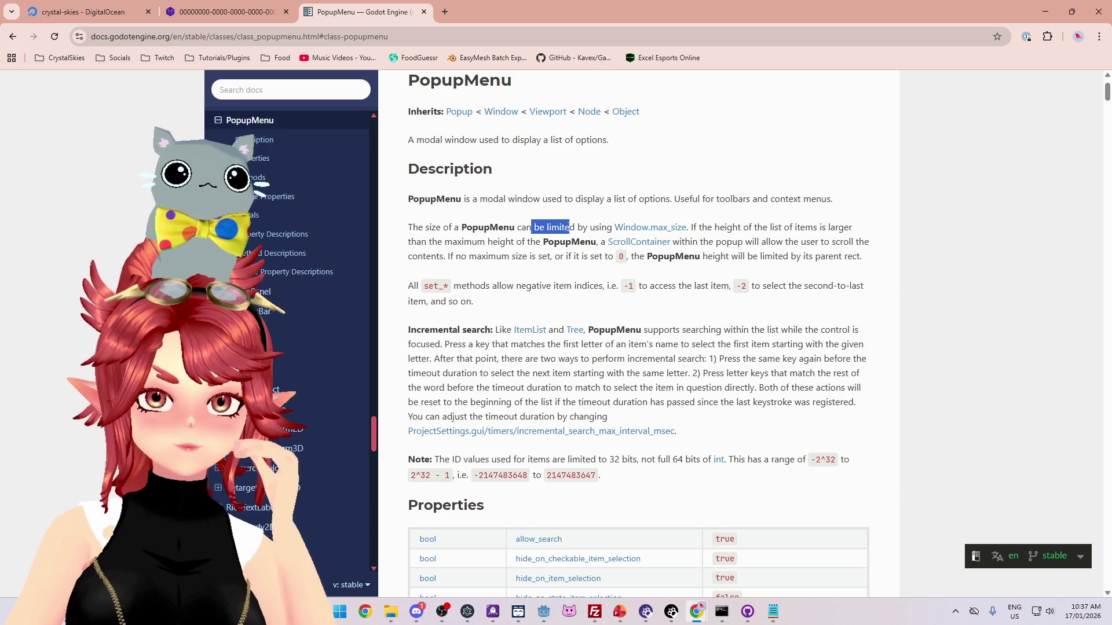
drag(492, 285, 525, 285)
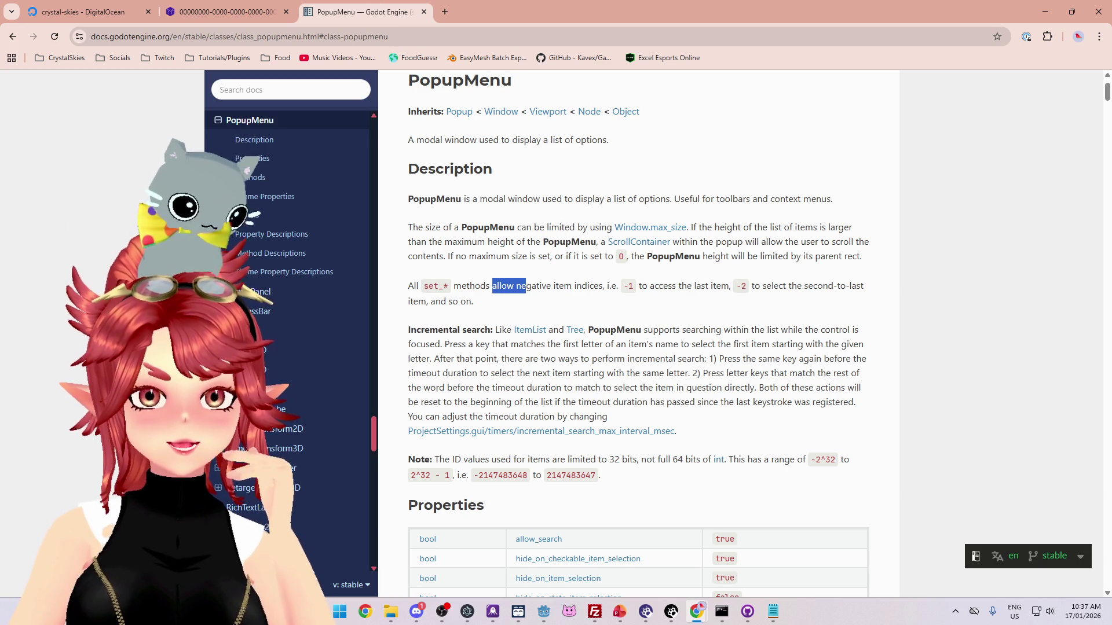
mouse_move(599, 330)
mouse_down()
mouse_move(764, 329)
mouse_move(819, 344)
mouse_move(834, 329)
mouse_move(535, 371)
mouse_move(443, 344)
mouse_move(823, 348)
mouse_up()
drag(720, 359, 874, 373)
click(723, 373)
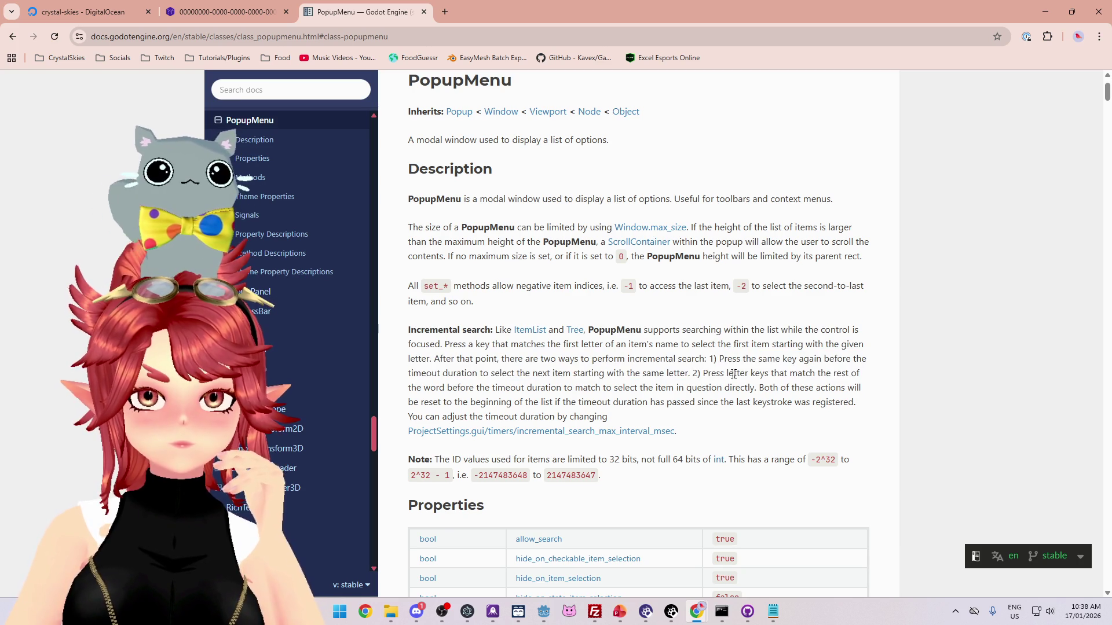
drag(427, 373, 842, 374)
drag(439, 387, 731, 387)
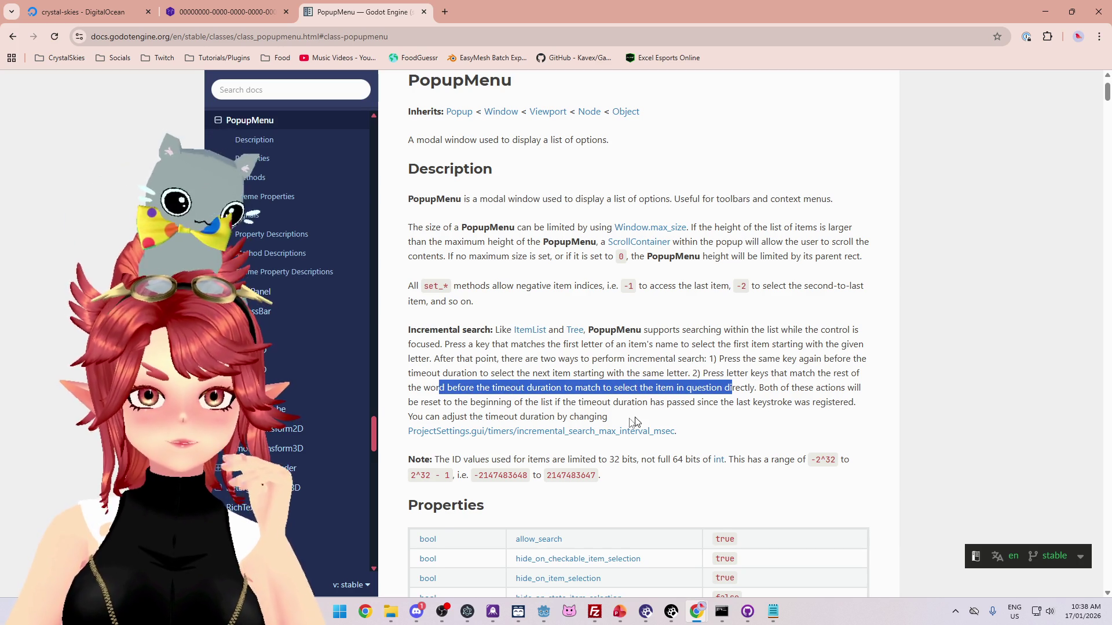
scroll(656, 417, down, 1)
scroll(579, 347, down, 1)
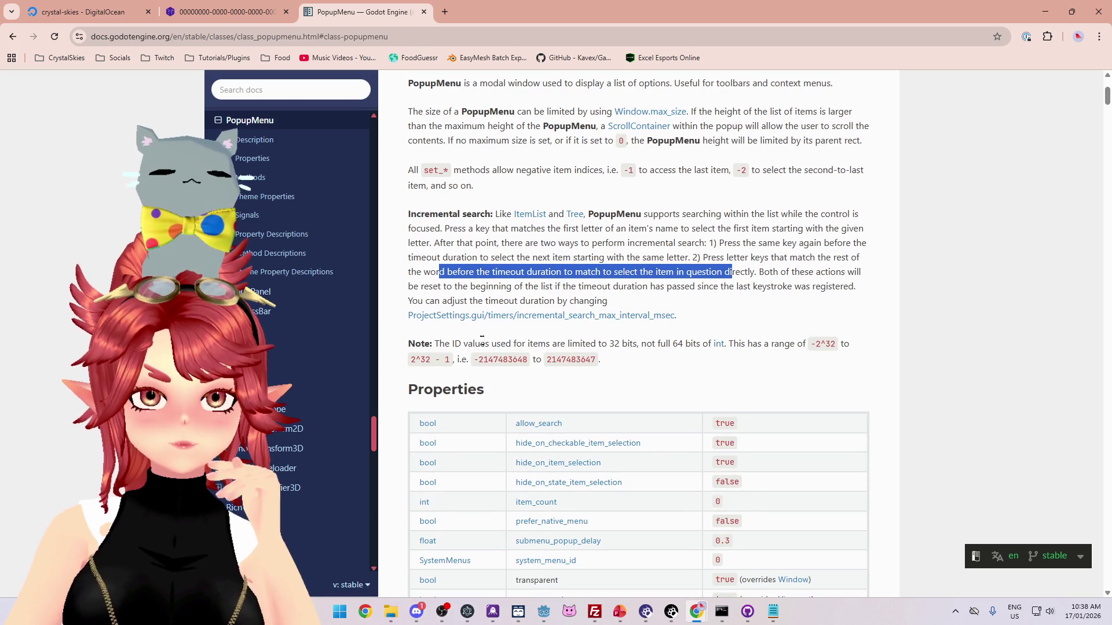
drag(485, 343, 683, 343)
- Read the activate_item_by_event entry on shortcuts, return value and automatic calls, then return to Godot
scroll(683, 344, down, 5)
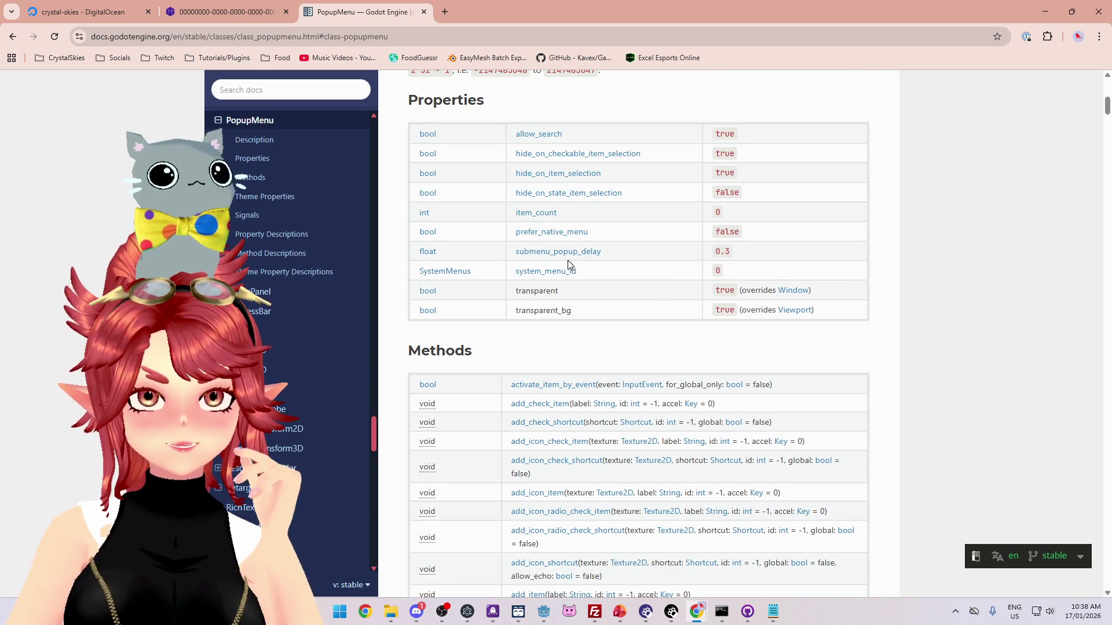
scroll(568, 292, down, 1)
scroll(565, 299, down, 1)
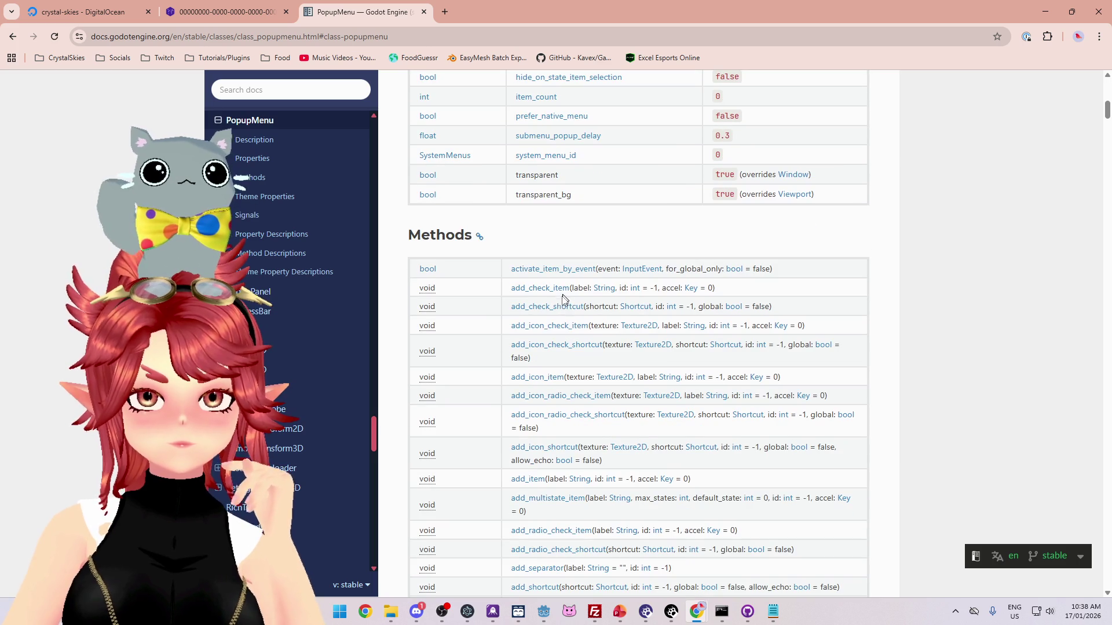
click(541, 270)
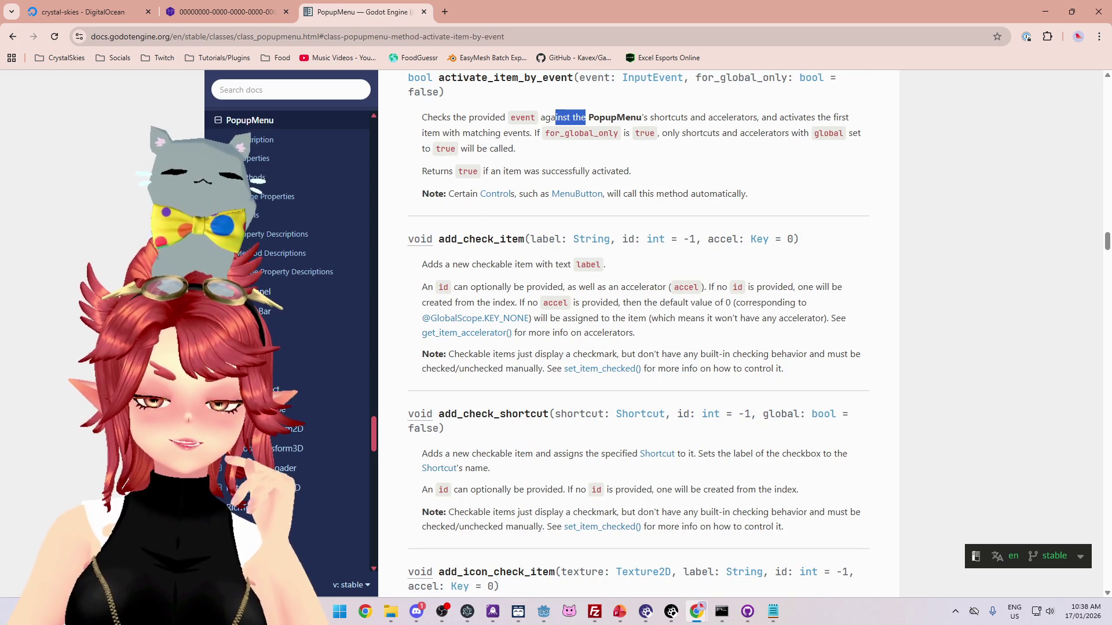
drag(712, 117, 815, 117)
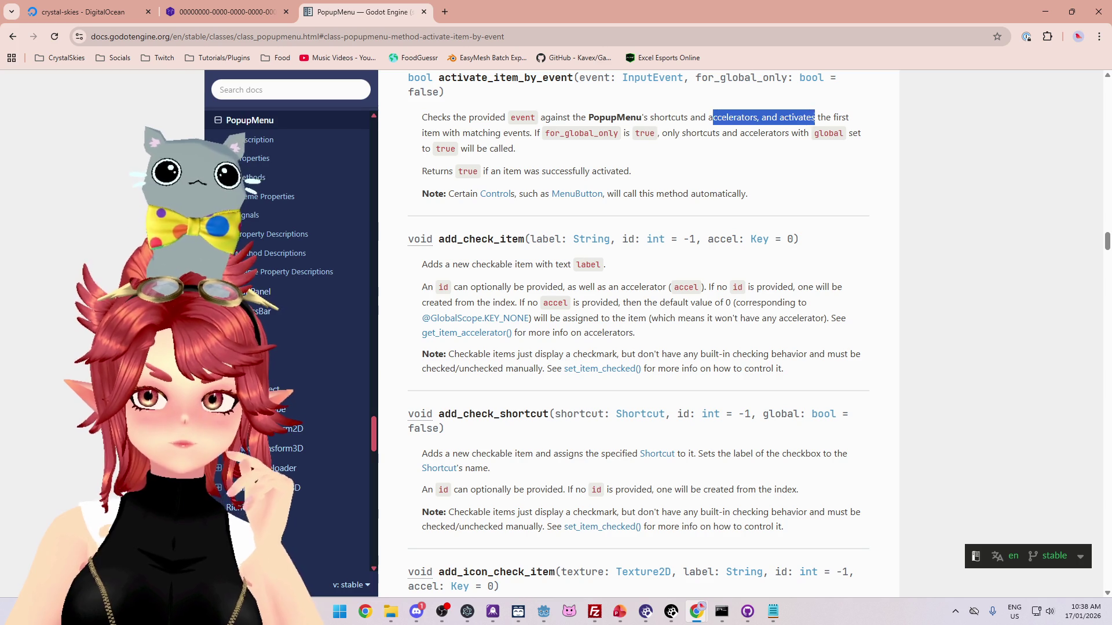
drag(432, 132, 516, 133)
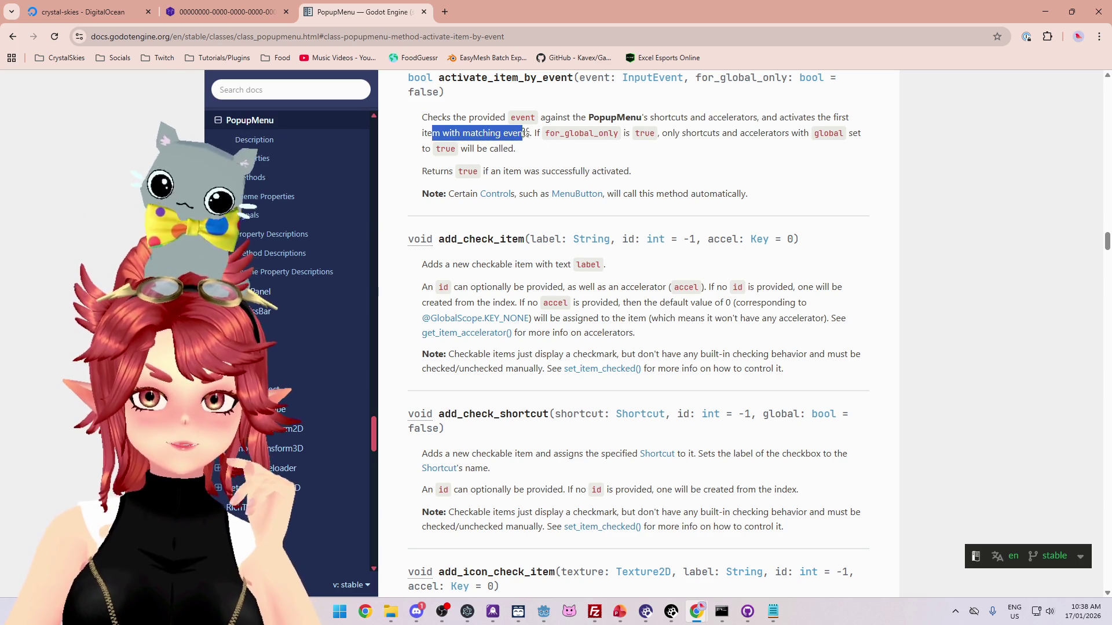
scroll(608, 203, up, 1)
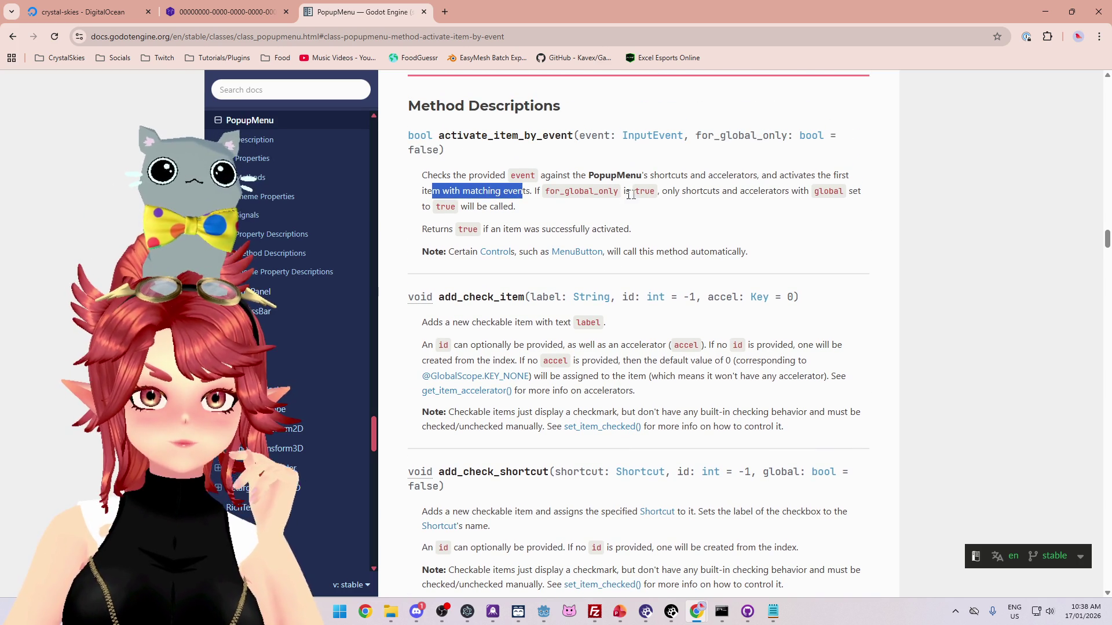
drag(685, 191, 765, 191)
drag(522, 229, 562, 230)
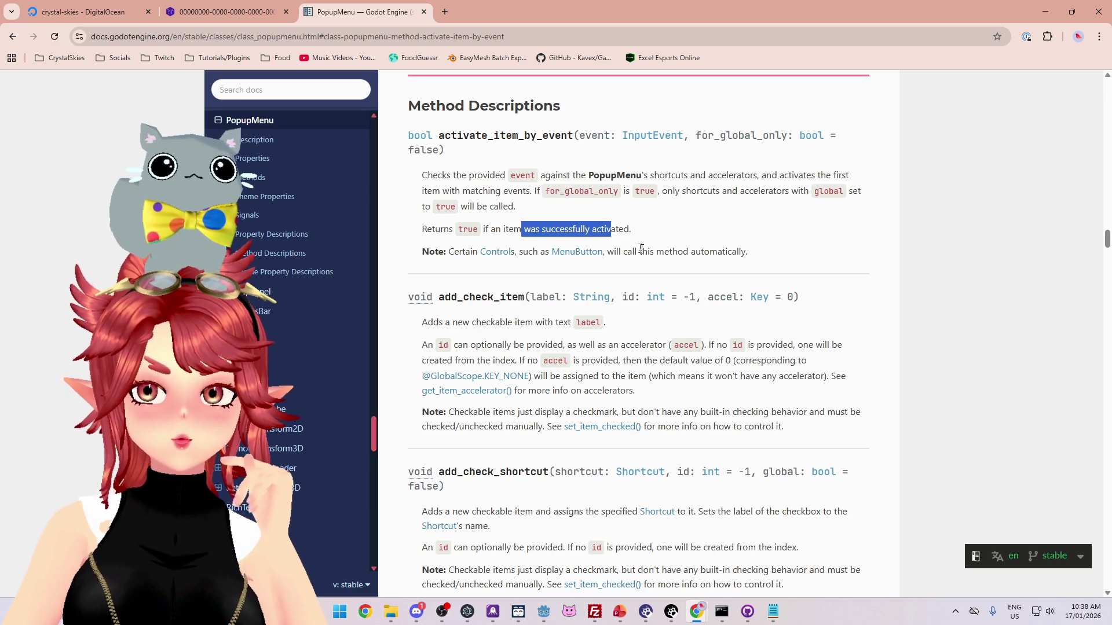
drag(635, 251, 764, 256)
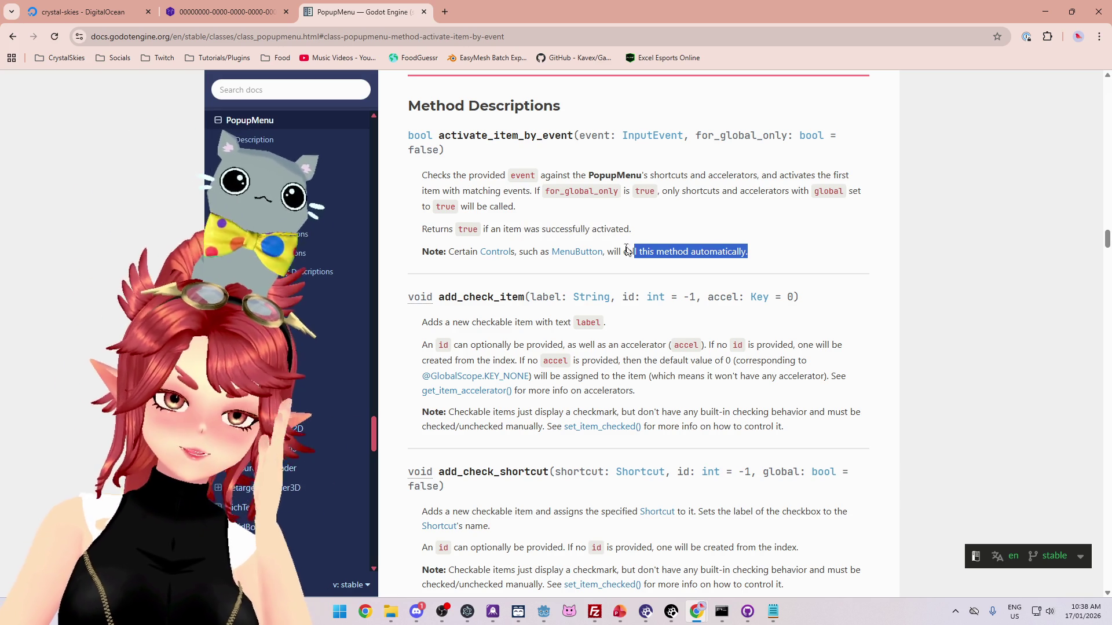
scroll(765, 256, down, 3)
click(543, 612)
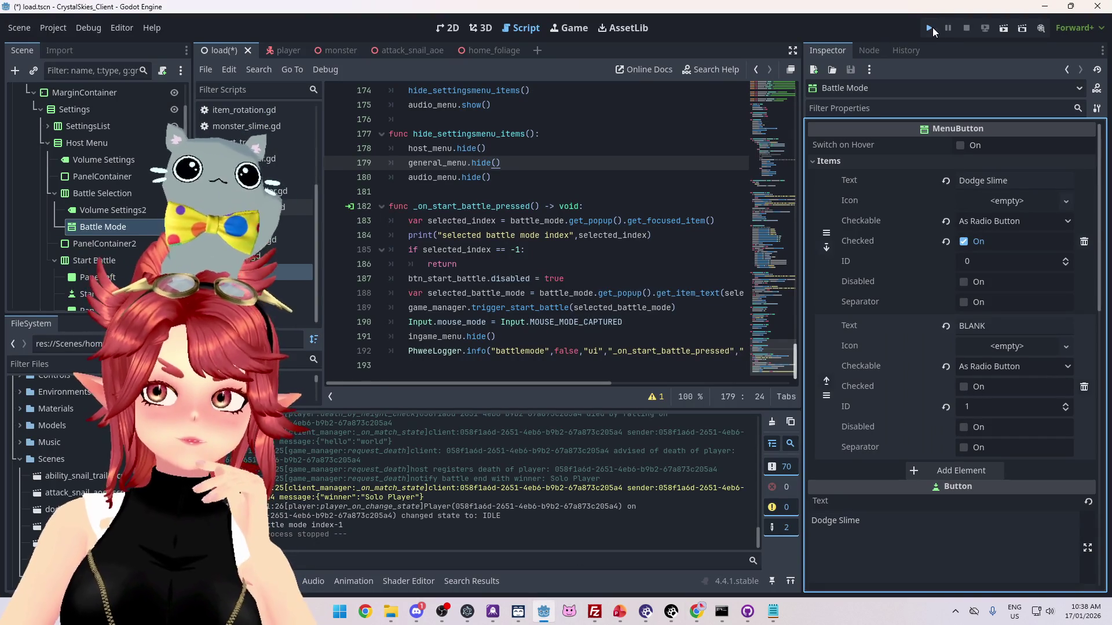
- Run the game, enter a display name, and create a lobby named 'asdd'
click(932, 27)
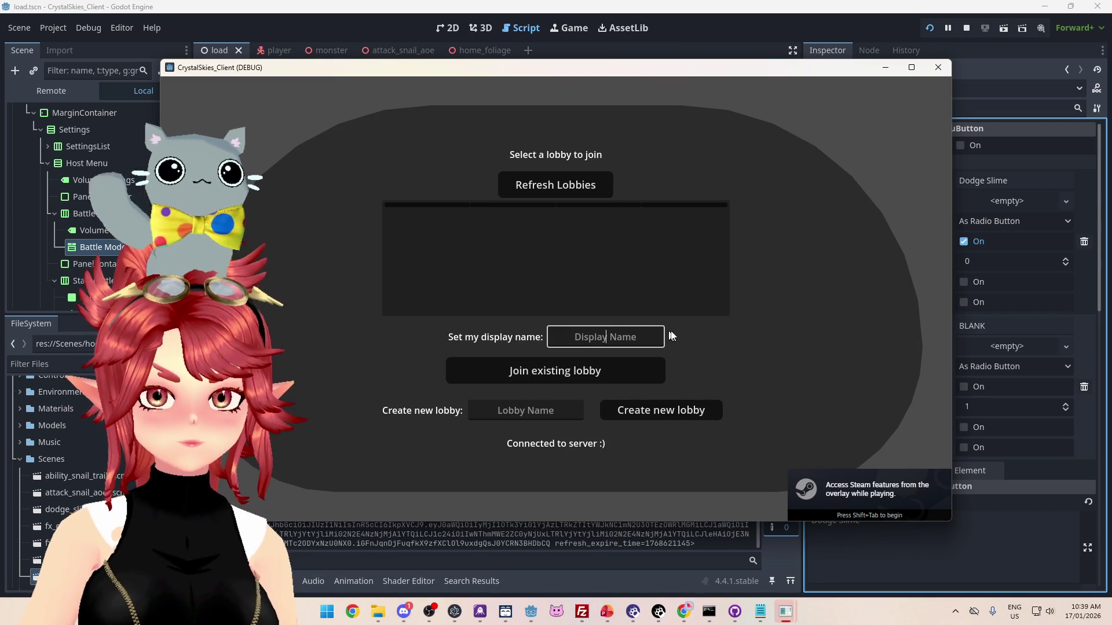
text(Phwe)
key(Tab)
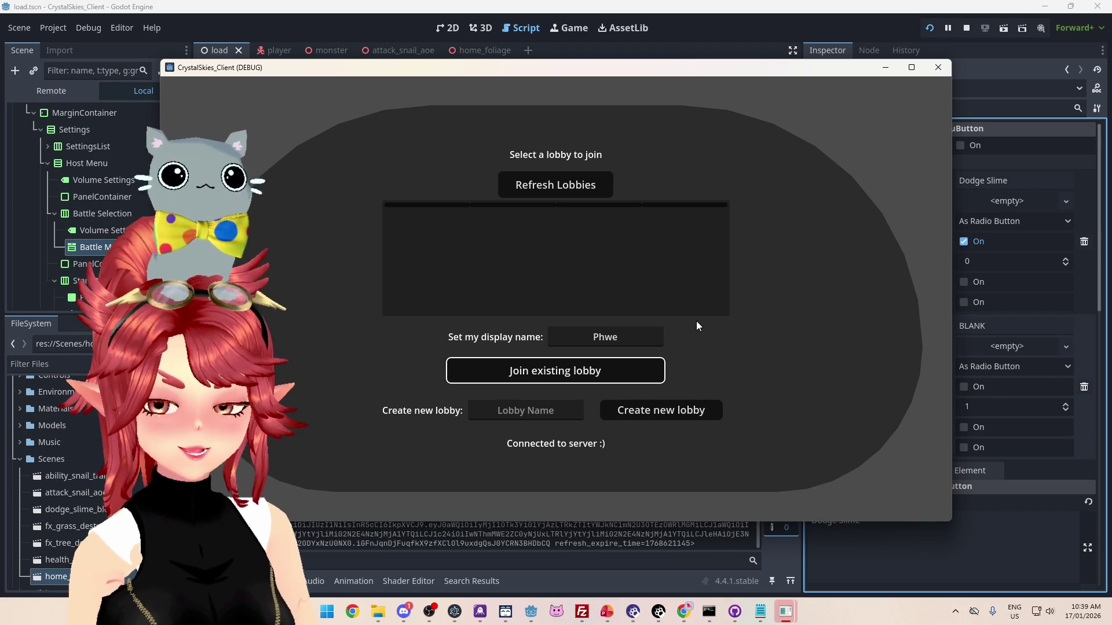
click(640, 336)
text(e)
click(525, 410)
text(asdd)
click(650, 413)
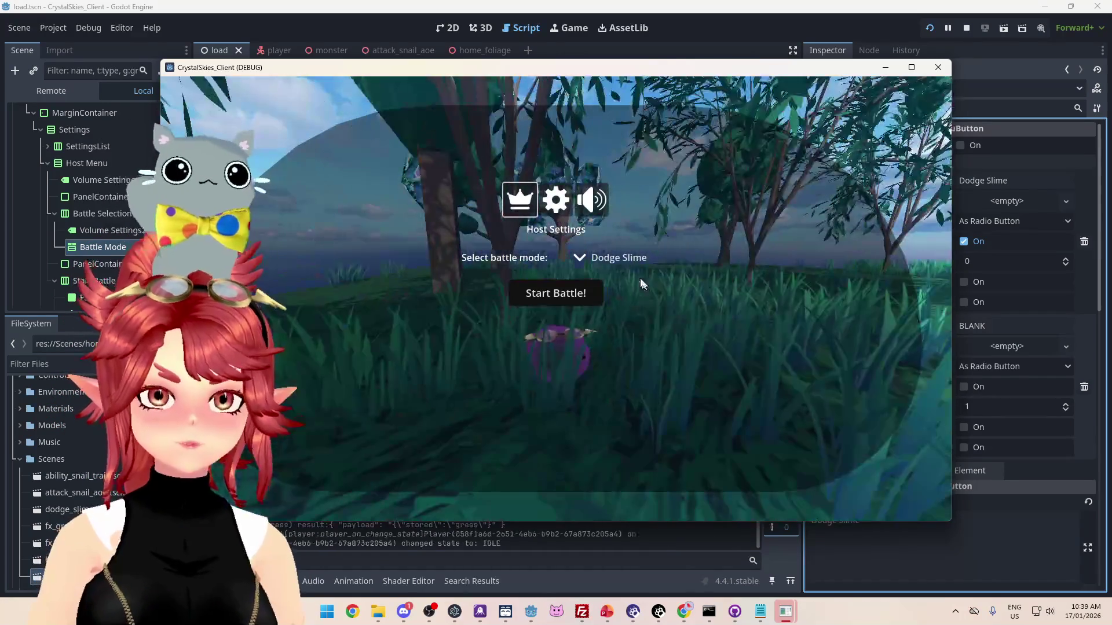
- Toggle the battle-mode dropdown repeatedly and try selecting BLANK
click(616, 258)
click(620, 255)
click(621, 256)
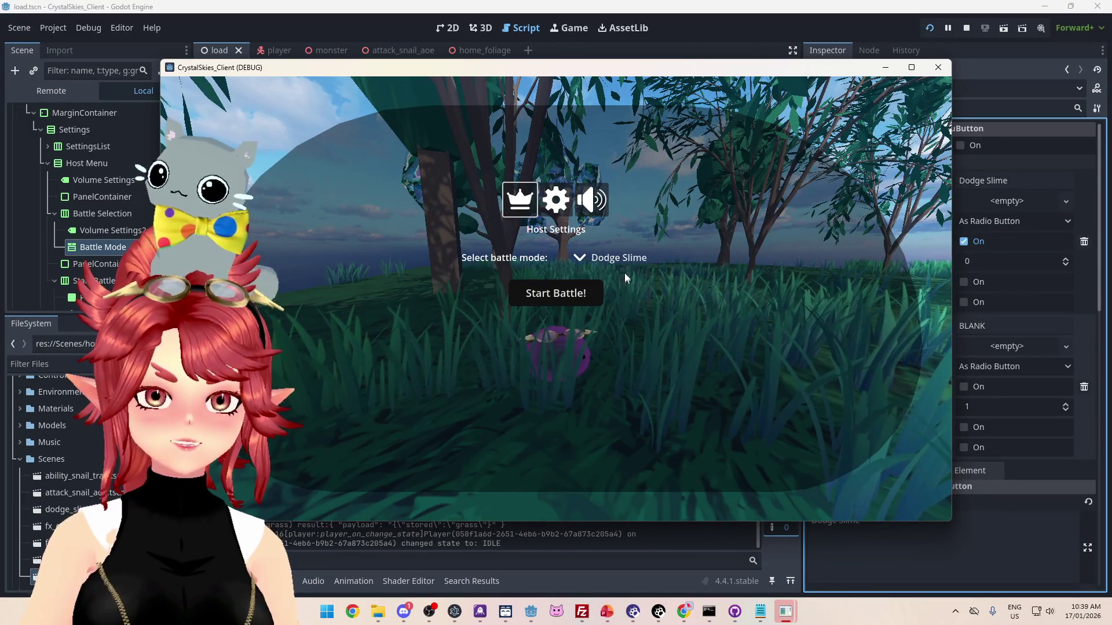
click(617, 259)
click(617, 258)
click(614, 258)
click(614, 258)
click(611, 257)
click(611, 257)
click(614, 258)
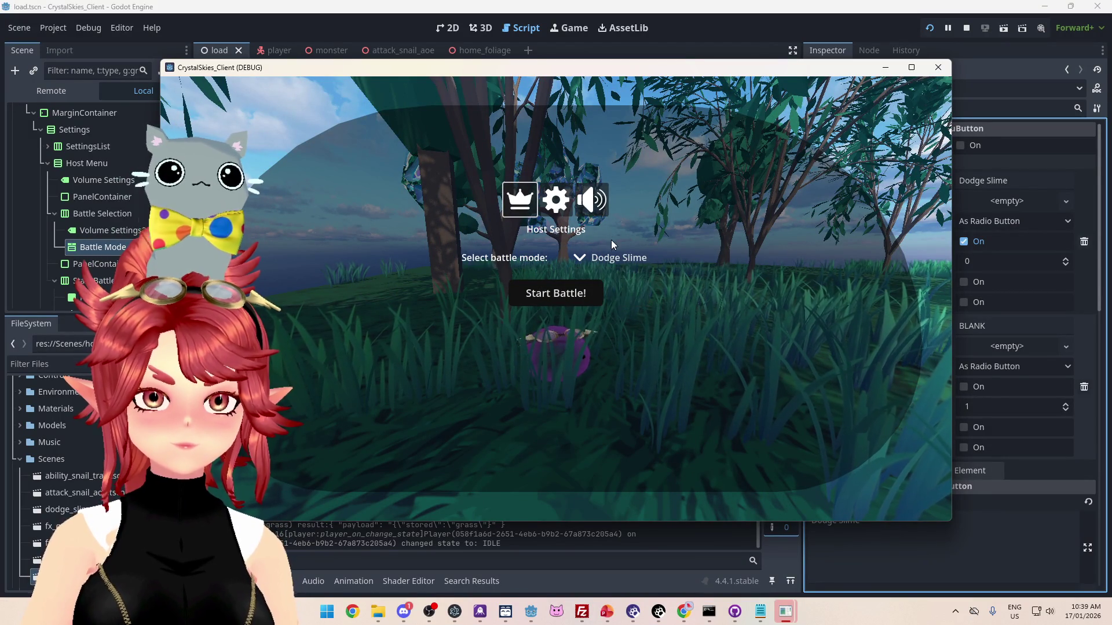
click(627, 257)
click(628, 294)
click(613, 257)
click(600, 295)
- Stop the game and set Debug > Customize Run Instances to a single instance
mouse_move(847, 71)
mouse_down()
mouse_move(737, 126)
mouse_move(744, 89)
mouse_move(834, 73)
mouse_up()
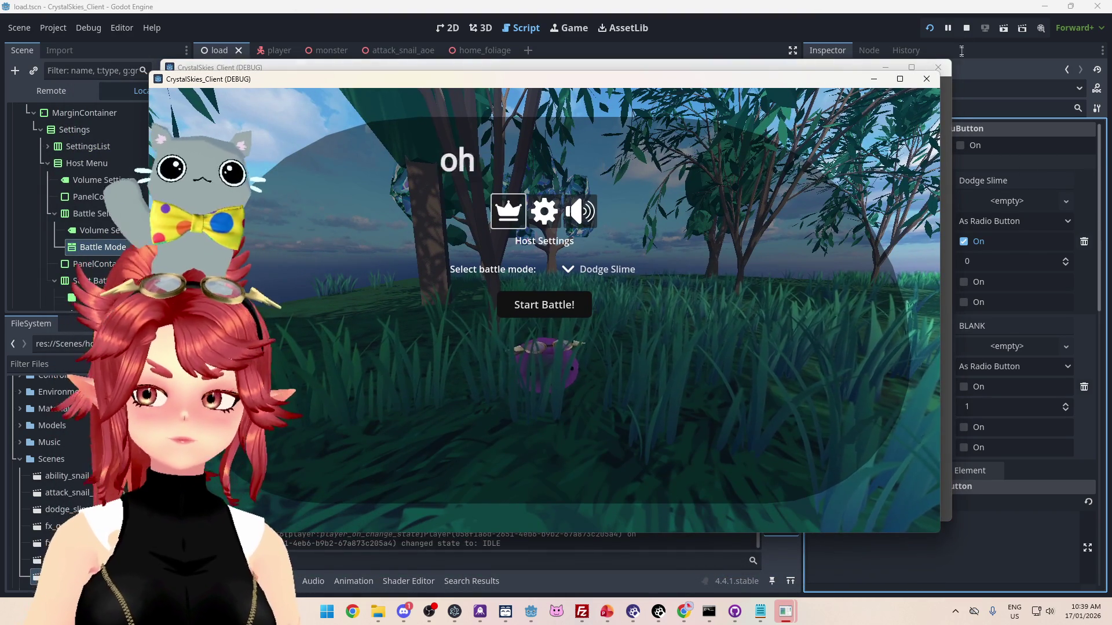
key(F8)
click(88, 28)
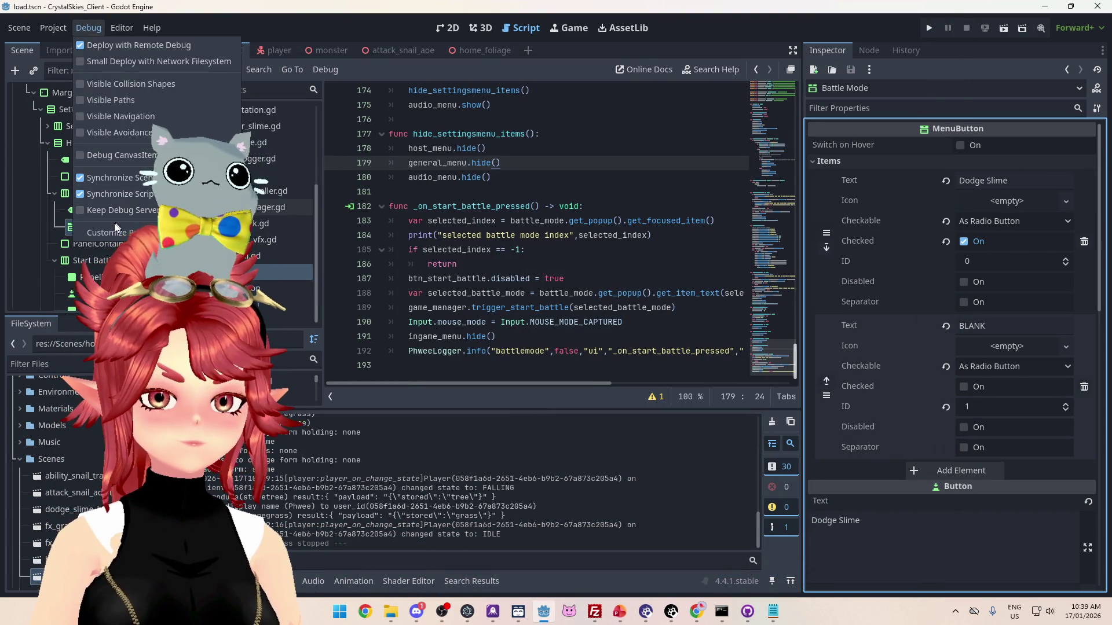
click(116, 218)
click(328, 177)
click(328, 177)
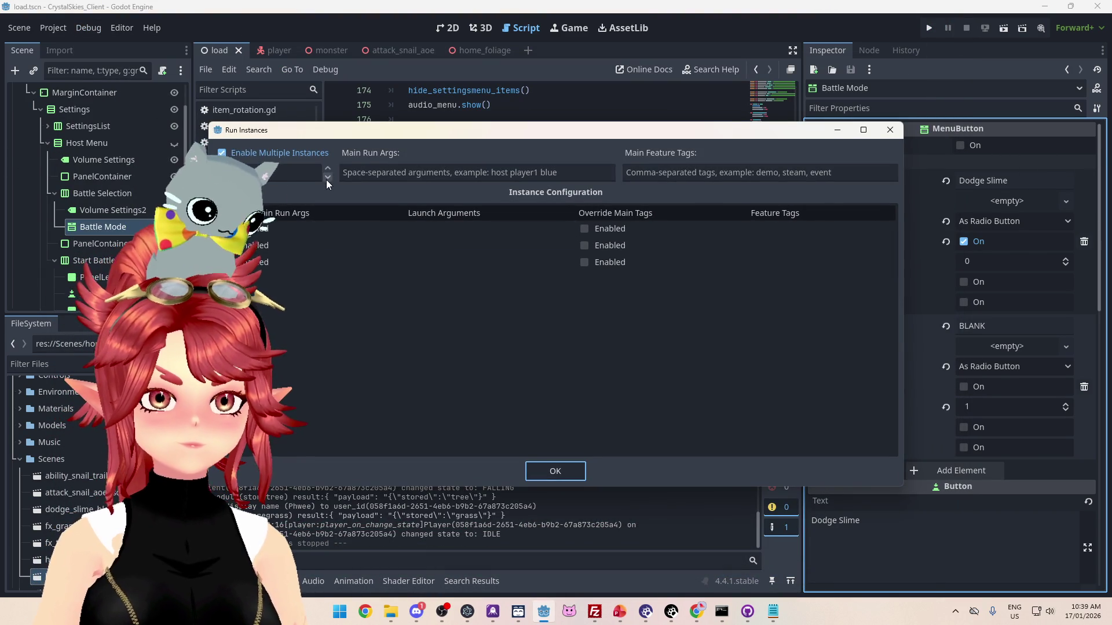
click(554, 471)
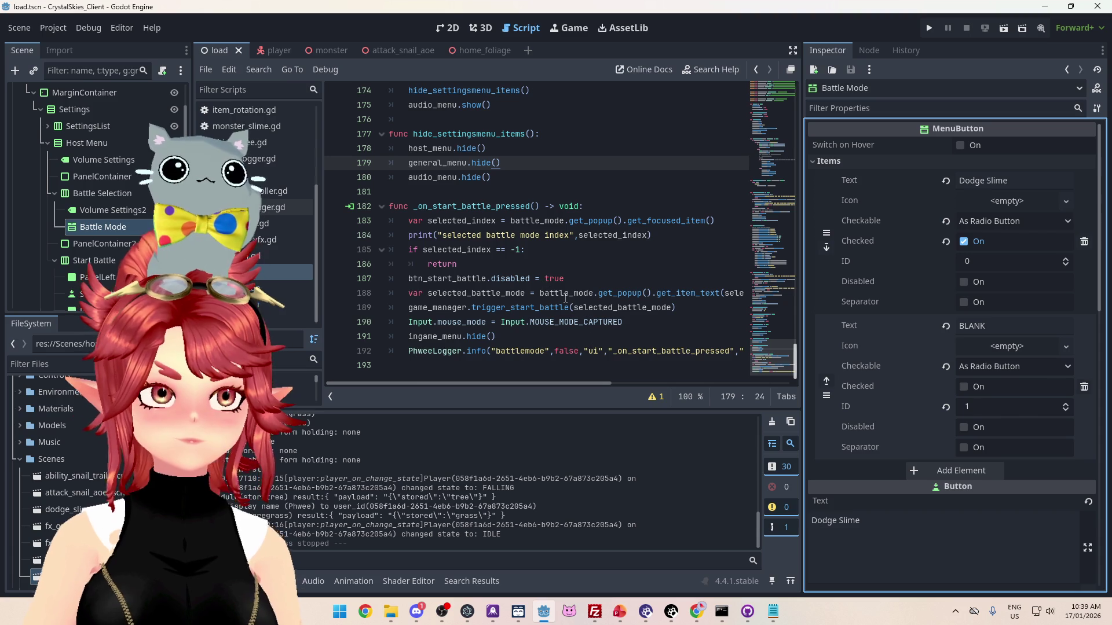
- Check the first item's Separator setting and bring the PopupMenu docs back up
click(863, 301)
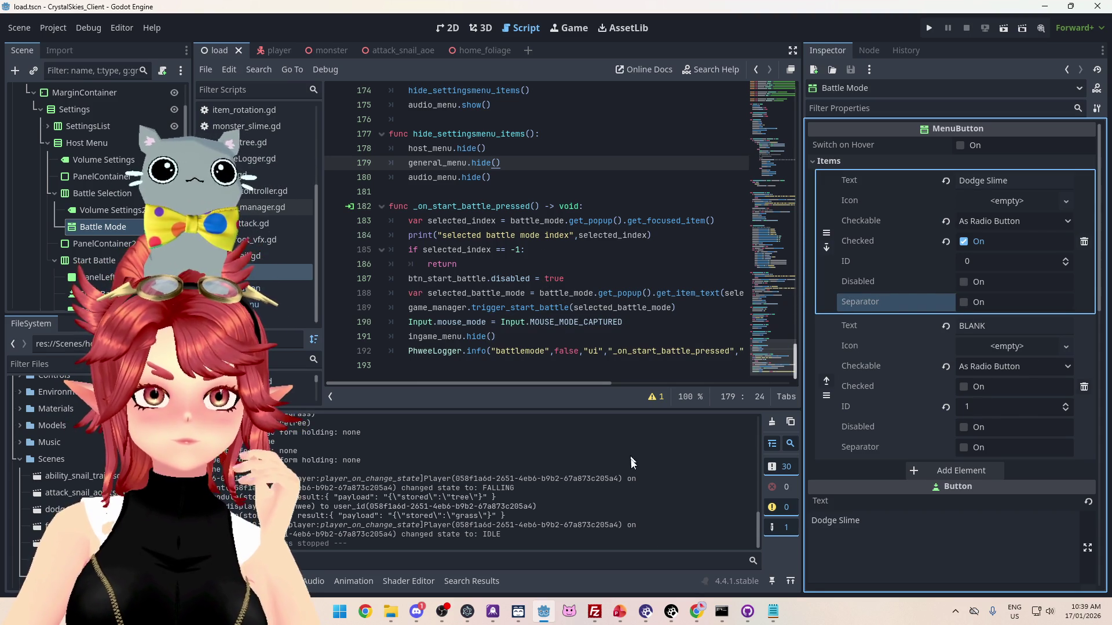
mouse_move(698, 612)
click(634, 531)
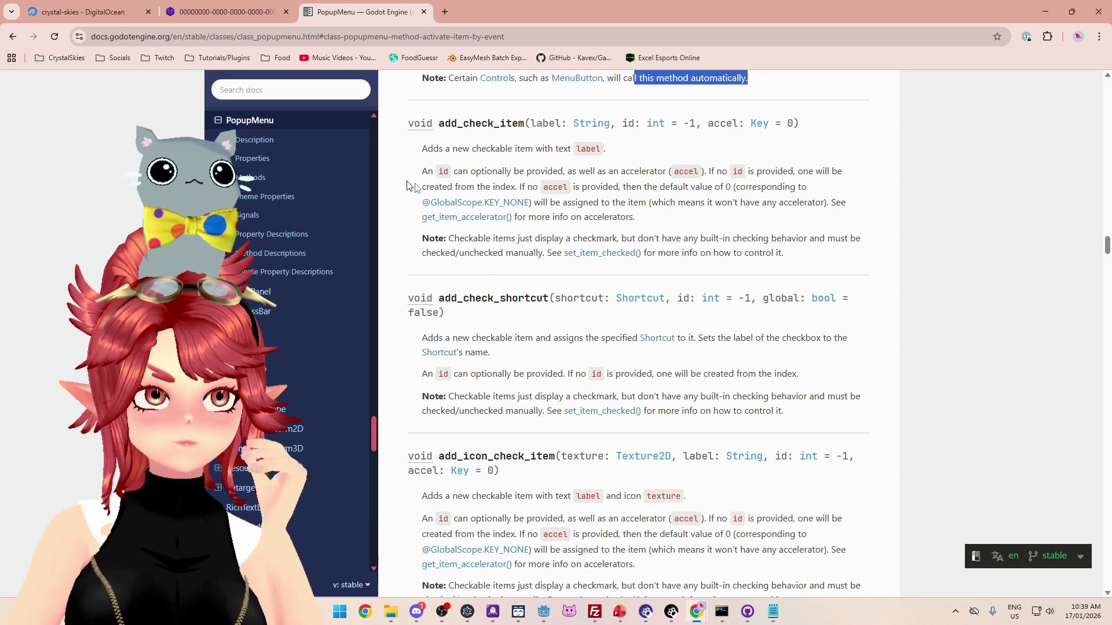
- Scroll the PopupMenu docs through the add_icon_* methods and return to the Godot editor
scroll(695, 271, down, 1)
scroll(695, 271, down, 6)
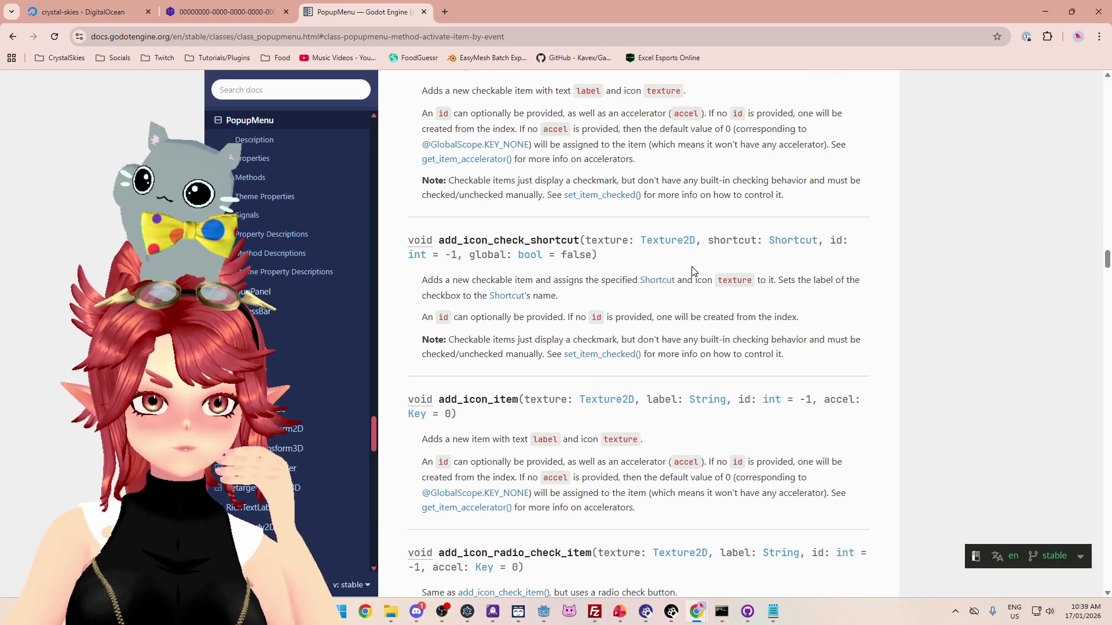
scroll(694, 271, down, 5)
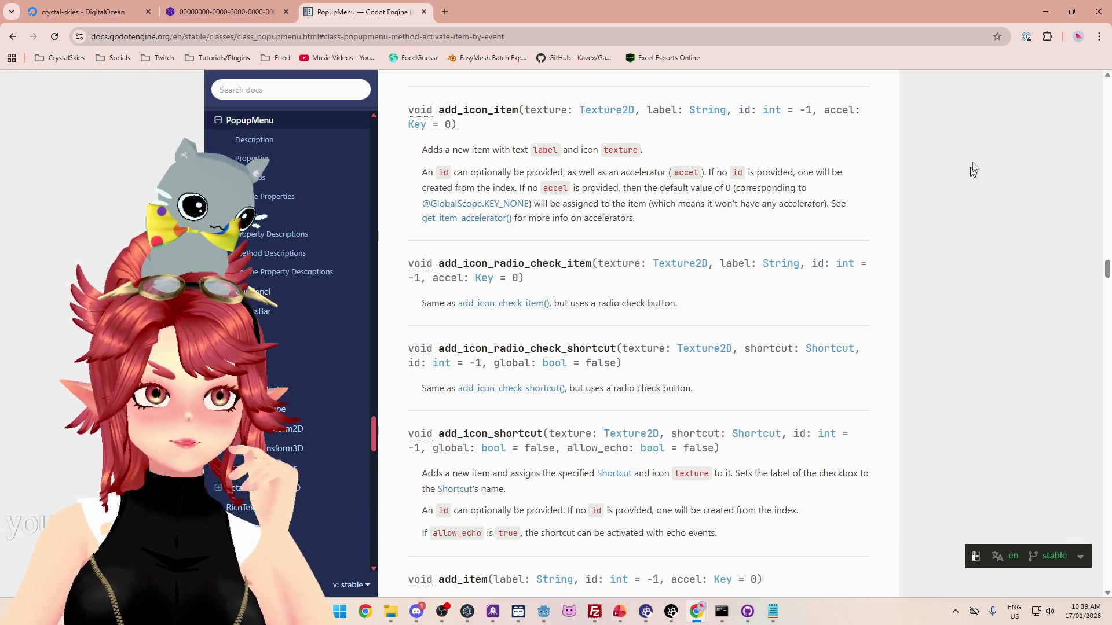
click(1040, 15)
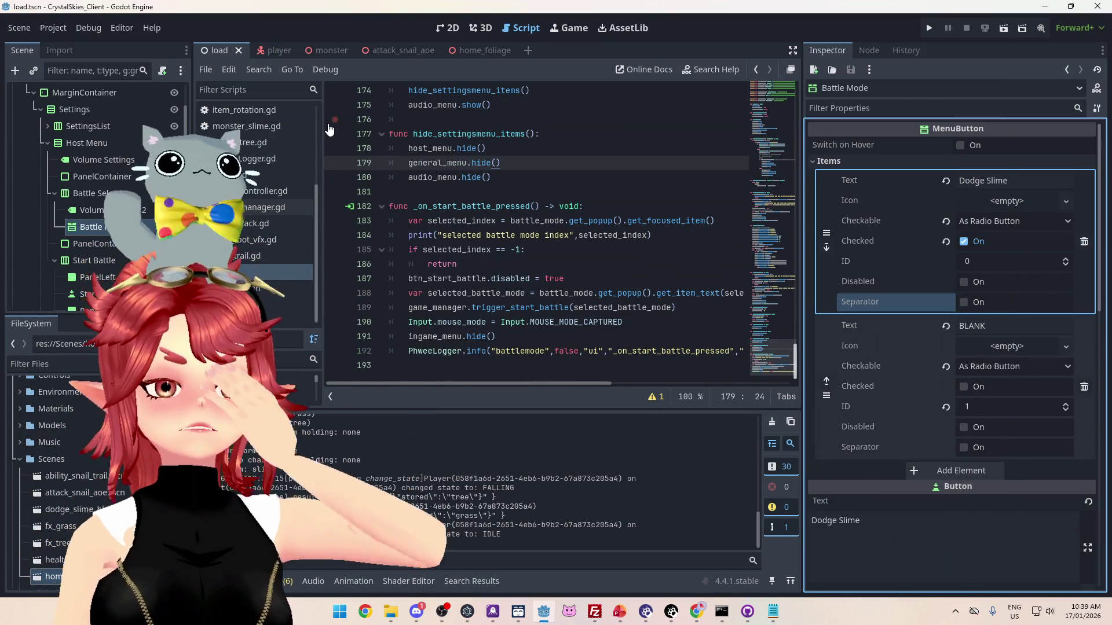
- Show the last clicked control in the Debugger's Misc tab, then run the game again
click(88, 29)
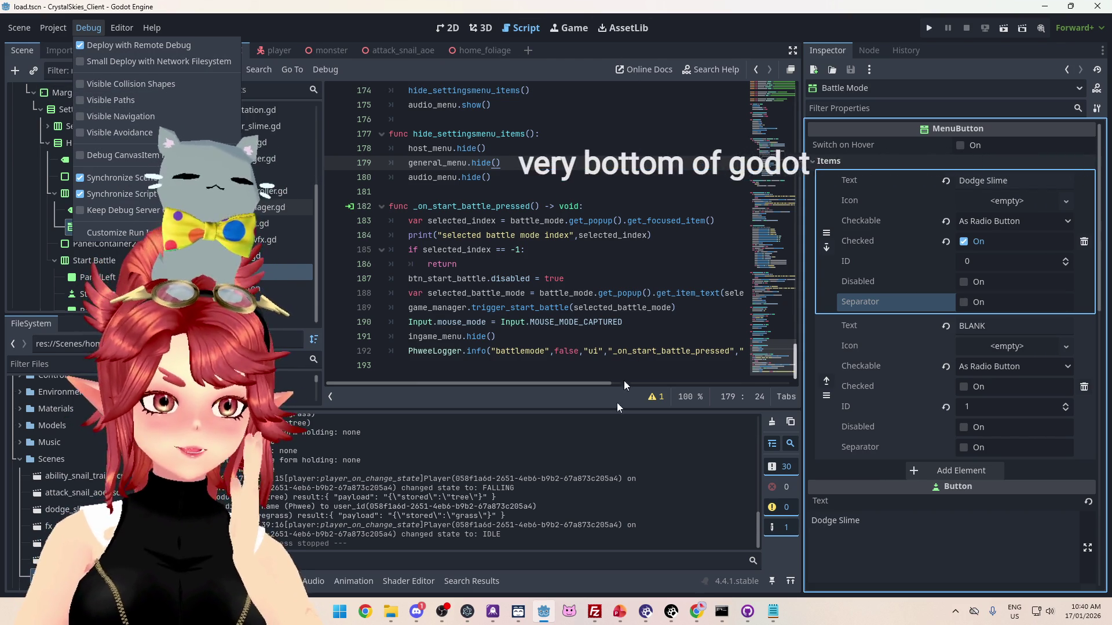
click(272, 581)
click(272, 582)
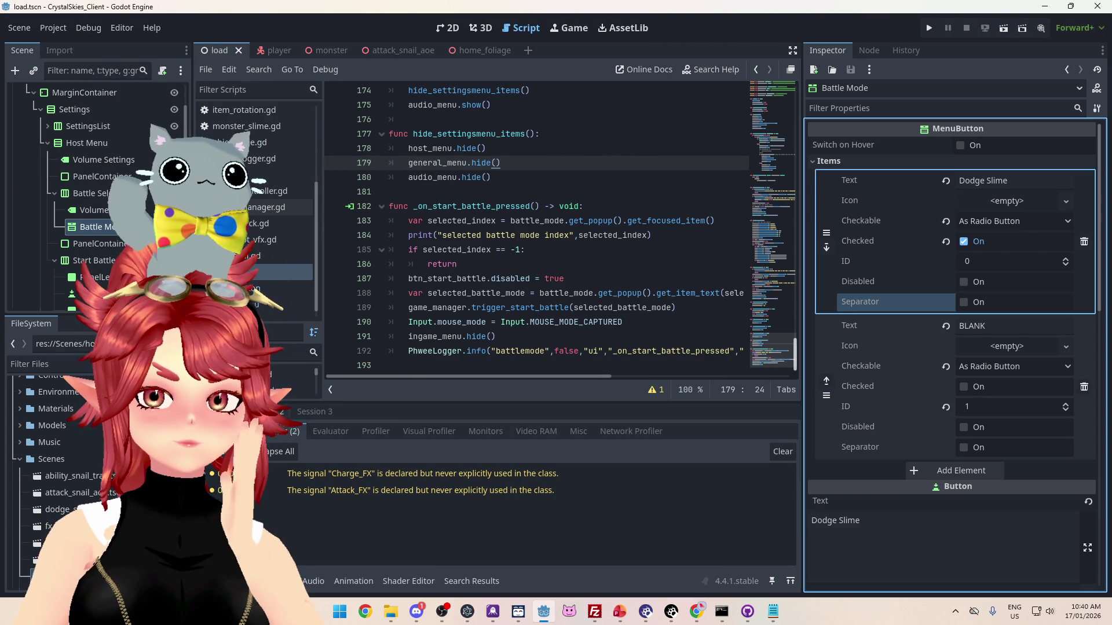
click(243, 432)
click(275, 433)
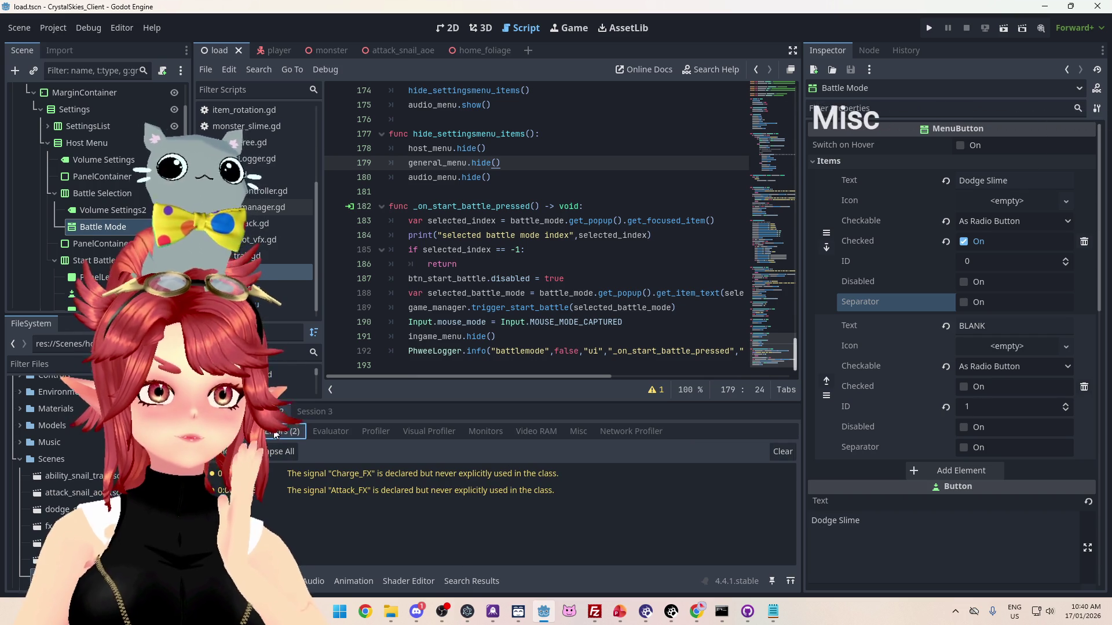
click(579, 431)
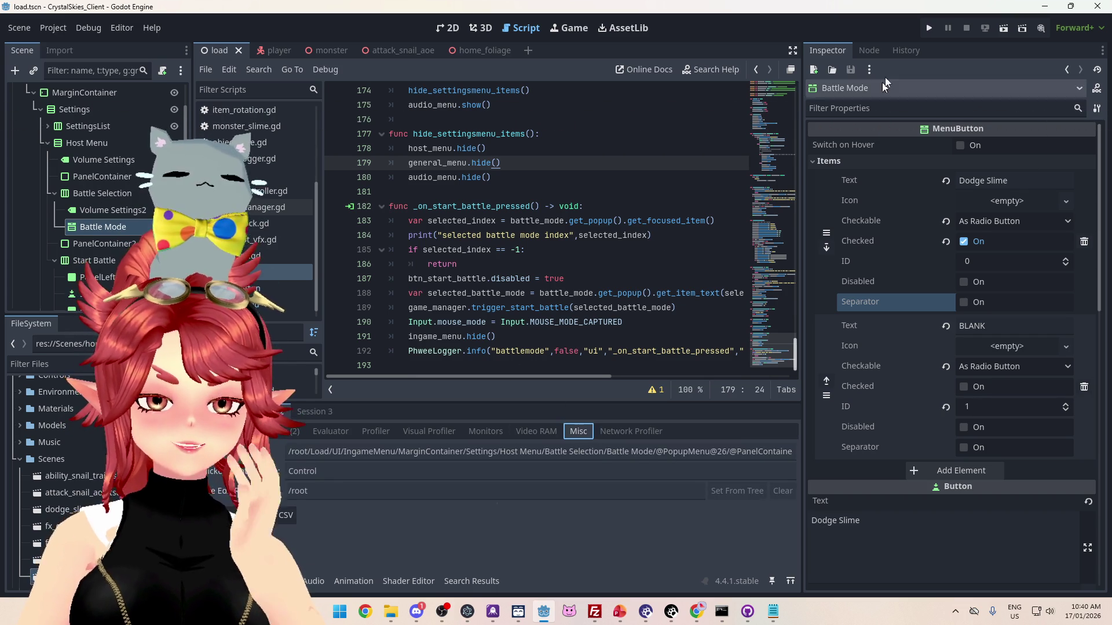
click(933, 29)
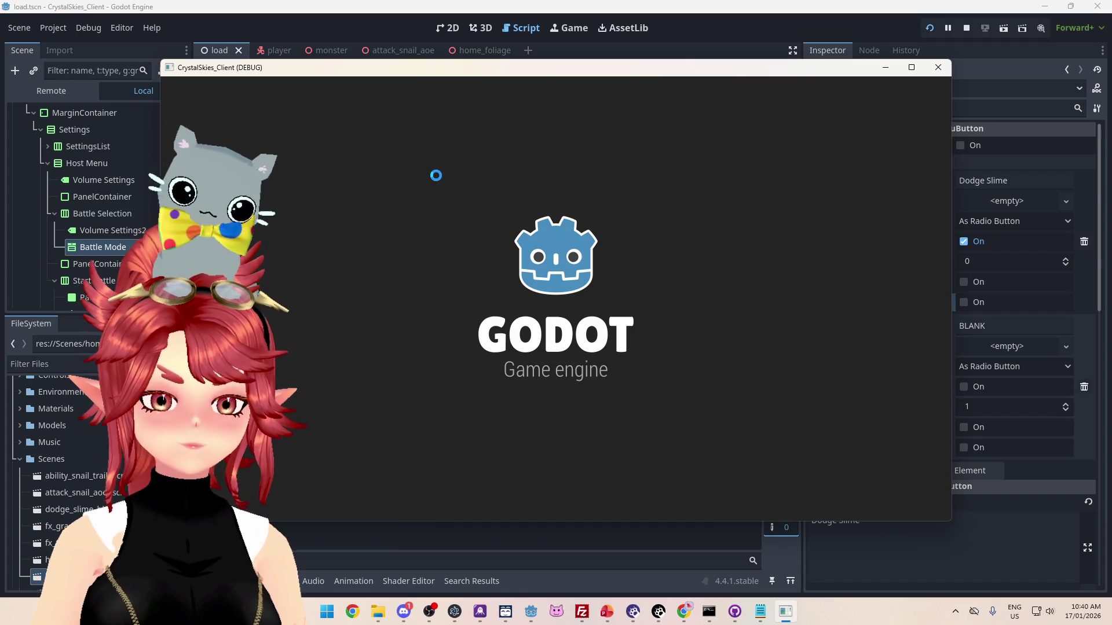
- Create a lobby named 'asdf', open and close the battle-mode dropdown, then leave the game
click(608, 338)
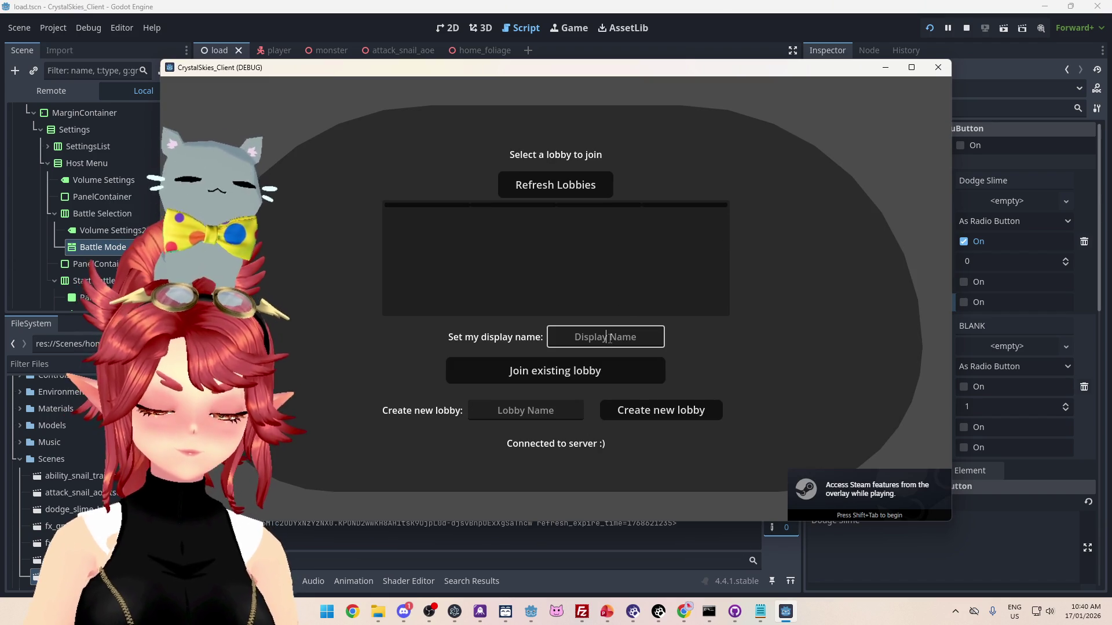
text(Phwee)
key(Tab)
key(Tab)
text(asdf)
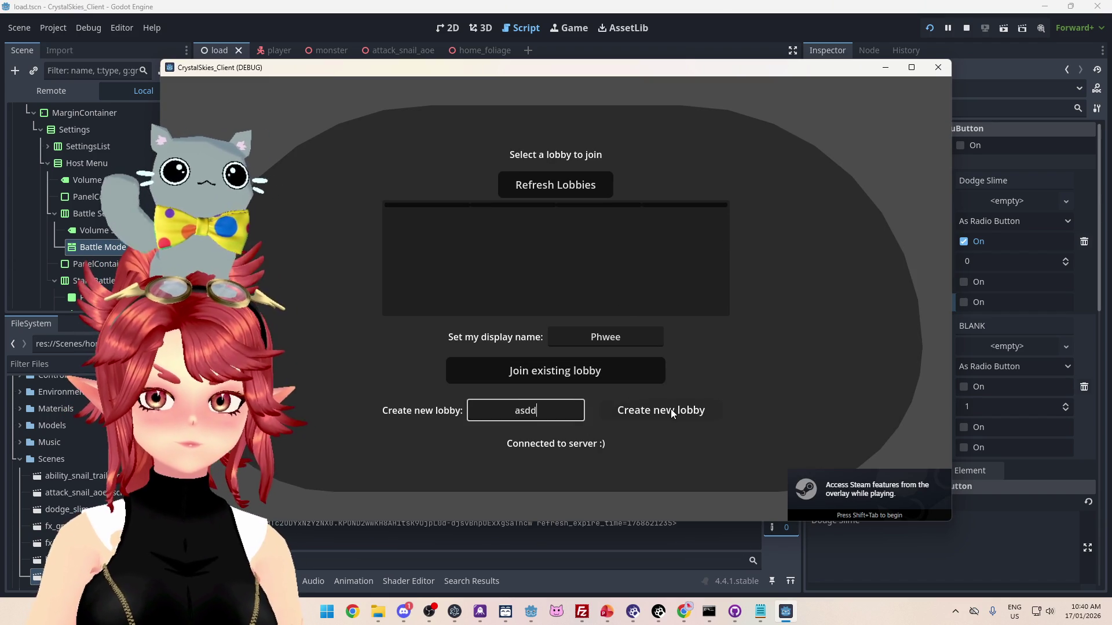
click(670, 409)
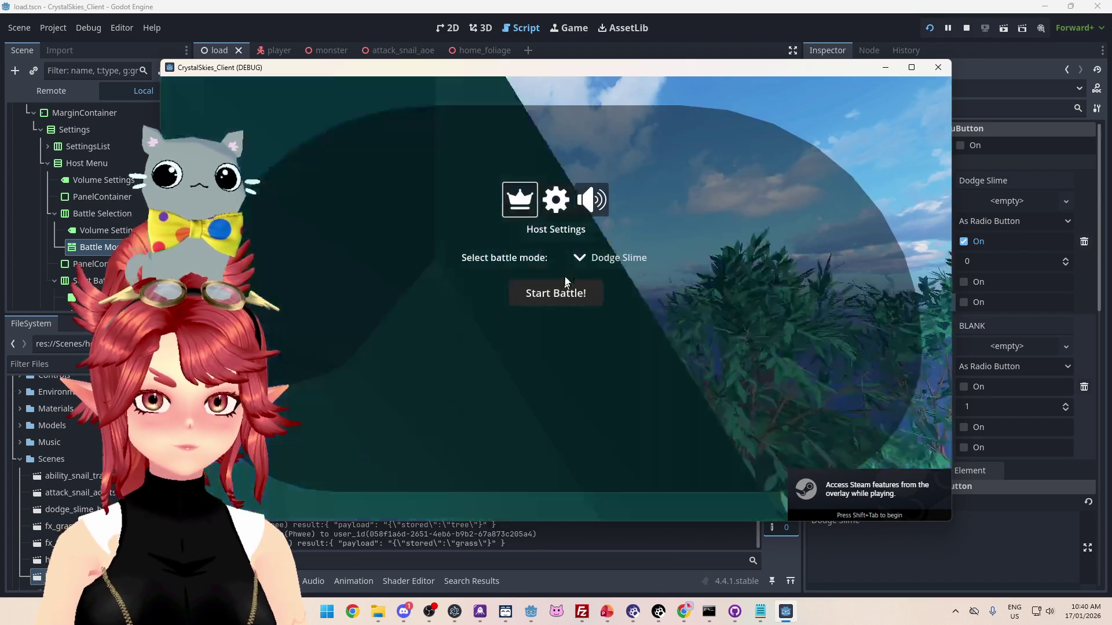
click(611, 257)
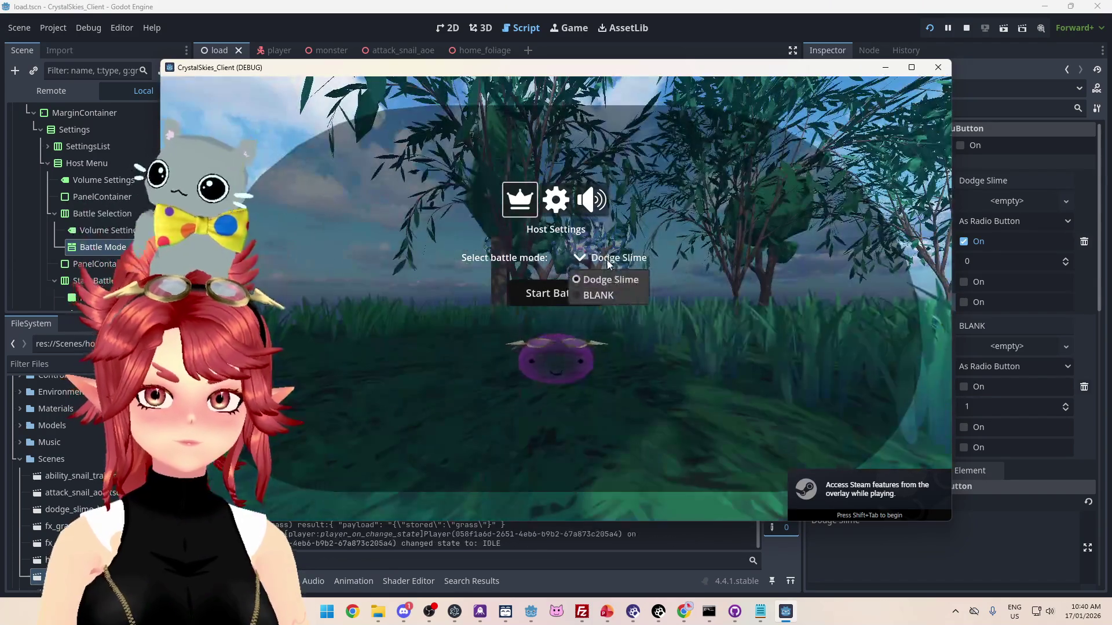
click(637, 284)
key(alt+Tab)
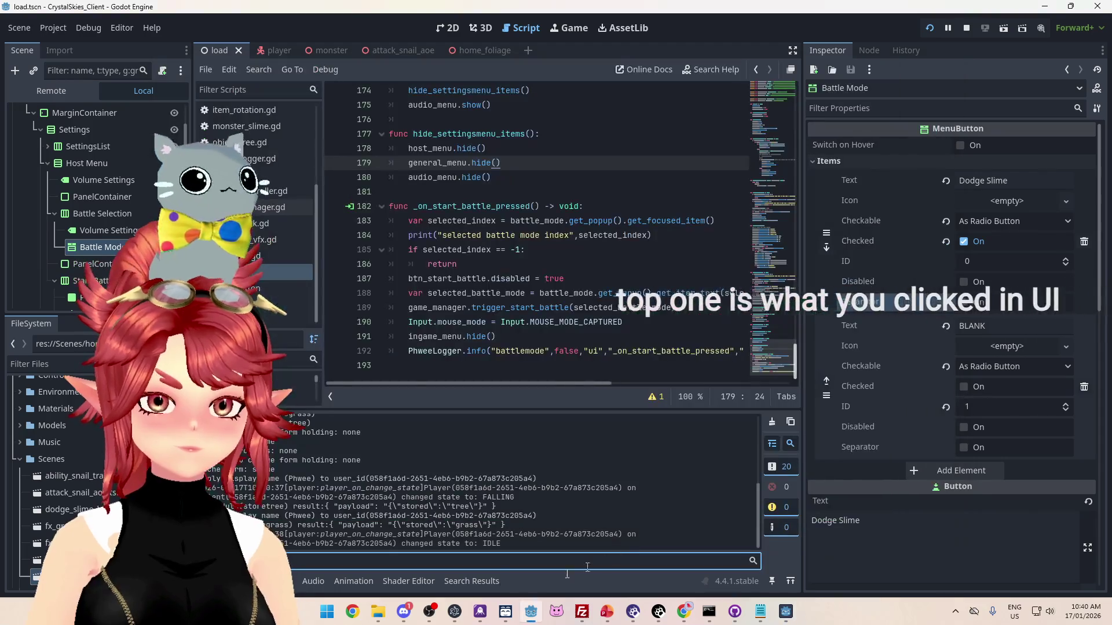
click(268, 580)
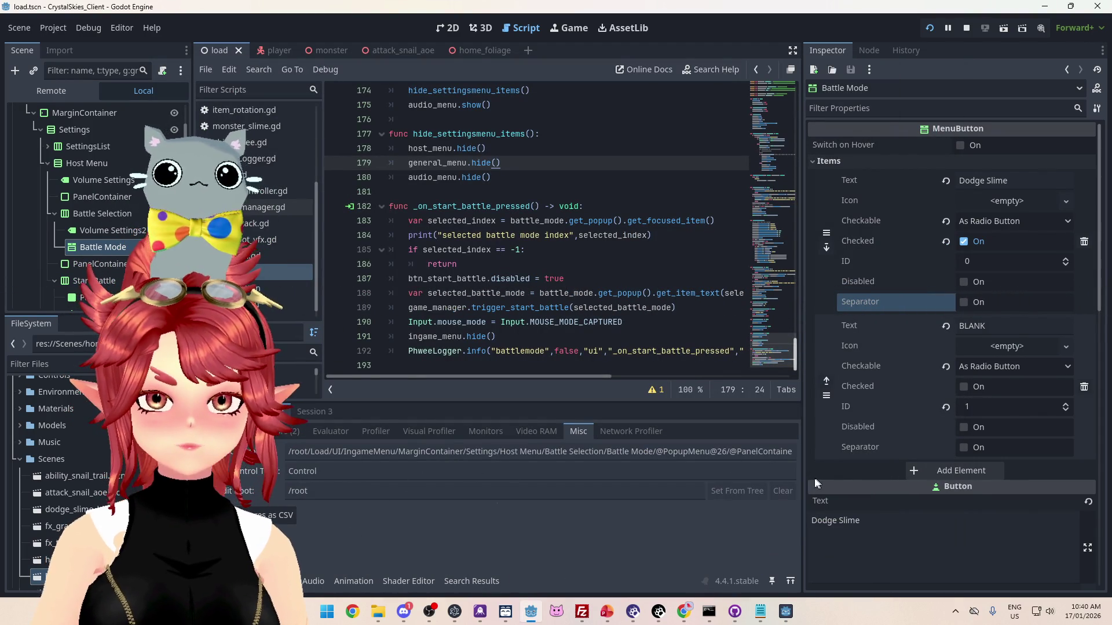
drag(801, 475, 981, 475)
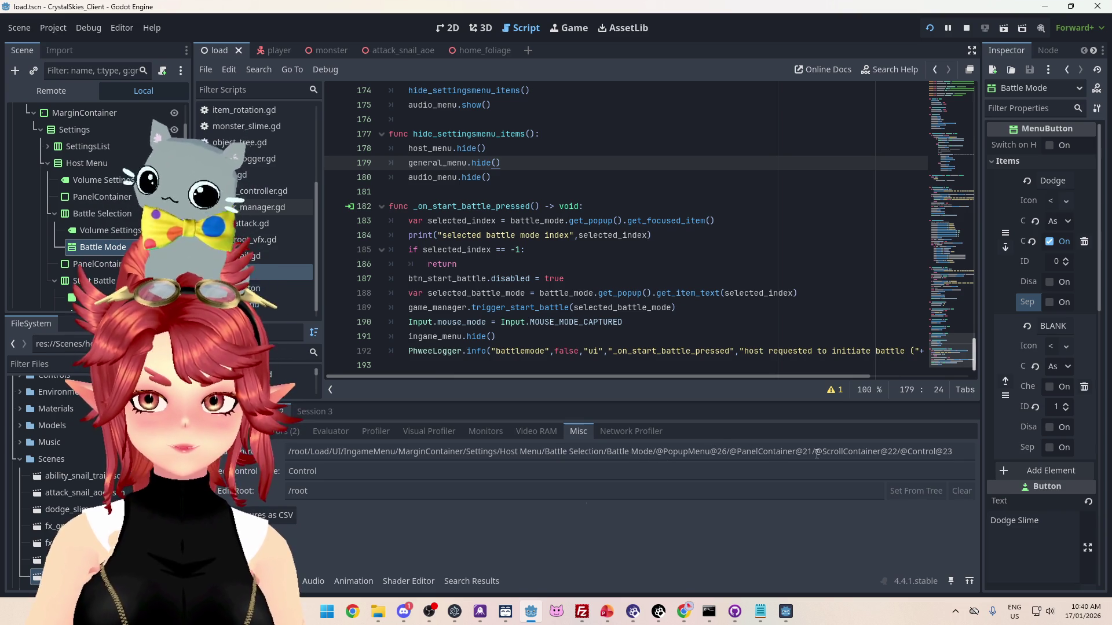
drag(852, 454, 985, 449)
click(844, 455)
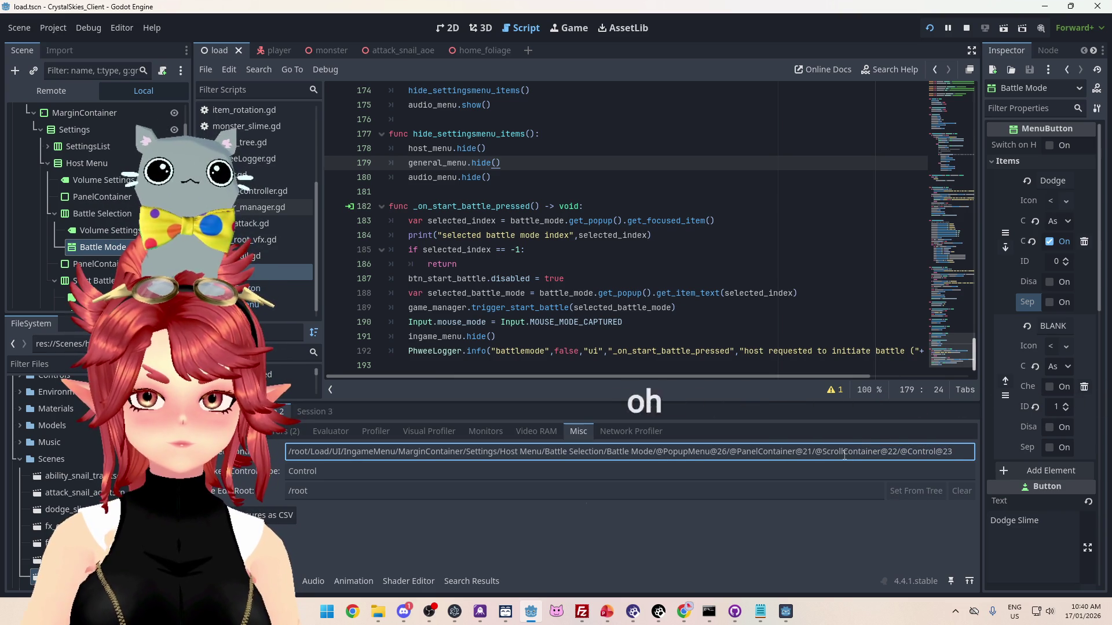
drag(732, 457, 911, 452)
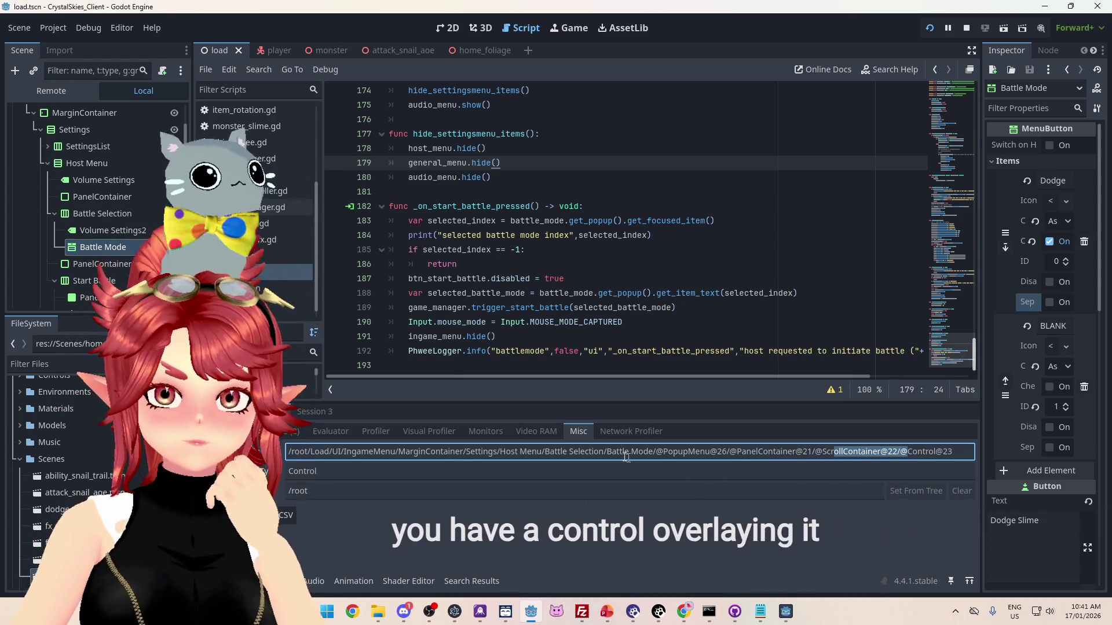
drag(607, 452, 651, 456)
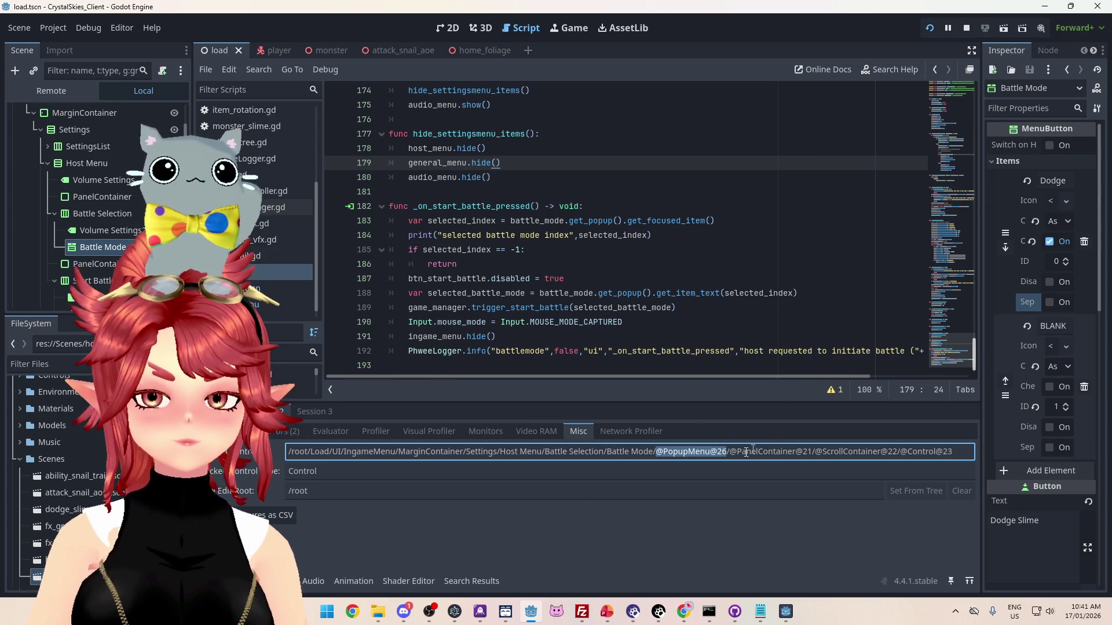
drag(728, 452, 813, 455)
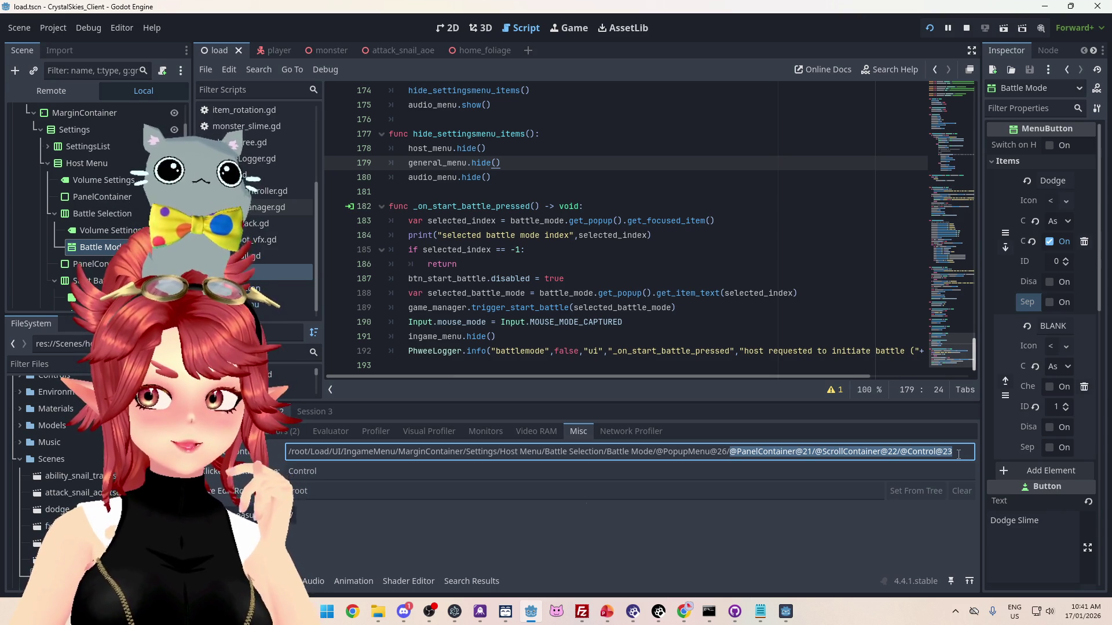
click(641, 450)
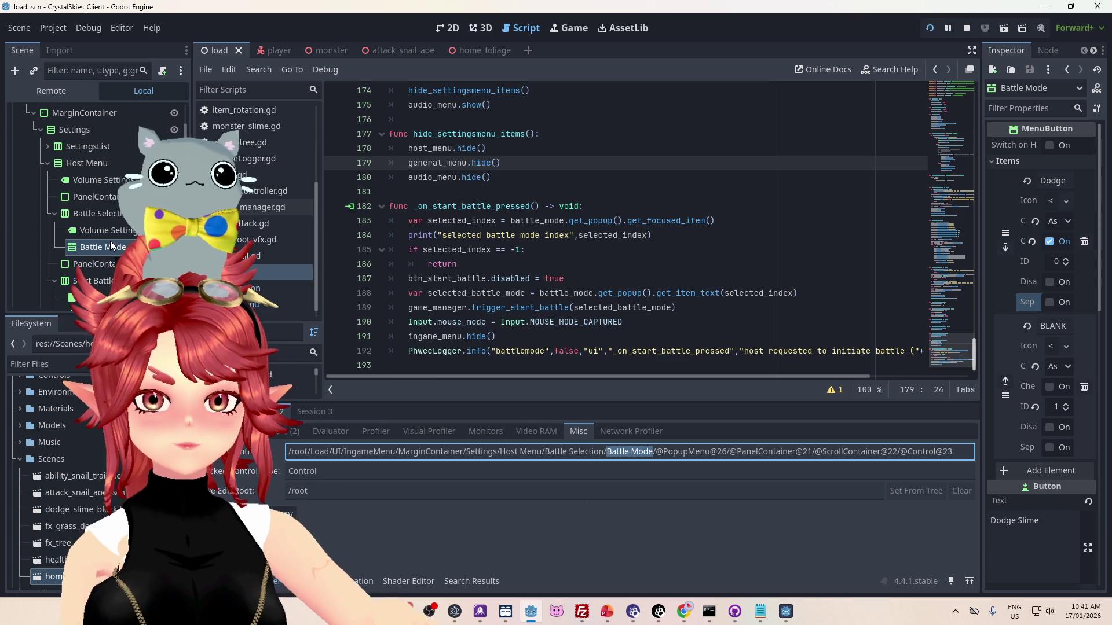
drag(656, 451, 288, 451)
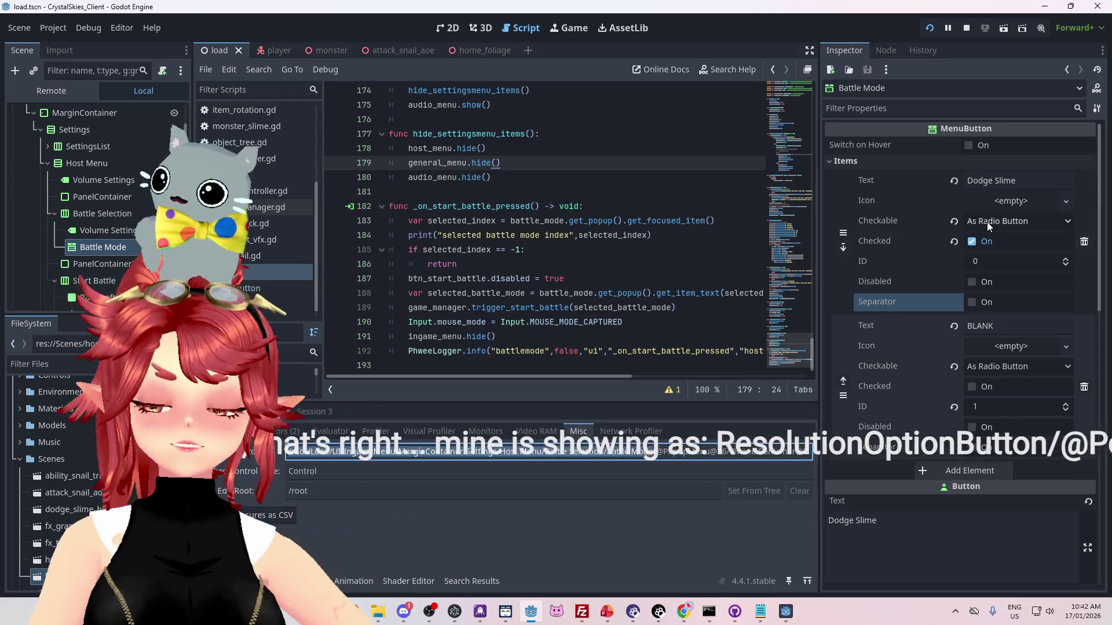
- Set the Dodge Slime item's Checkable to No and untick Checked, then stop the game and save
click(984, 220)
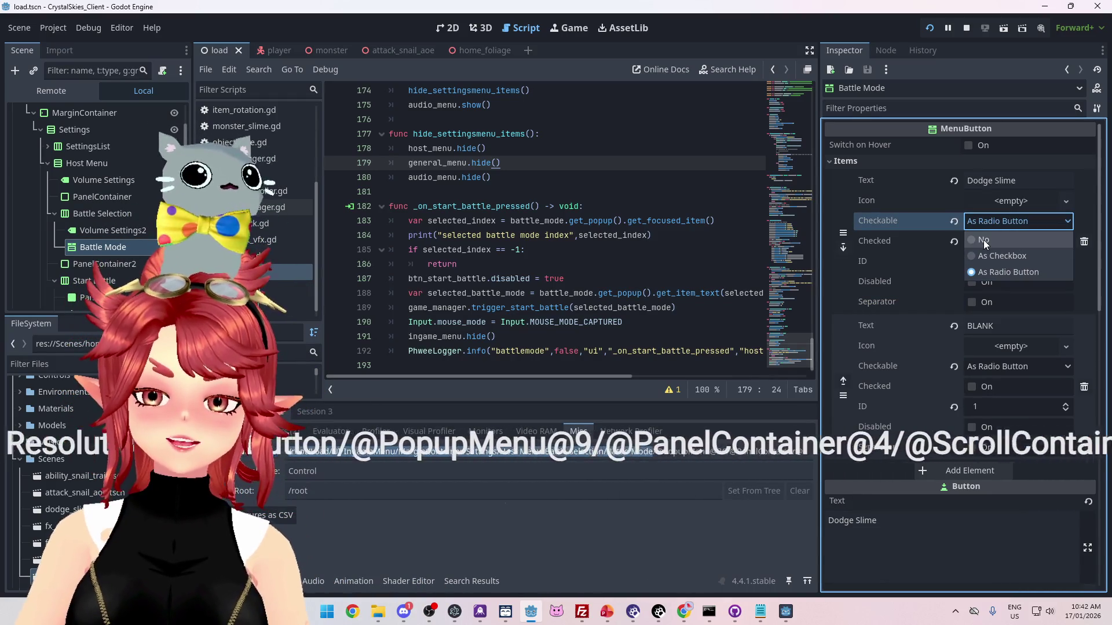
click(983, 239)
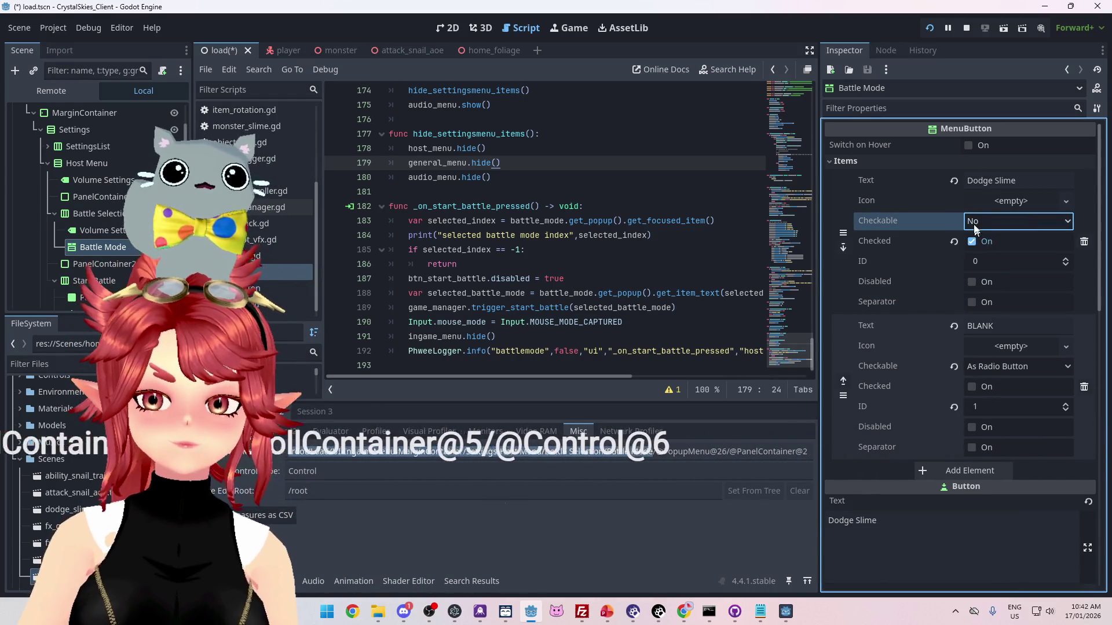
click(979, 222)
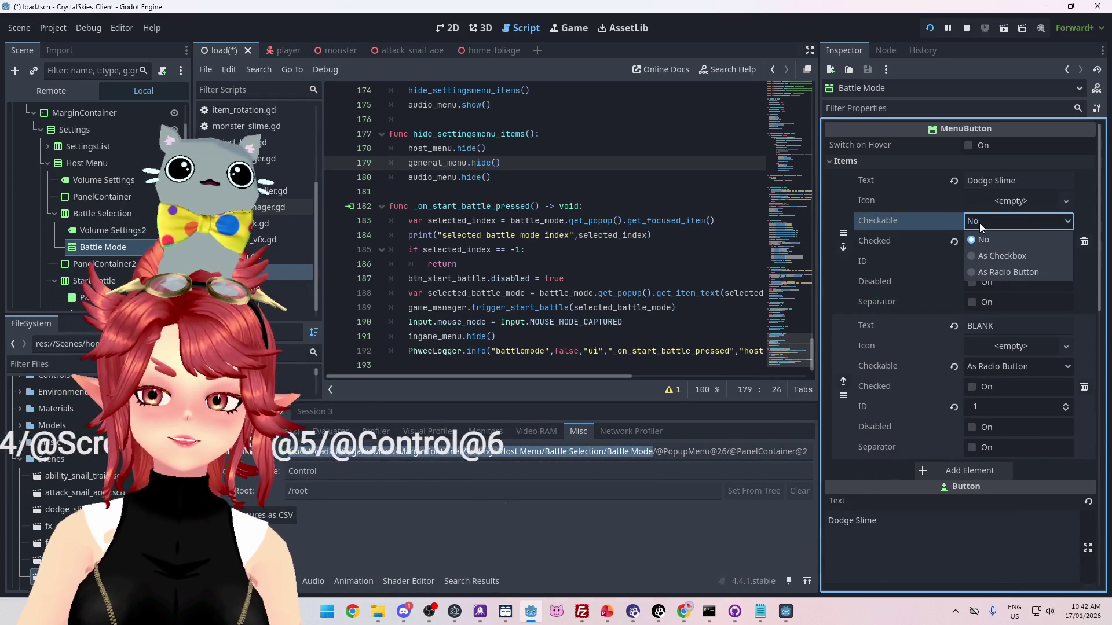
click(902, 220)
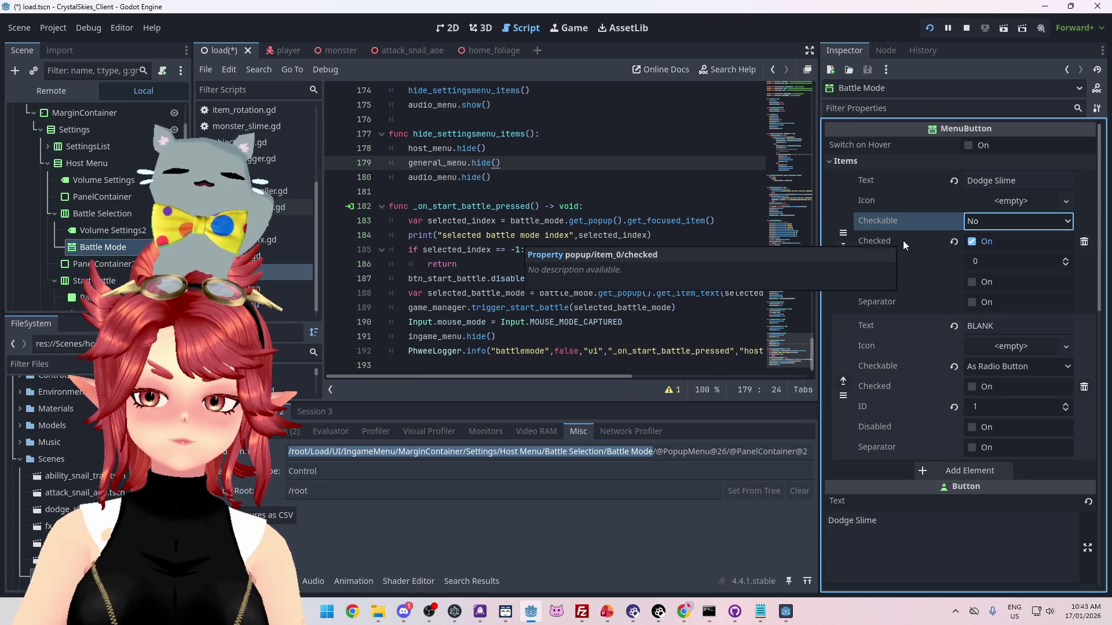
click(971, 241)
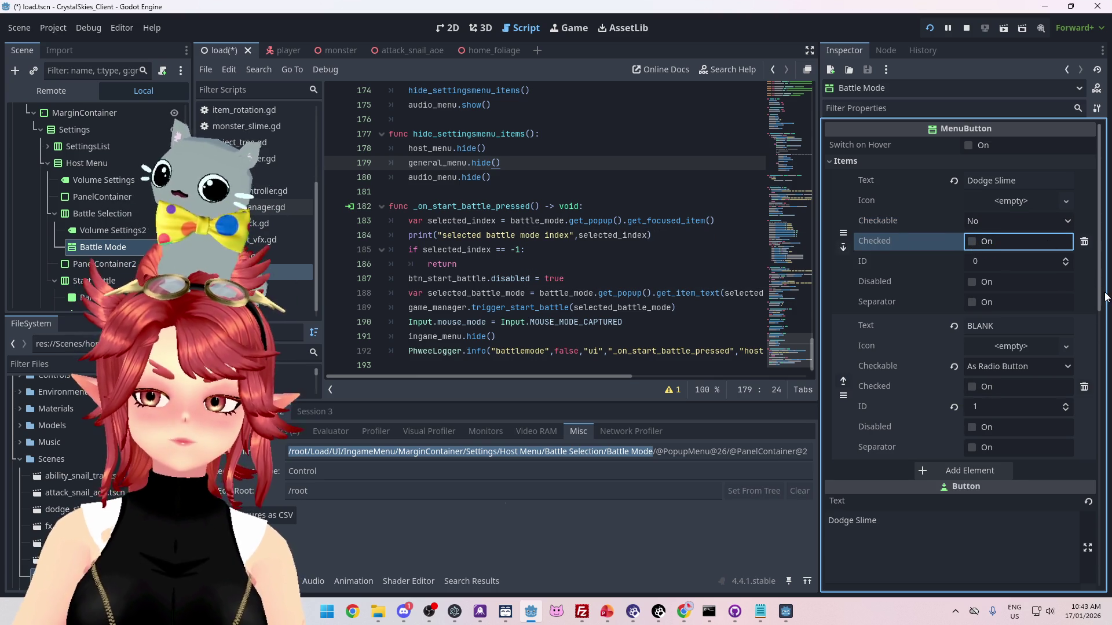
scroll(1099, 289, down, 1)
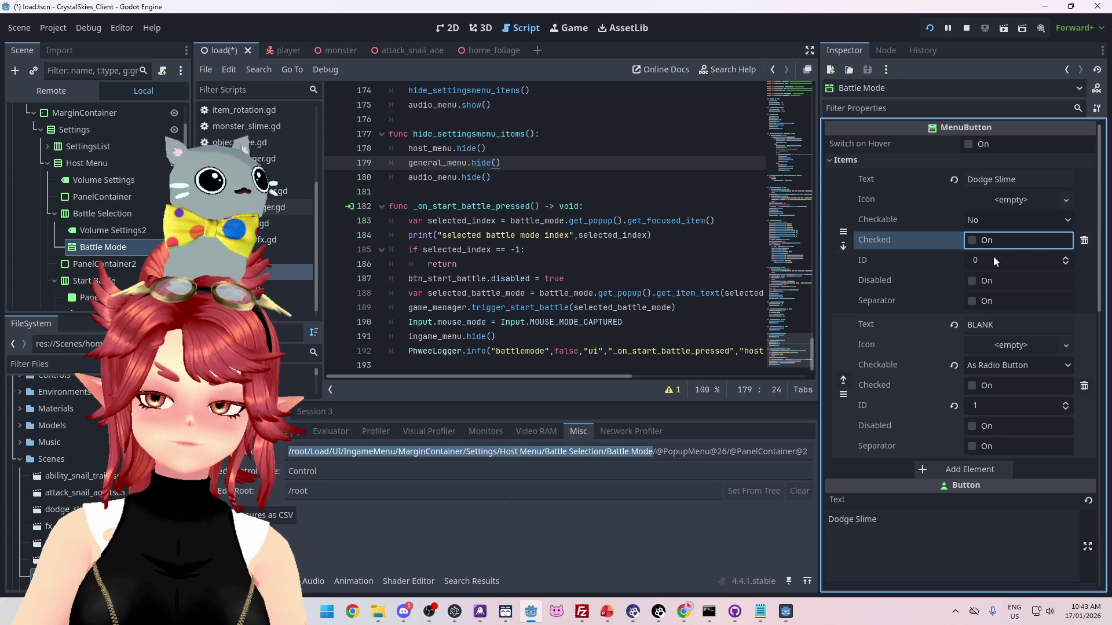
scroll(929, 359, up, 1)
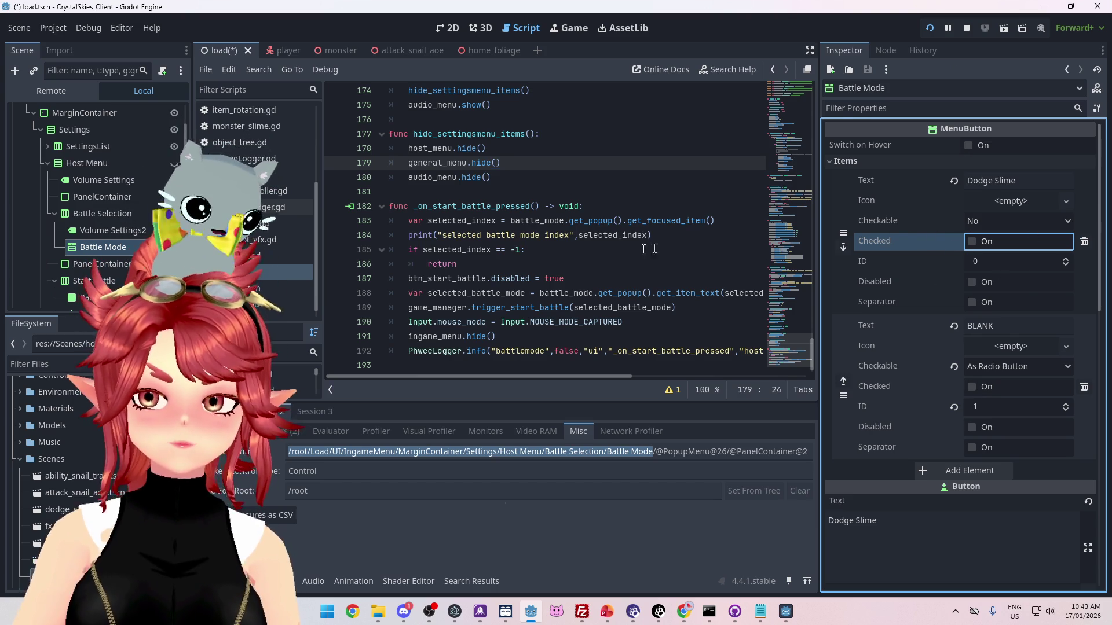
click(965, 30)
key(ctrl+s)
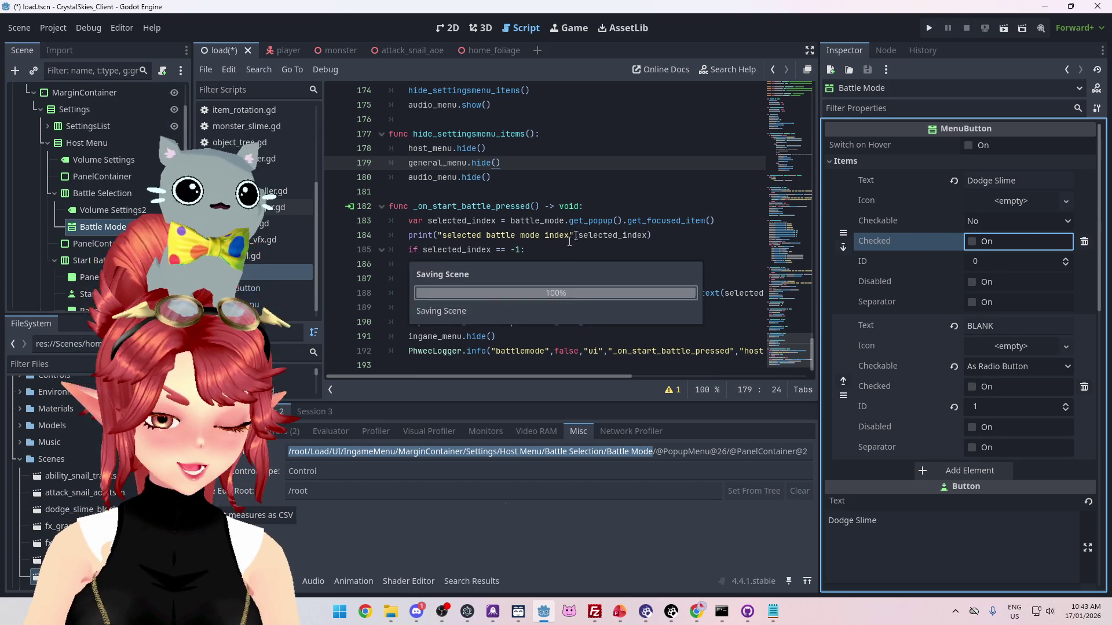
- Relaunch the game, create lobby 'dd', open the battle-mode dropdown repeatedly, then stop the game
click(928, 29)
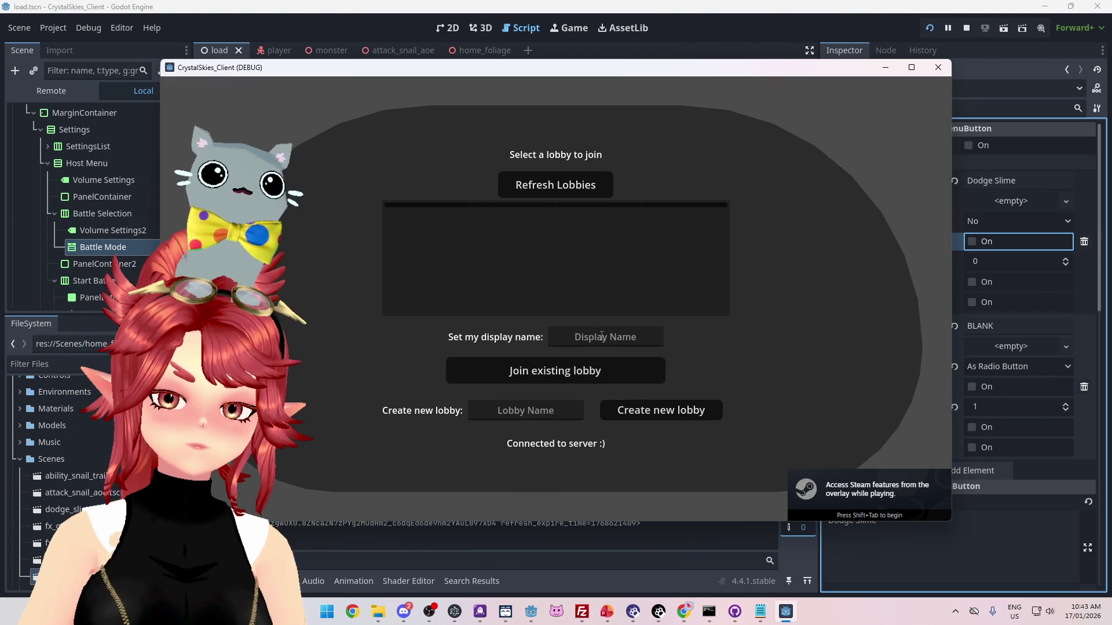
text(dd)
click(672, 411)
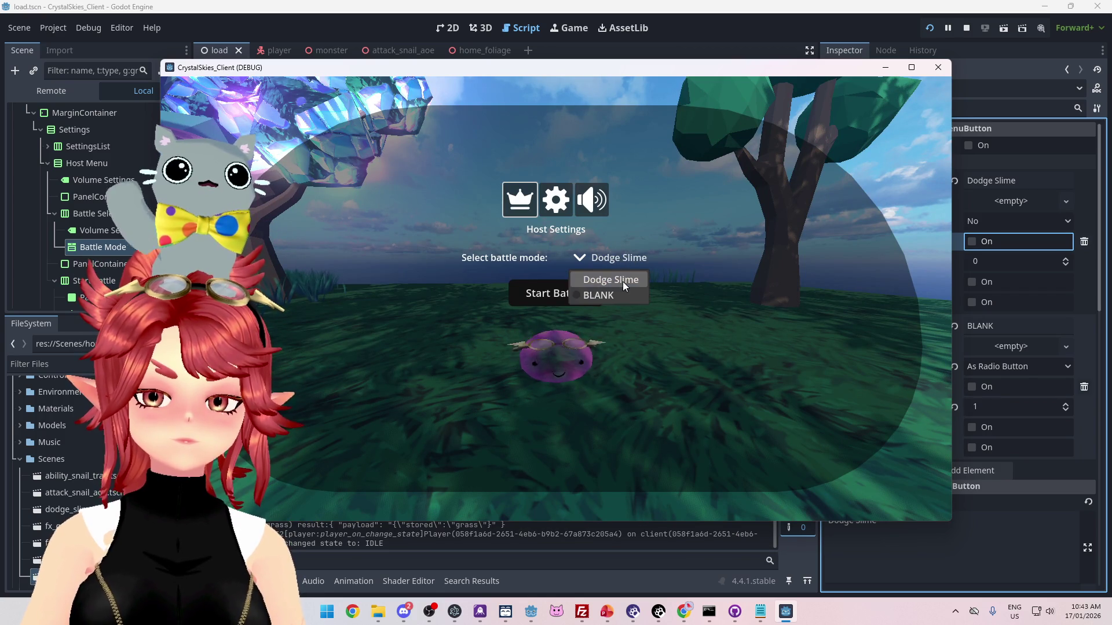
click(628, 259)
click(617, 258)
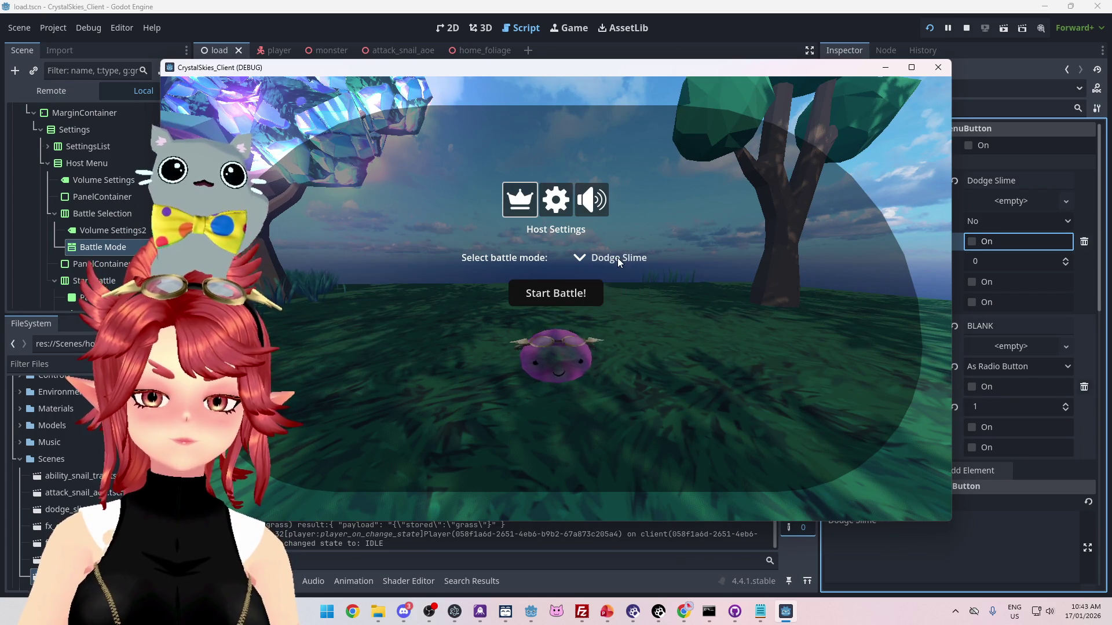
click(620, 263)
click(619, 263)
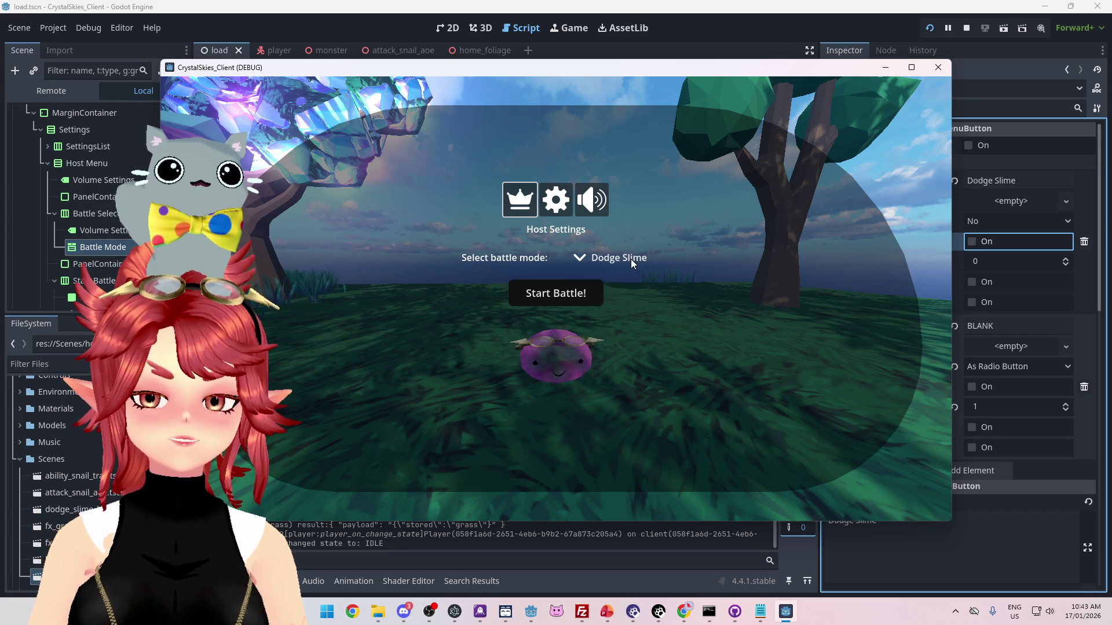
click(621, 265)
click(618, 259)
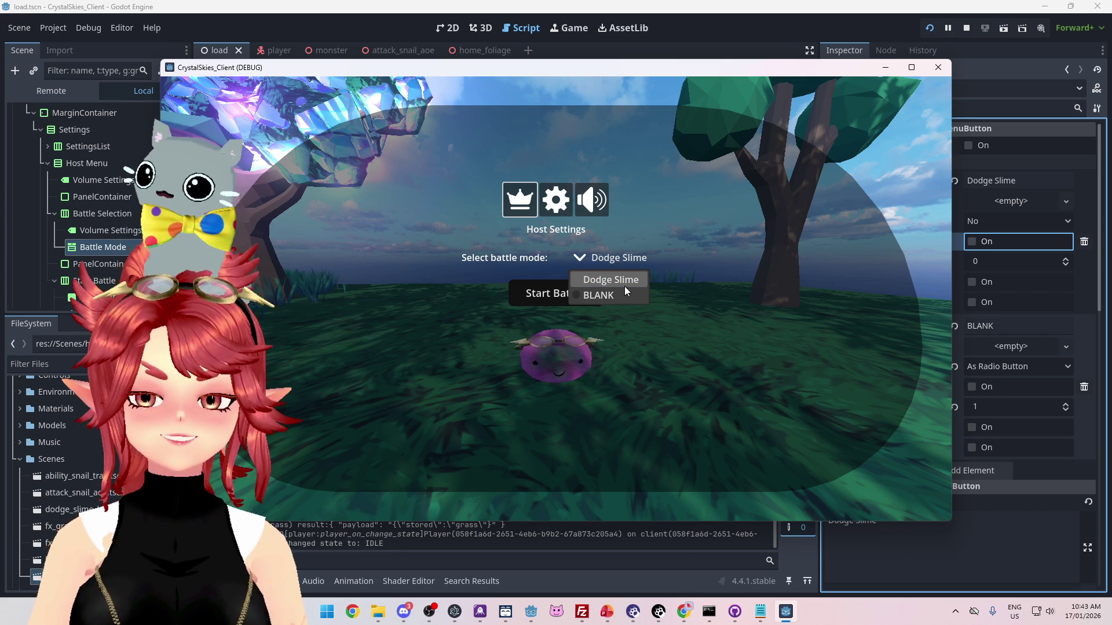
click(625, 286)
click(623, 262)
click(620, 259)
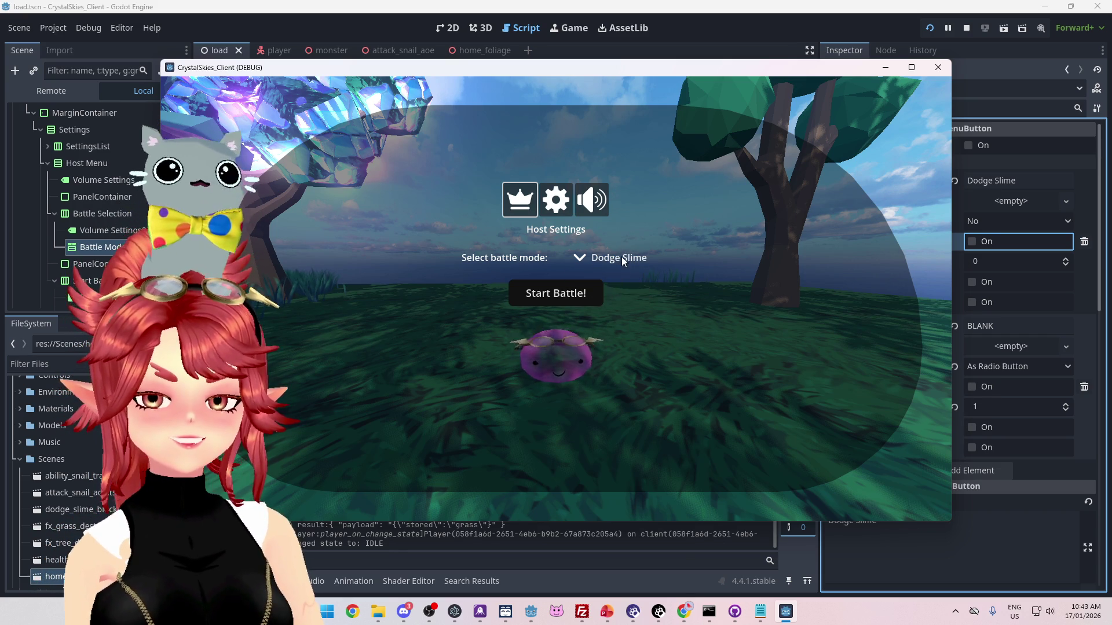
click(620, 258)
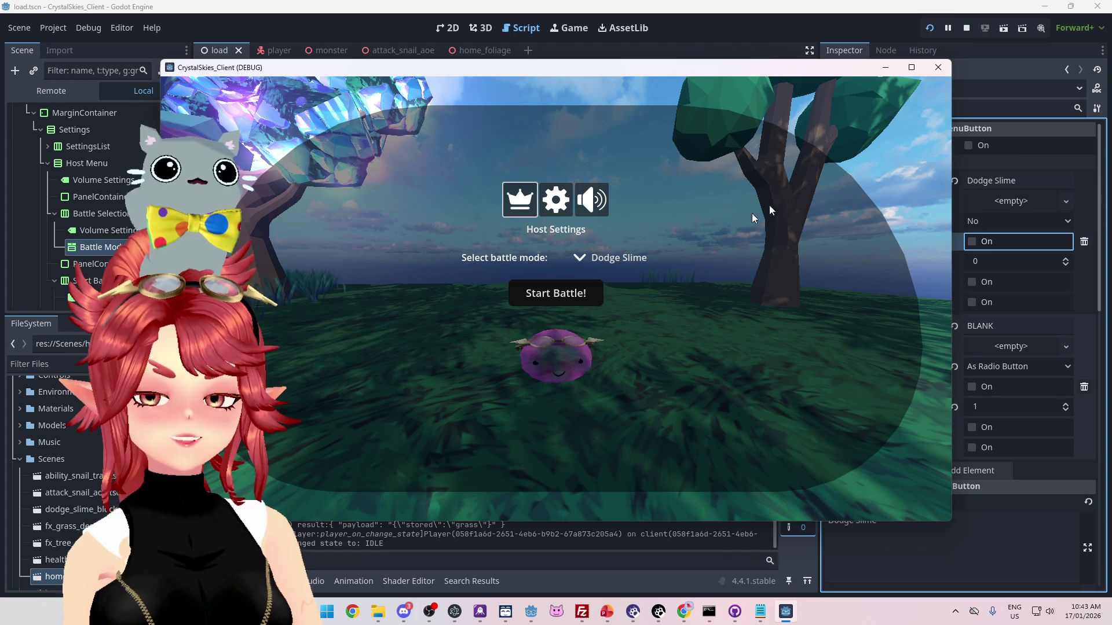
click(966, 28)
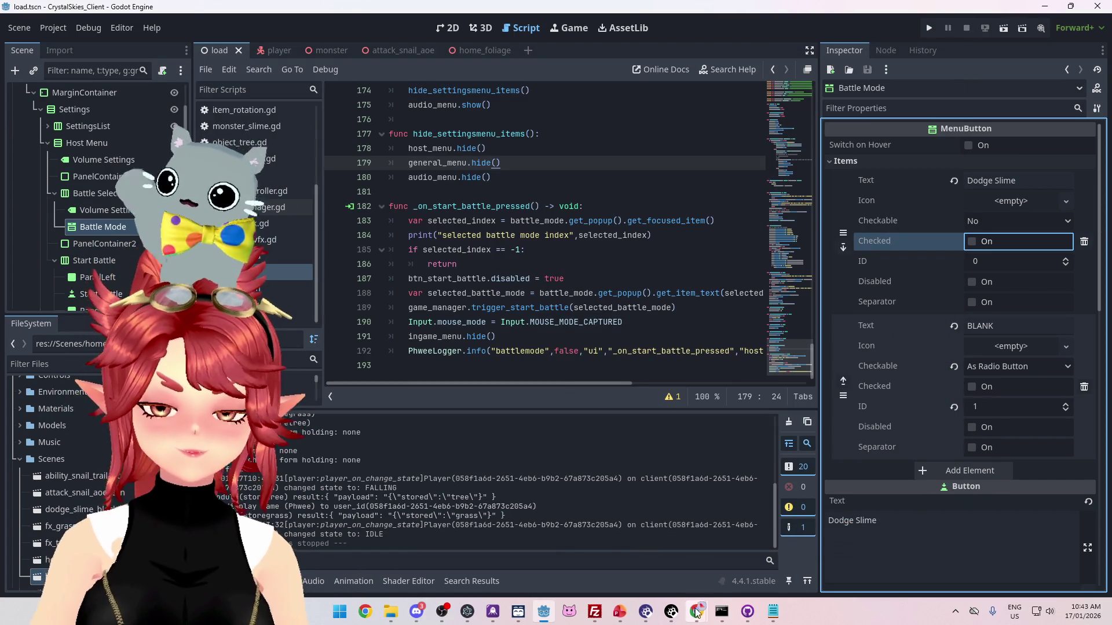
- Close the PopupMenu docs tab and search 'godot menu button' in a new Chrome tab
mouse_move(697, 613)
click(655, 556)
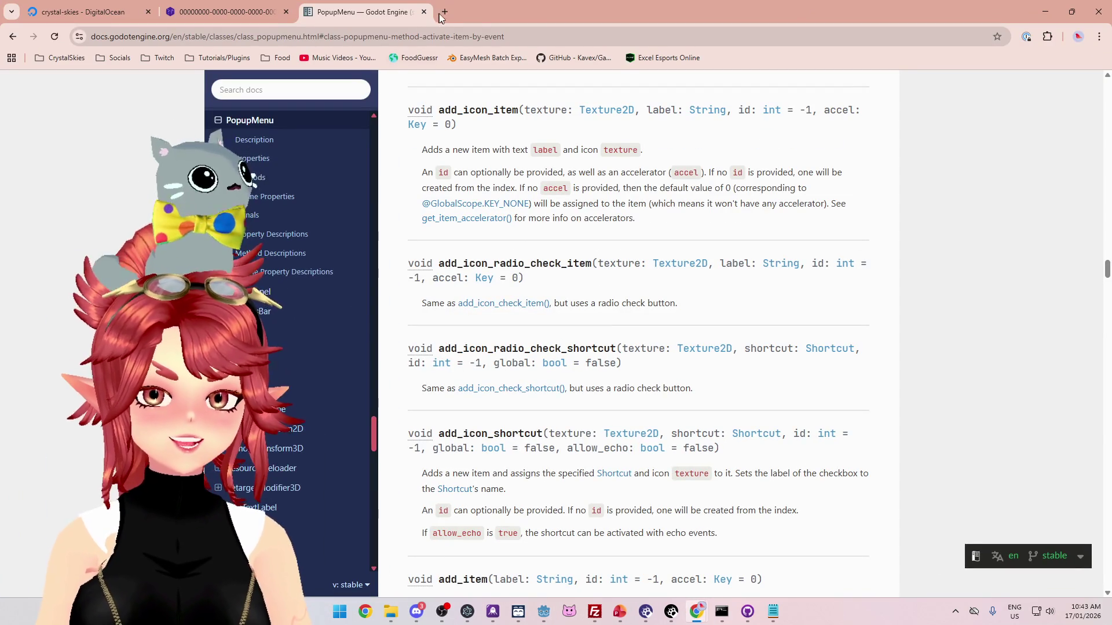
click(424, 11)
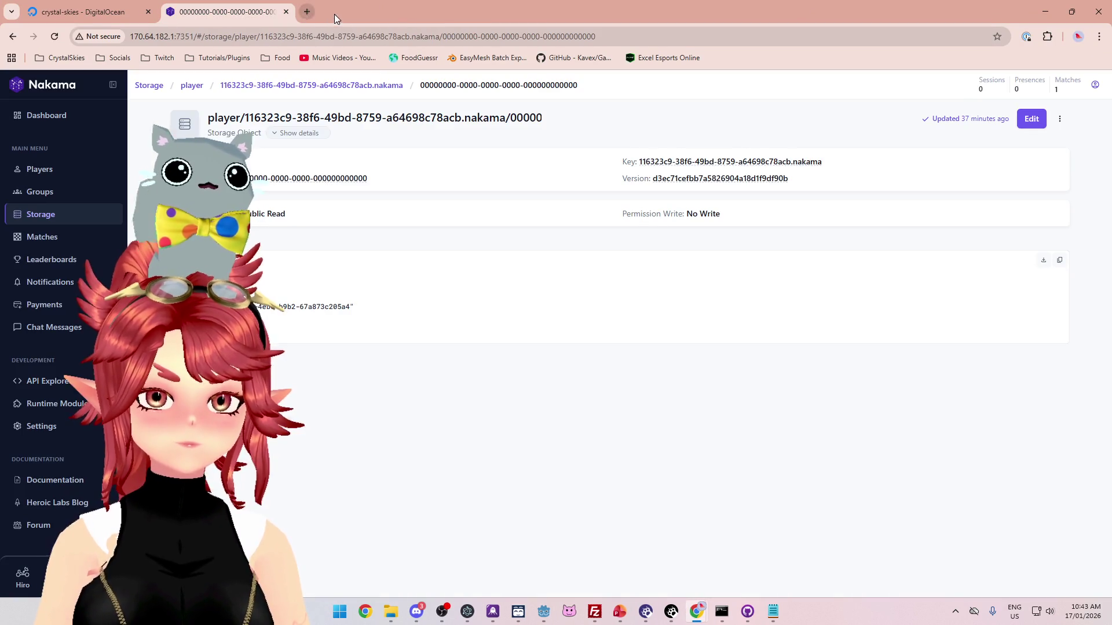
key(ctrl+t)
text(godot menu button)
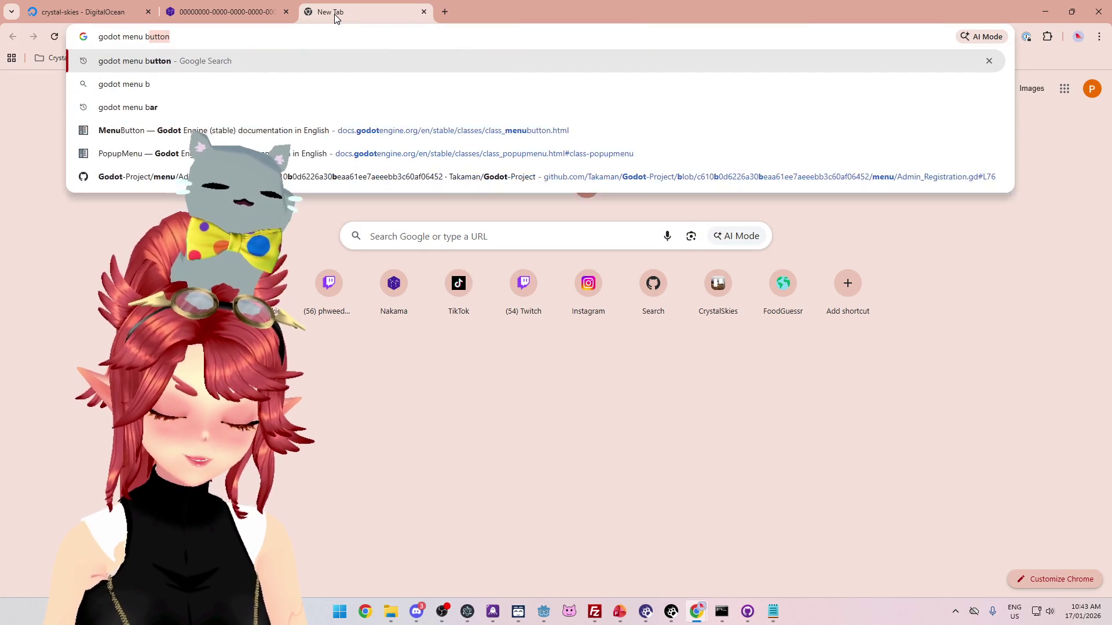
key(Return)
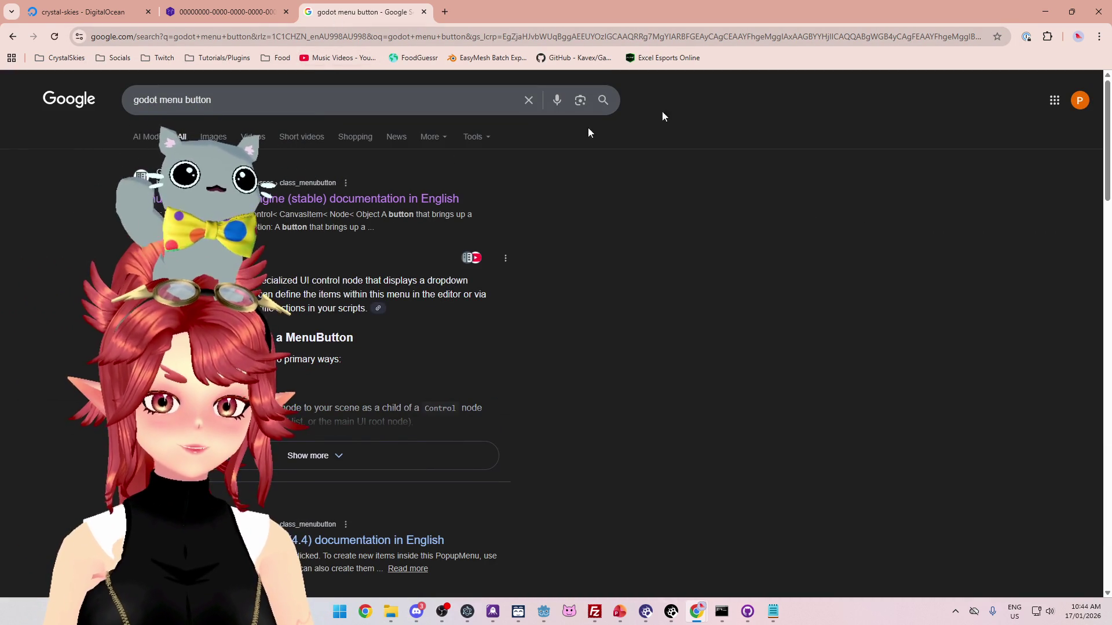
click(1035, 20)
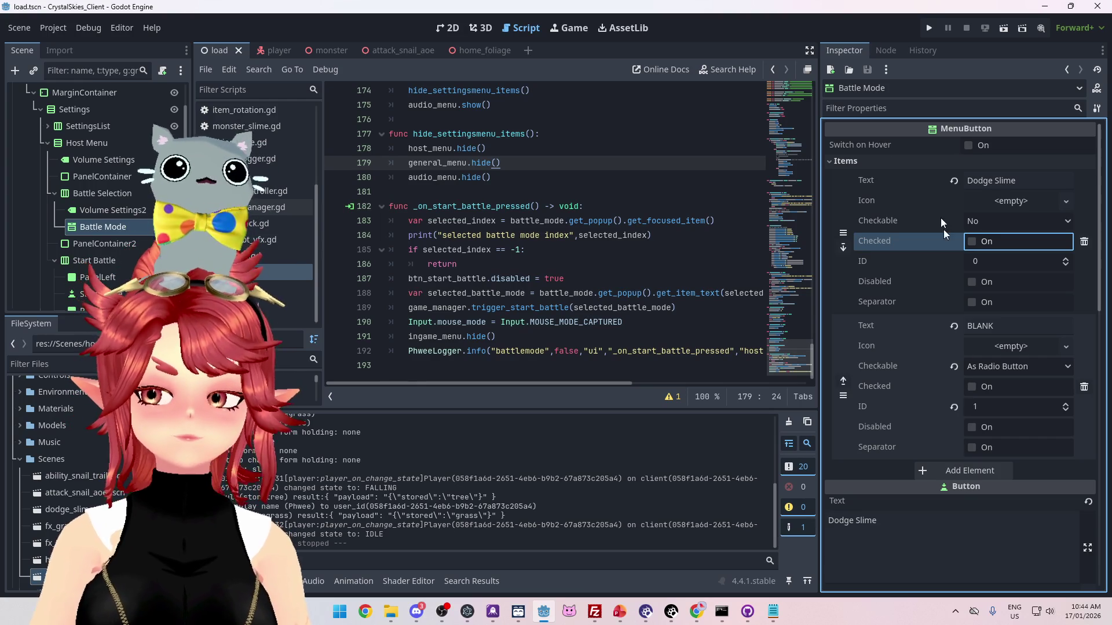
- Run and stop the game, then pick the Battle Selection container node in the Scene dock
click(926, 32)
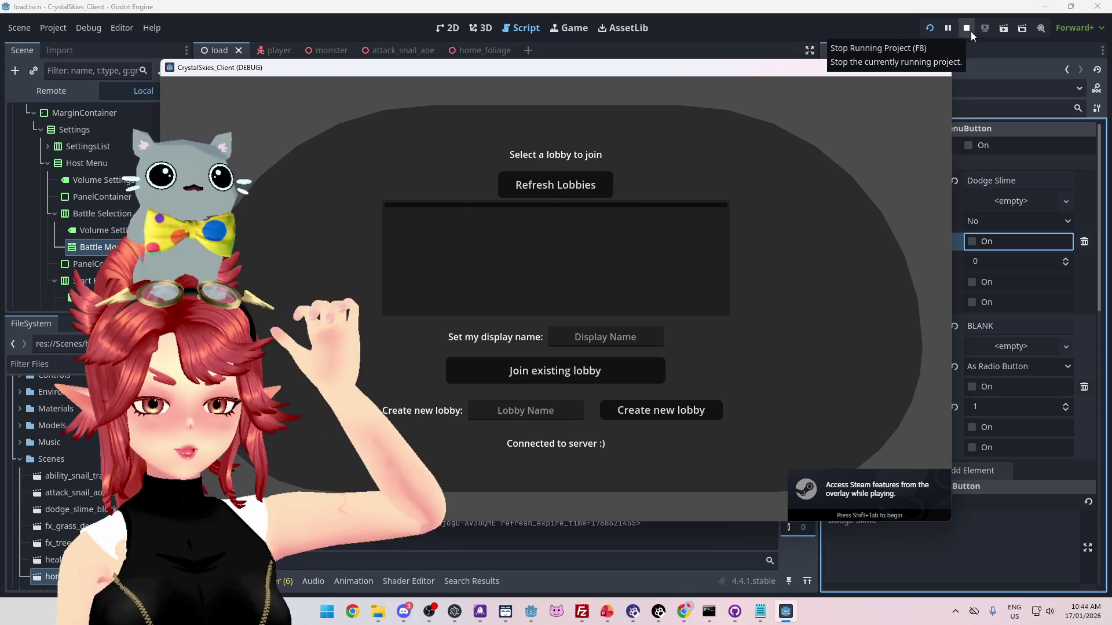
click(970, 32)
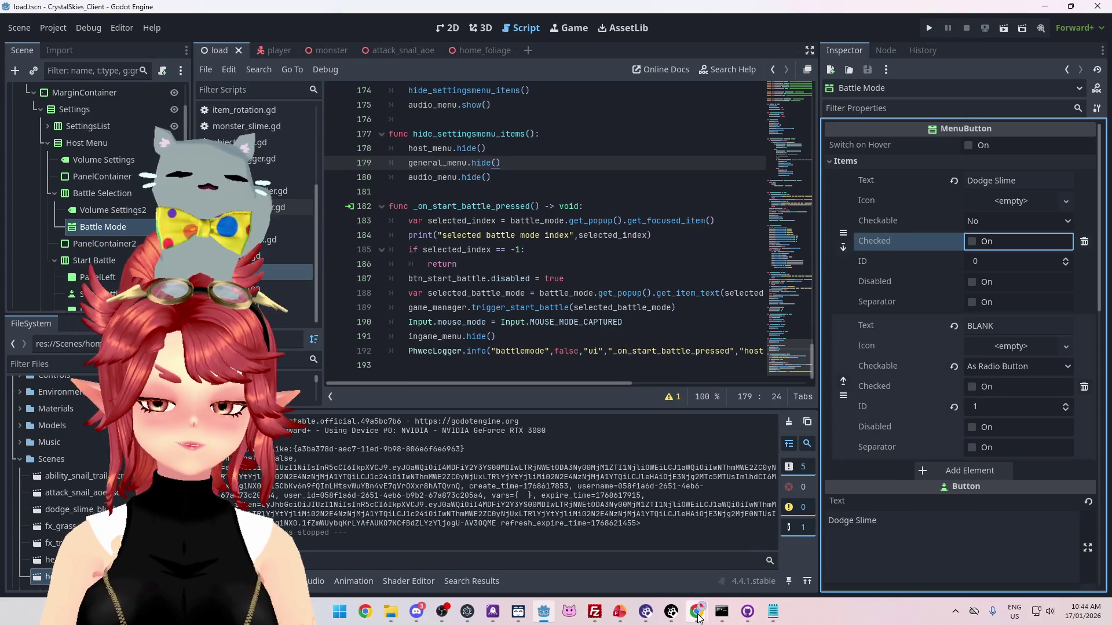
mouse_move(698, 618)
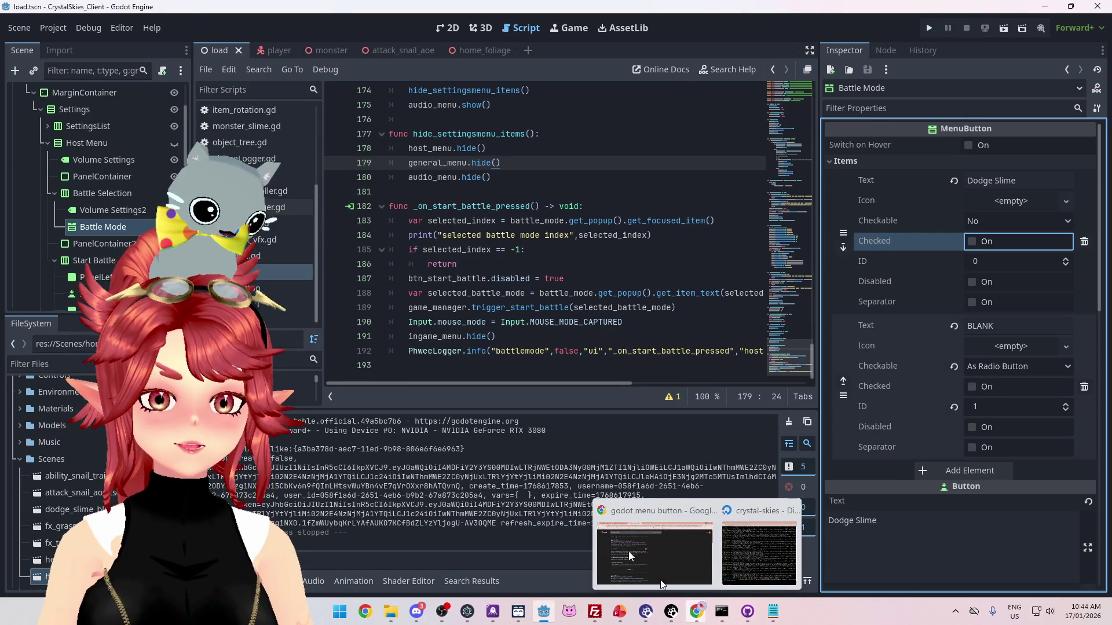
click(89, 196)
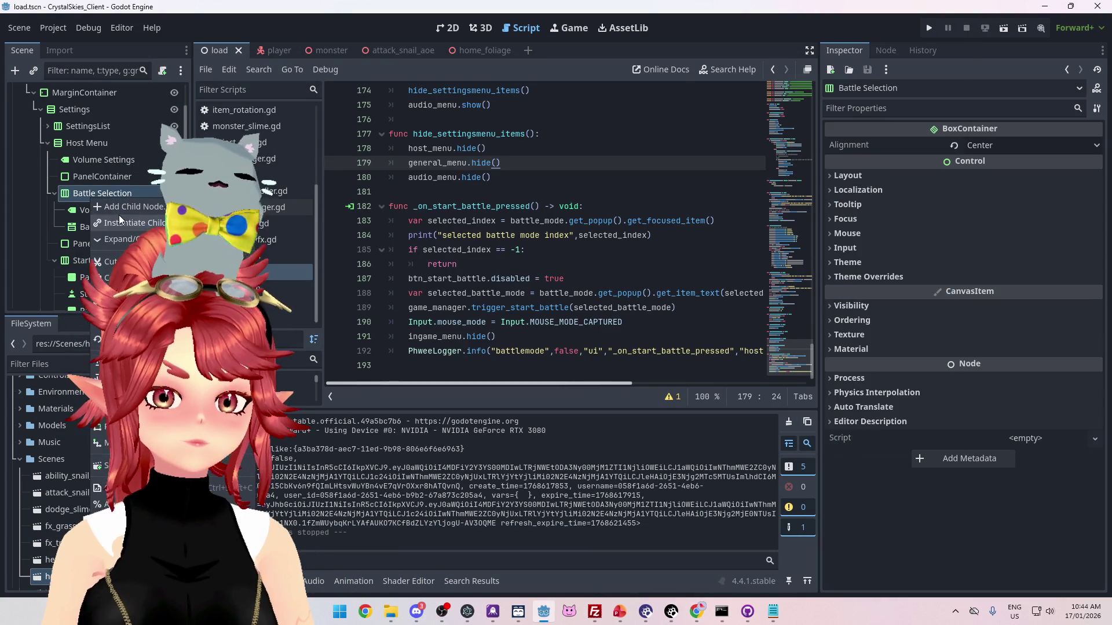
- Open the Create New Node dialog and expand the Control node types
key(ctrl+shift+o)
key(Escape)
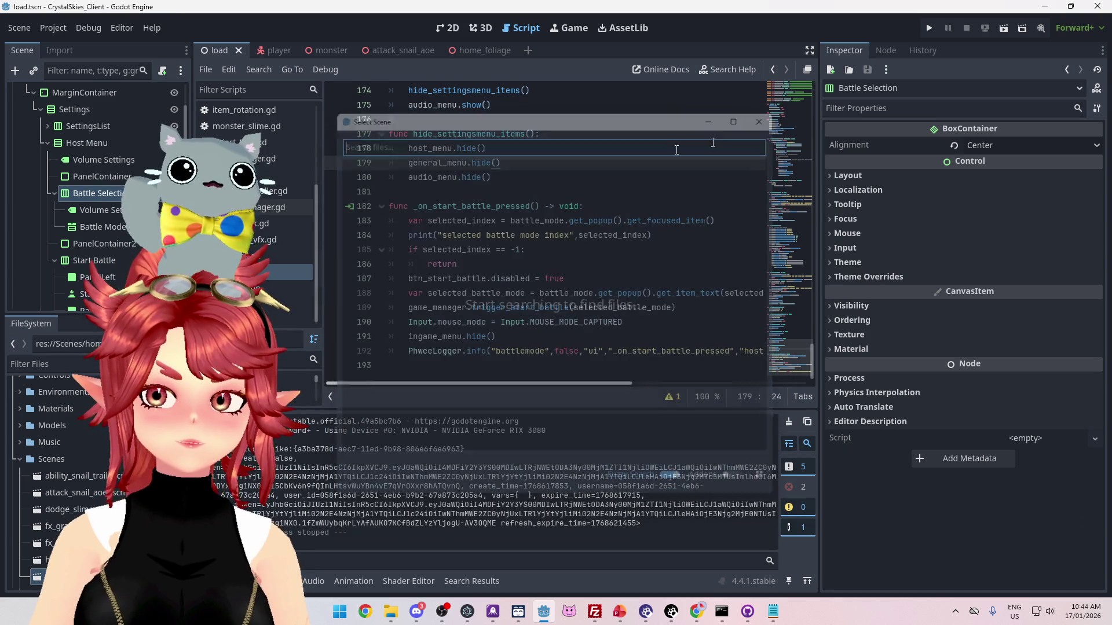
key(ctrl+a)
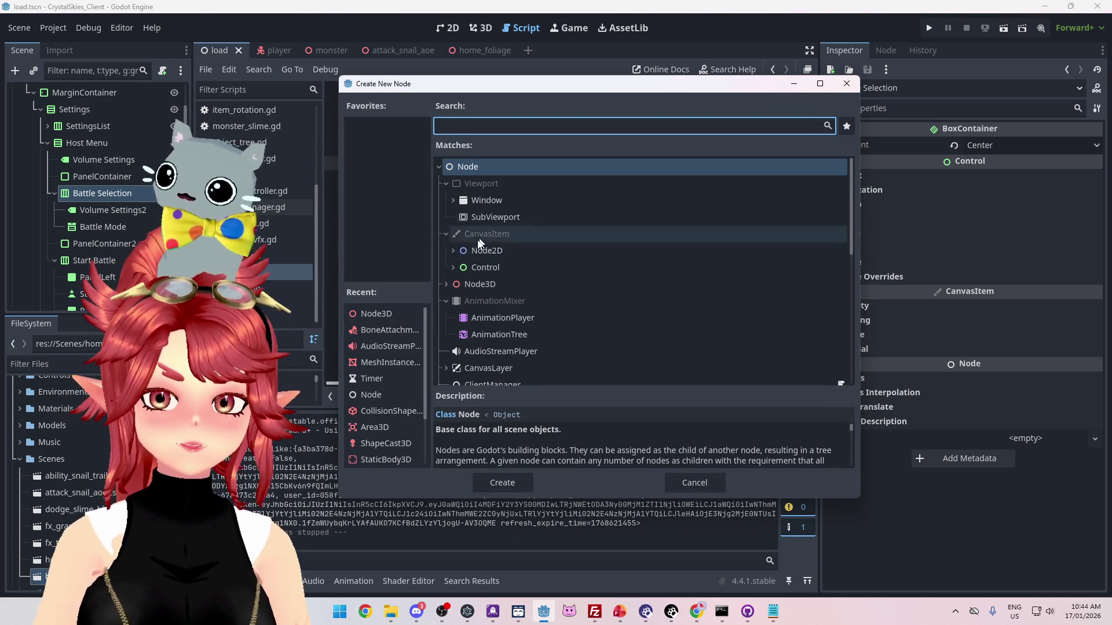
click(452, 268)
- Browse the Control node list, then cancel without adding any node
scroll(522, 286, down, 5)
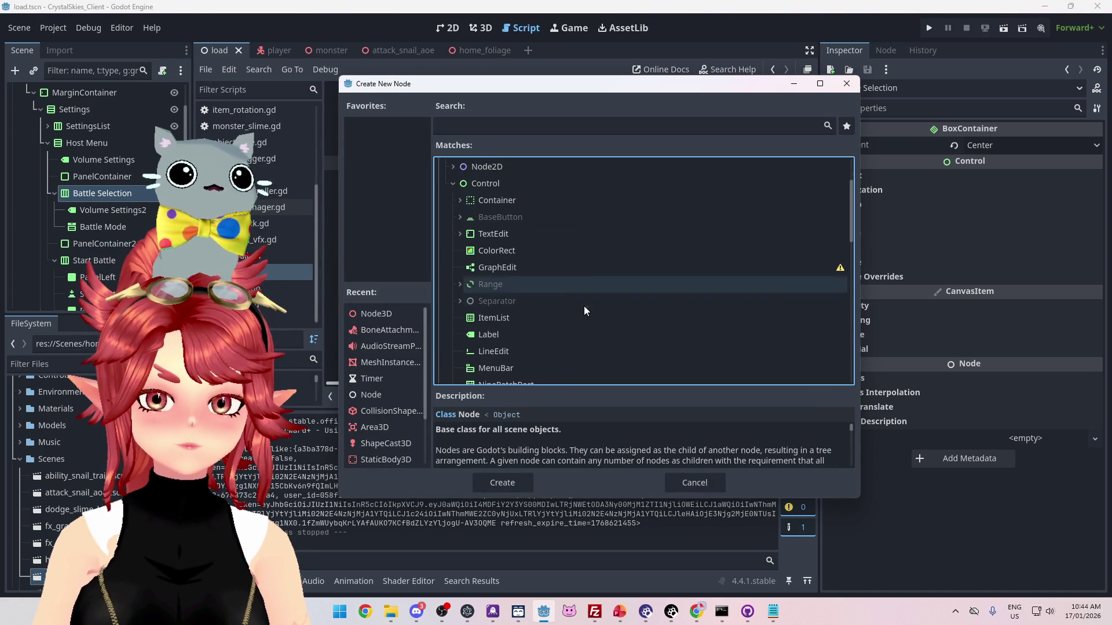
scroll(585, 304, down, 5)
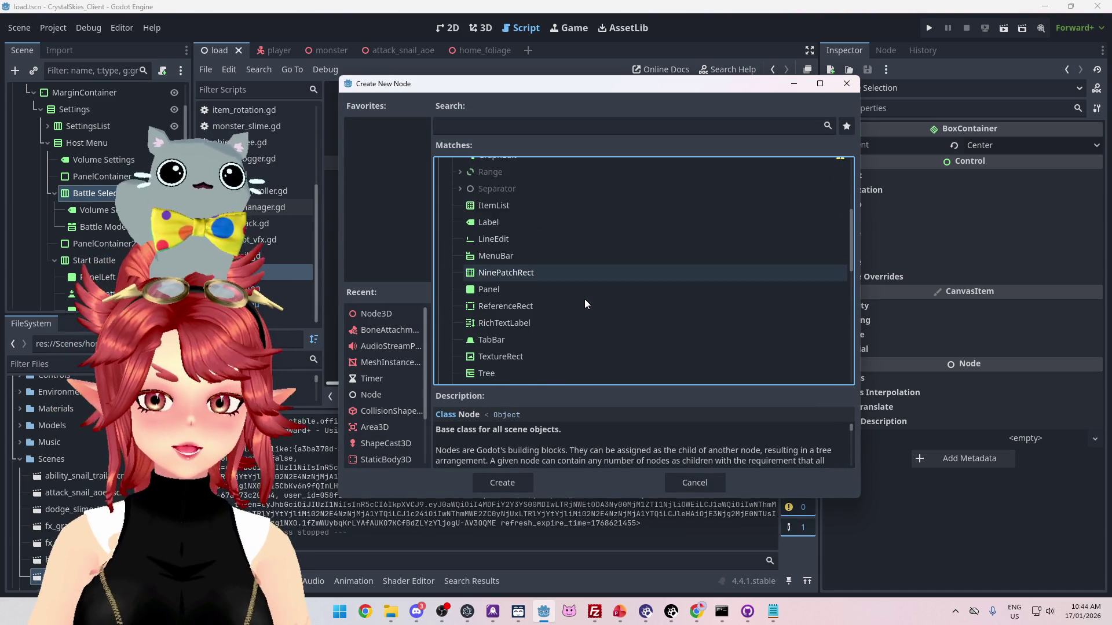
scroll(554, 318, up, 2)
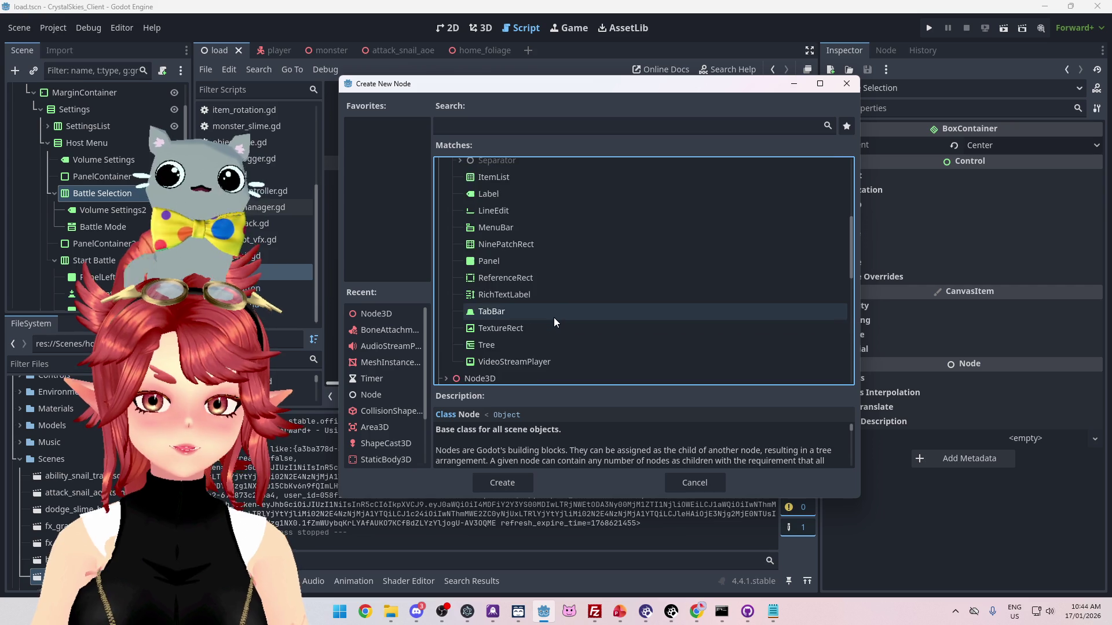
scroll(551, 317, up, 5)
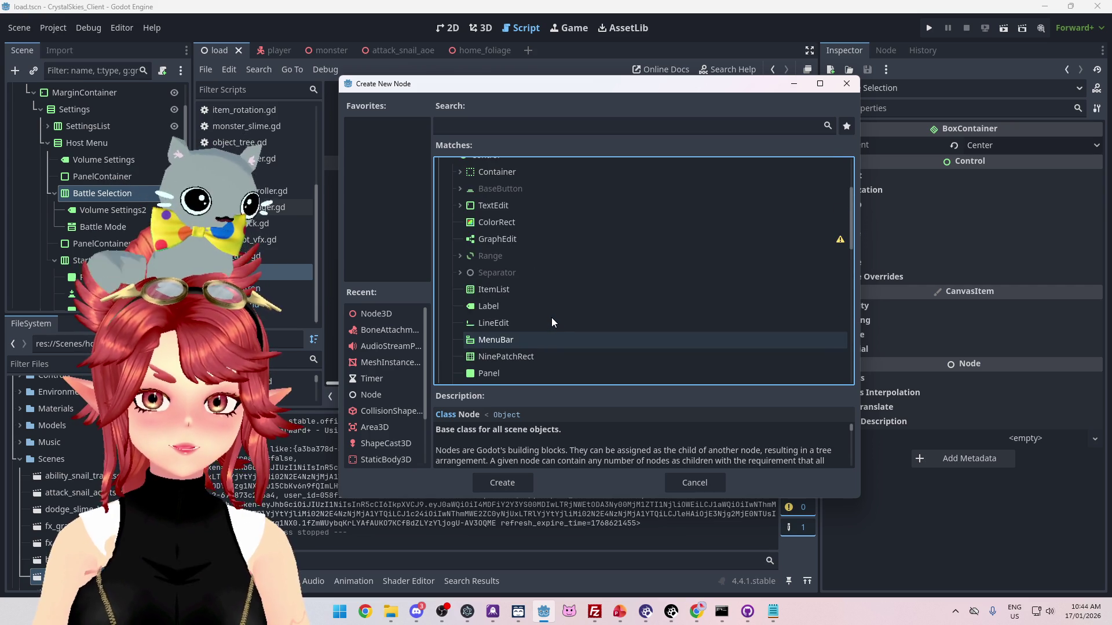
scroll(531, 266, down, 4)
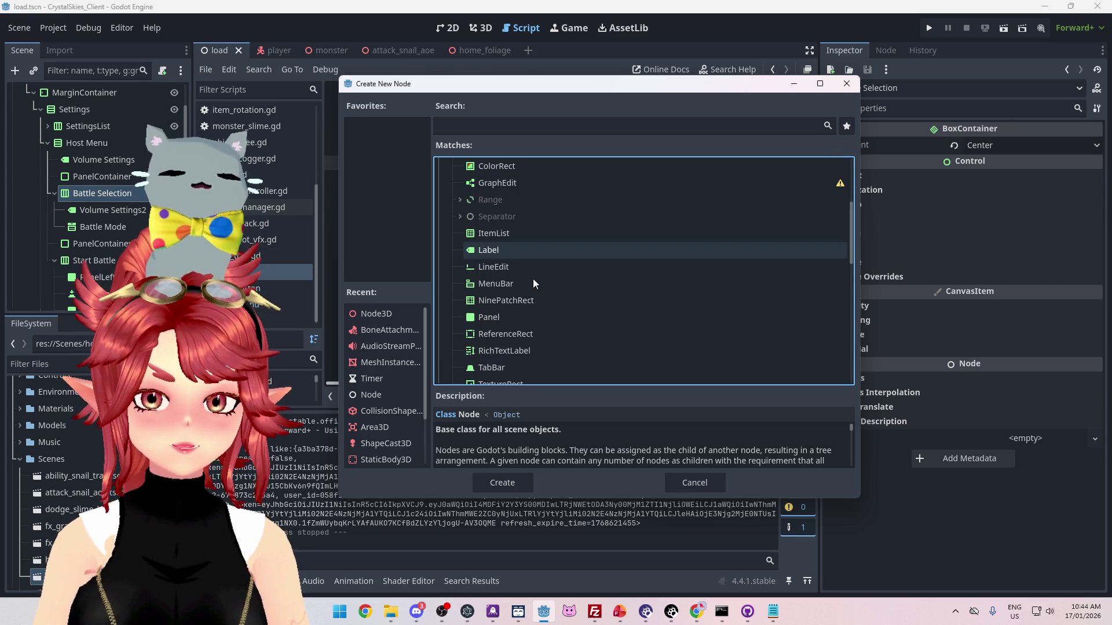
scroll(533, 283, down, 2)
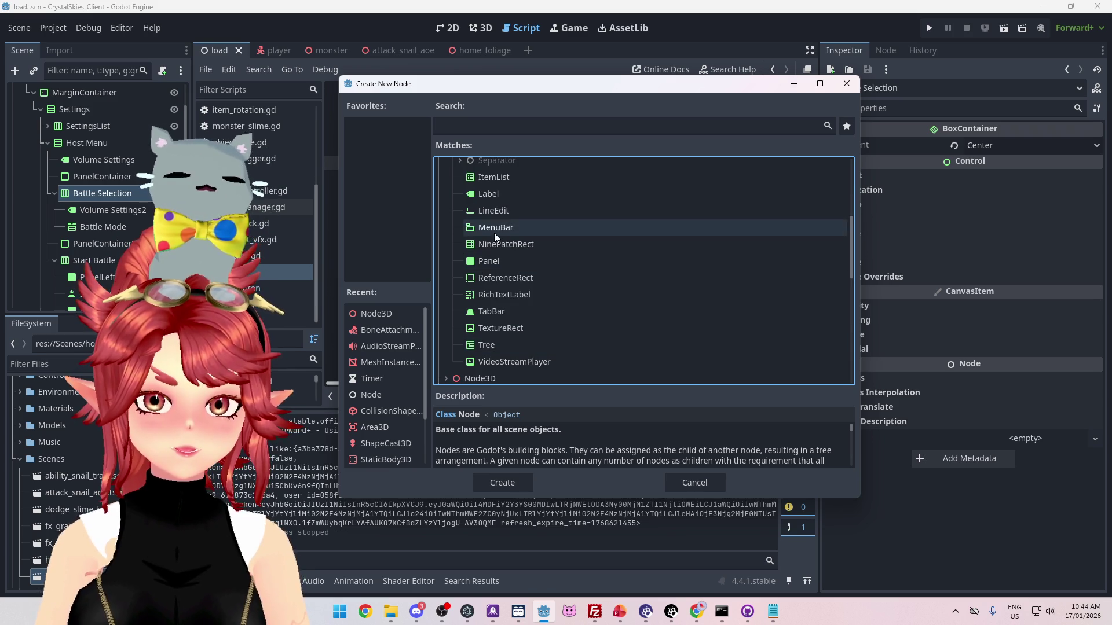
scroll(498, 238, up, 3)
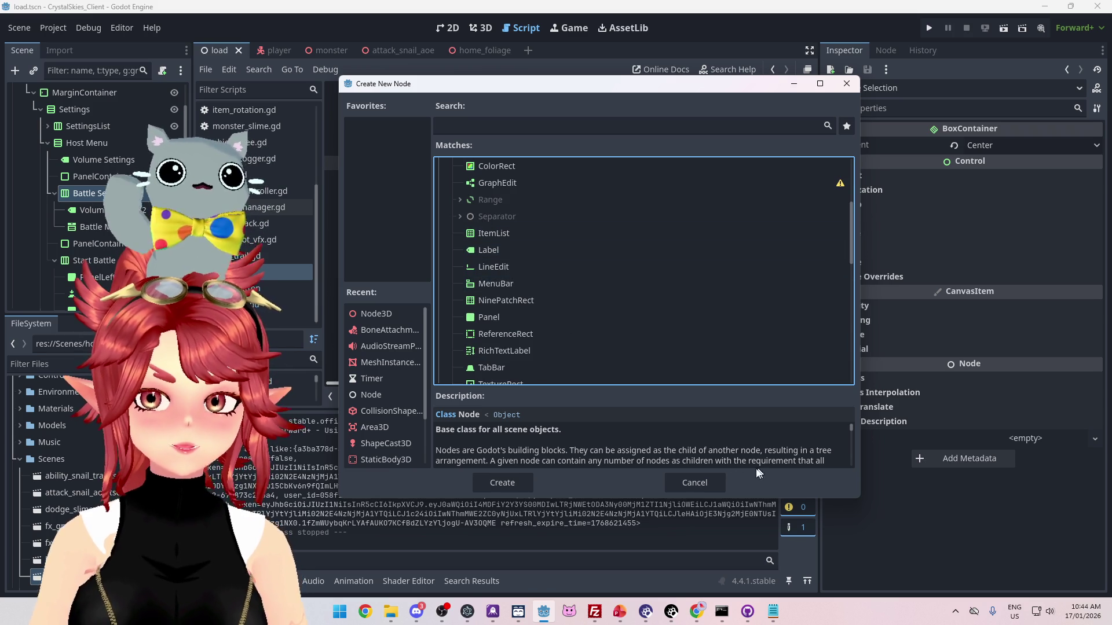
click(695, 483)
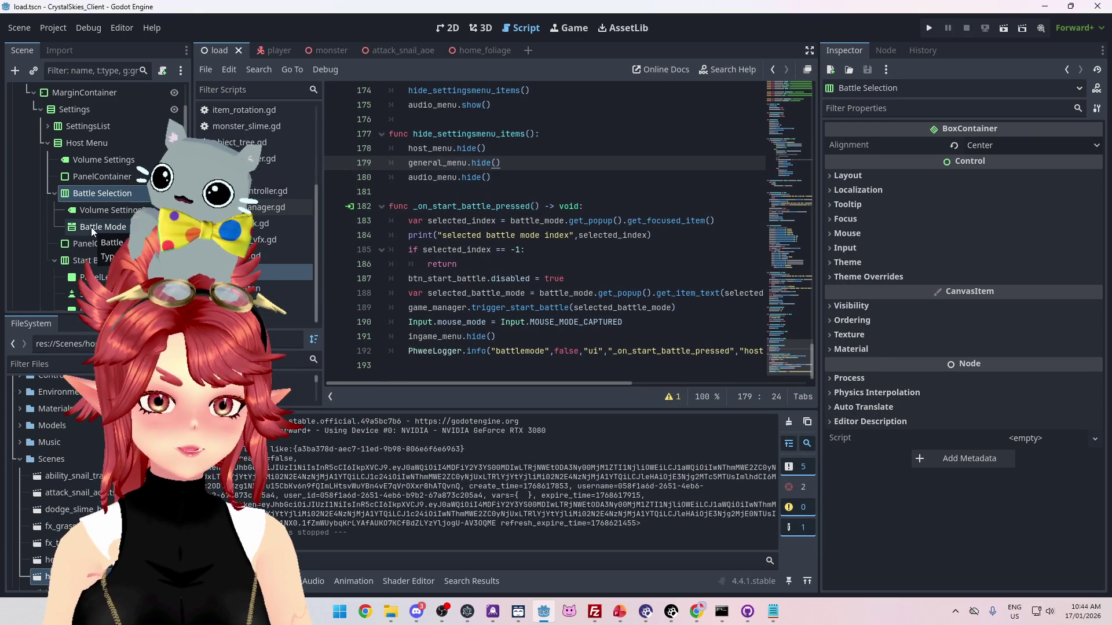
- Add an OptionButton (under BaseButton > Button) as a child of Battle Selection
right_click(109, 193)
click(130, 202)
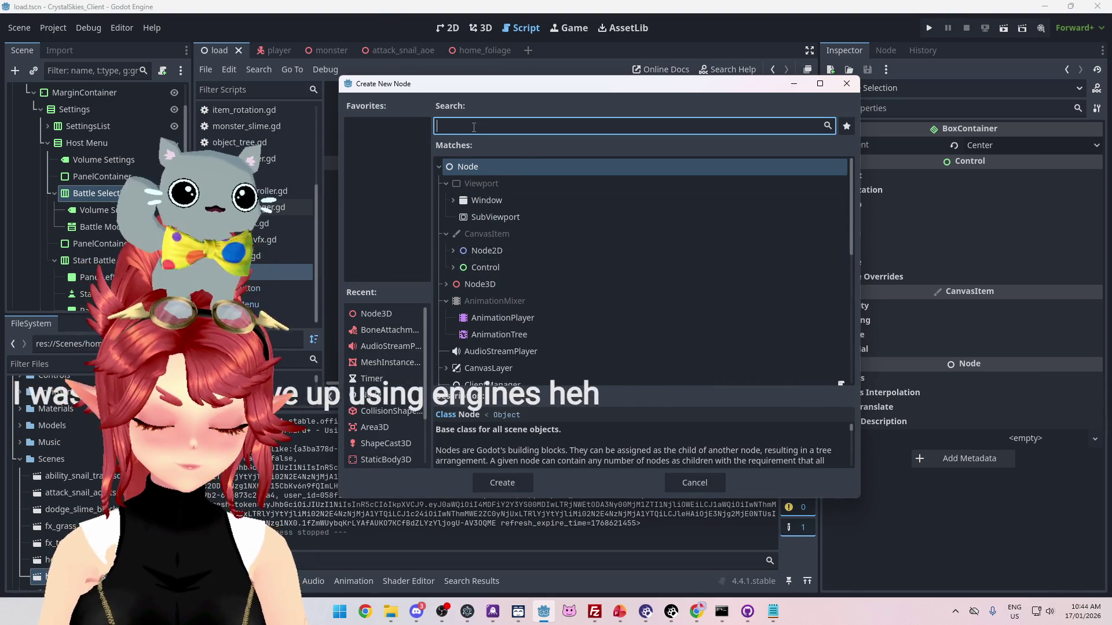
text(menu)
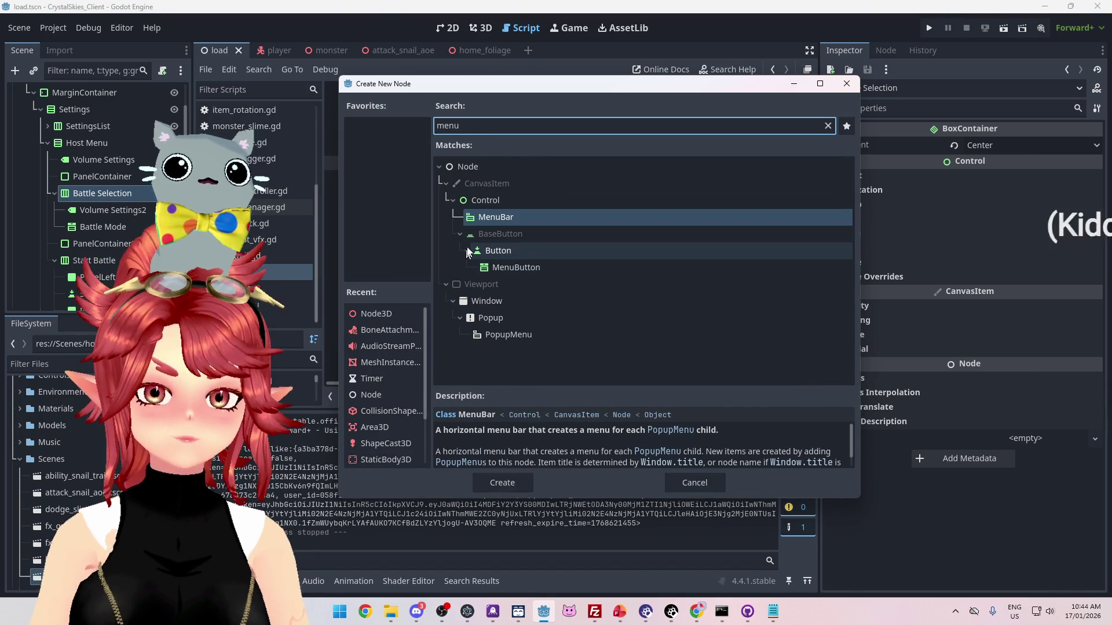
key(BackSpace)
key(BackSpace)
key(BackSpace)
scroll(544, 300, down, 3)
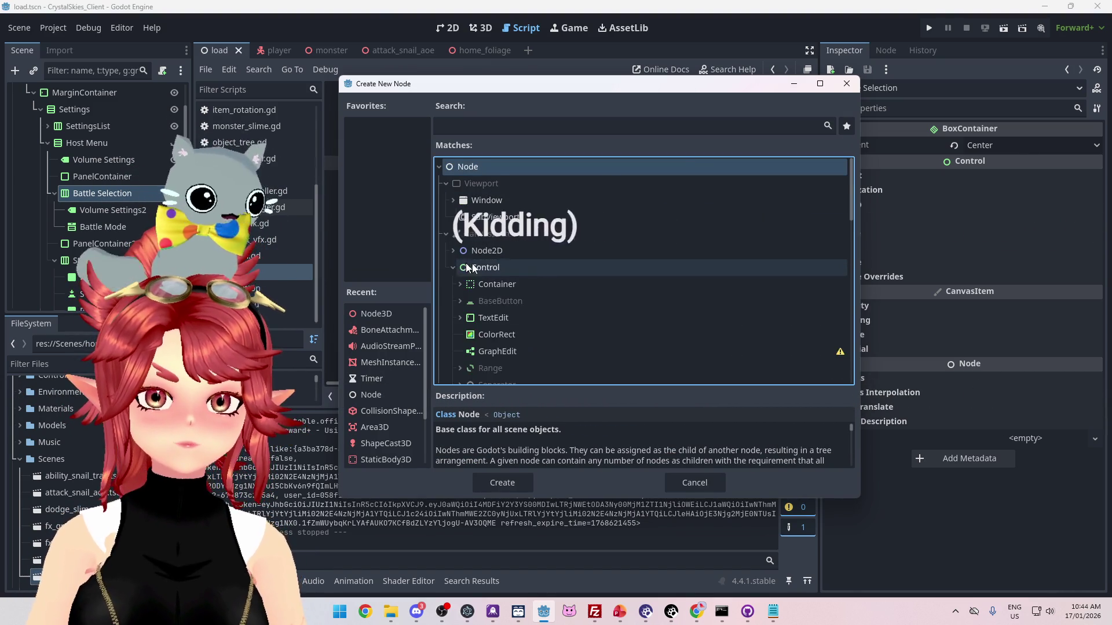
scroll(543, 297, down, 5)
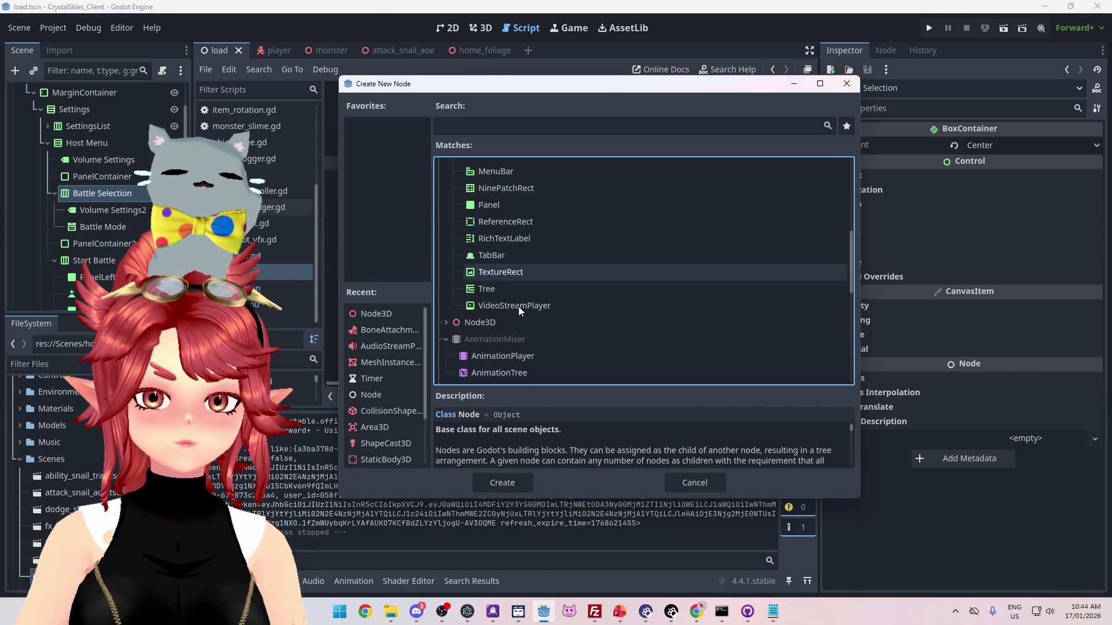
scroll(512, 307, up, 4)
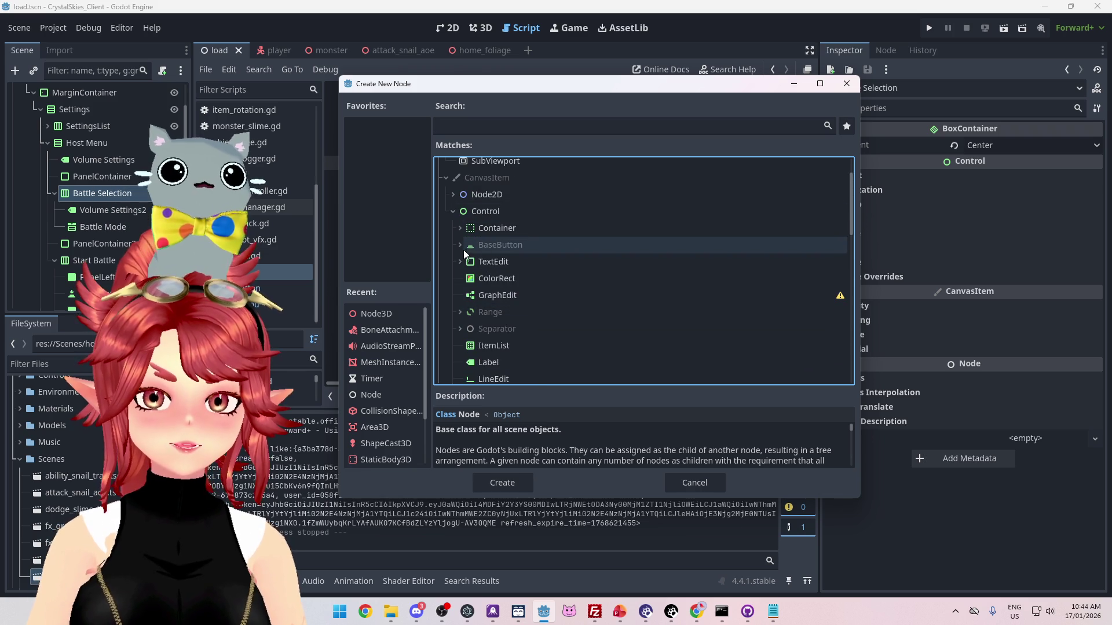
click(459, 245)
click(466, 262)
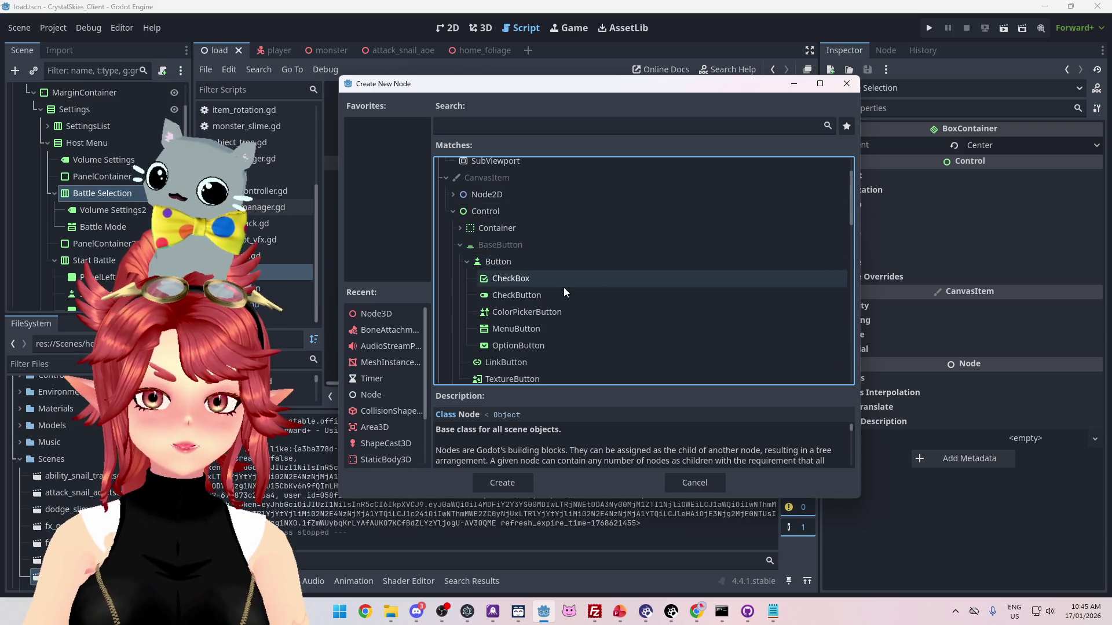
scroll(569, 287, down, 3)
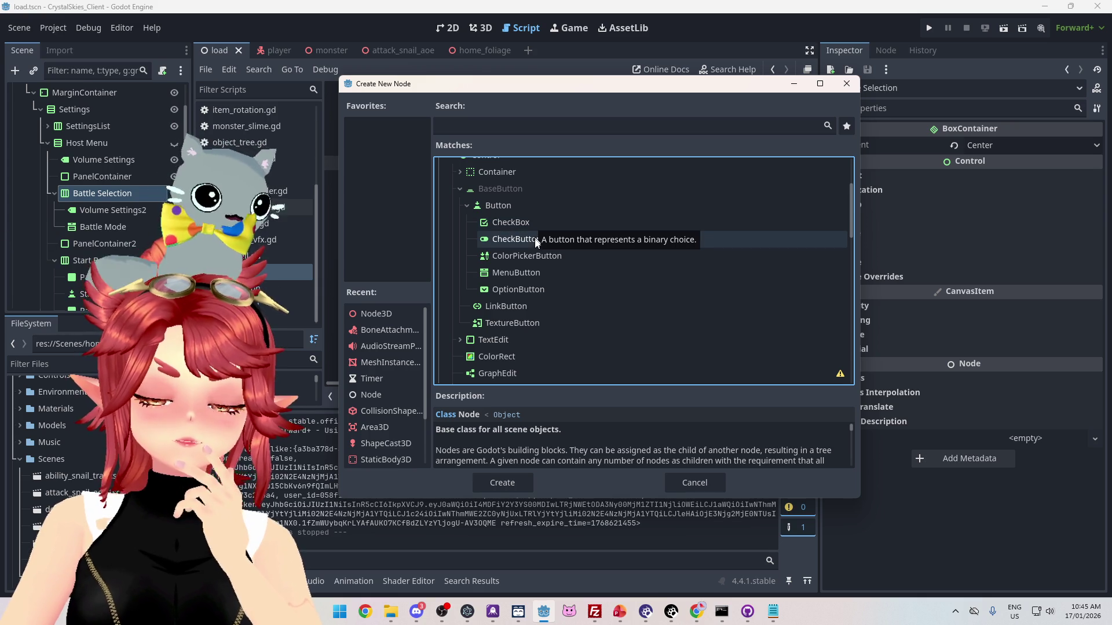
click(523, 290)
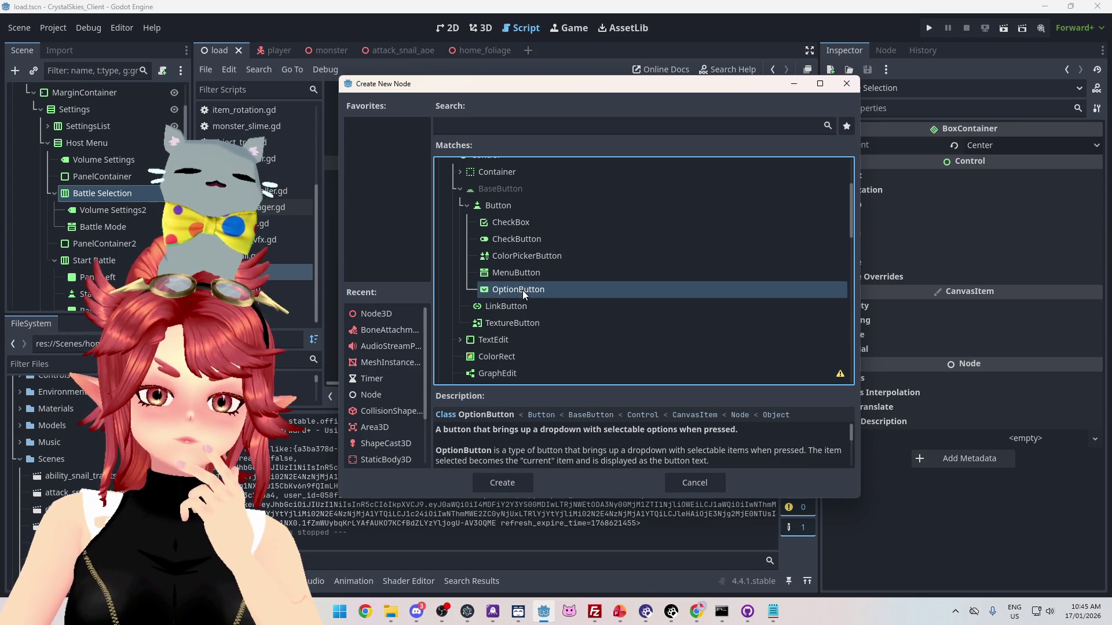
click(523, 481)
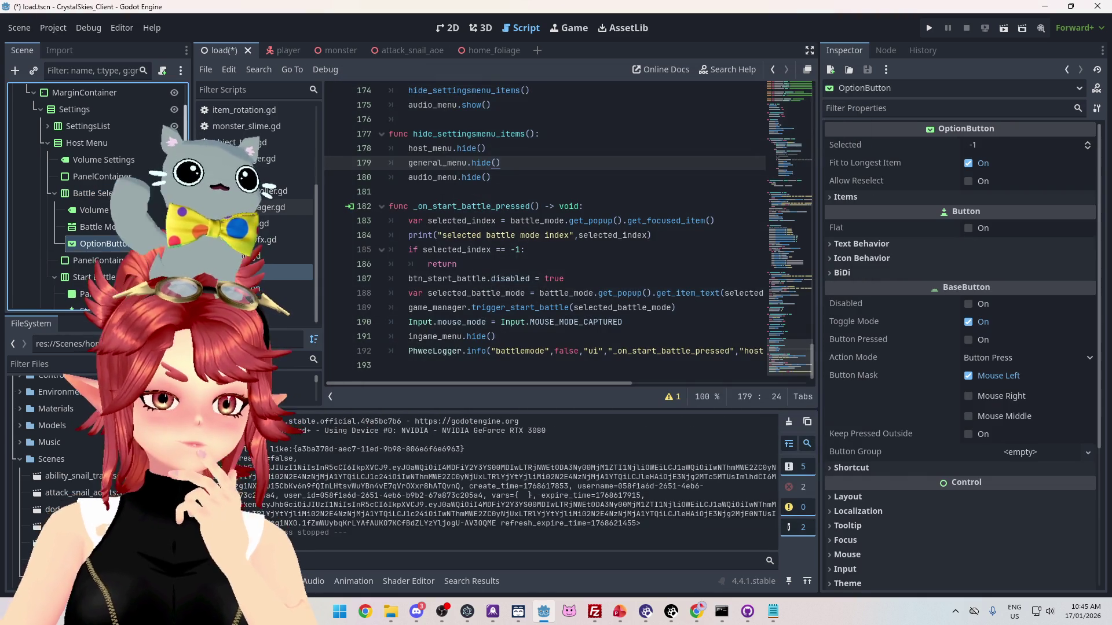
- In the 2D view, show IngameMenu and hide MainMenu to reveal the Host Settings menu
click(96, 230)
click(95, 246)
click(447, 28)
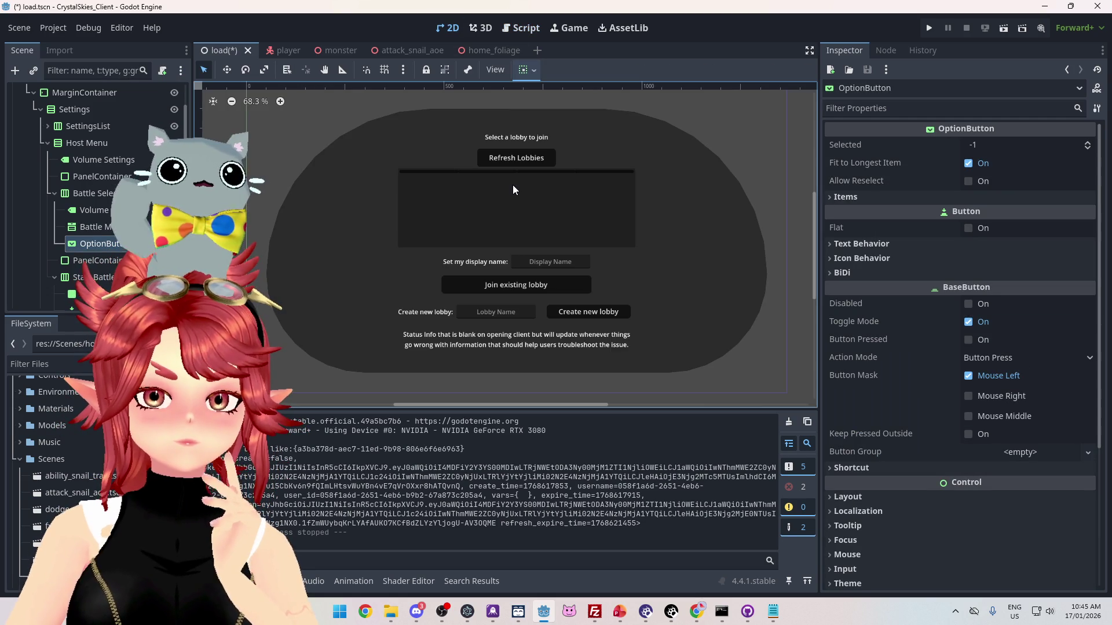
scroll(96, 197, up, 2)
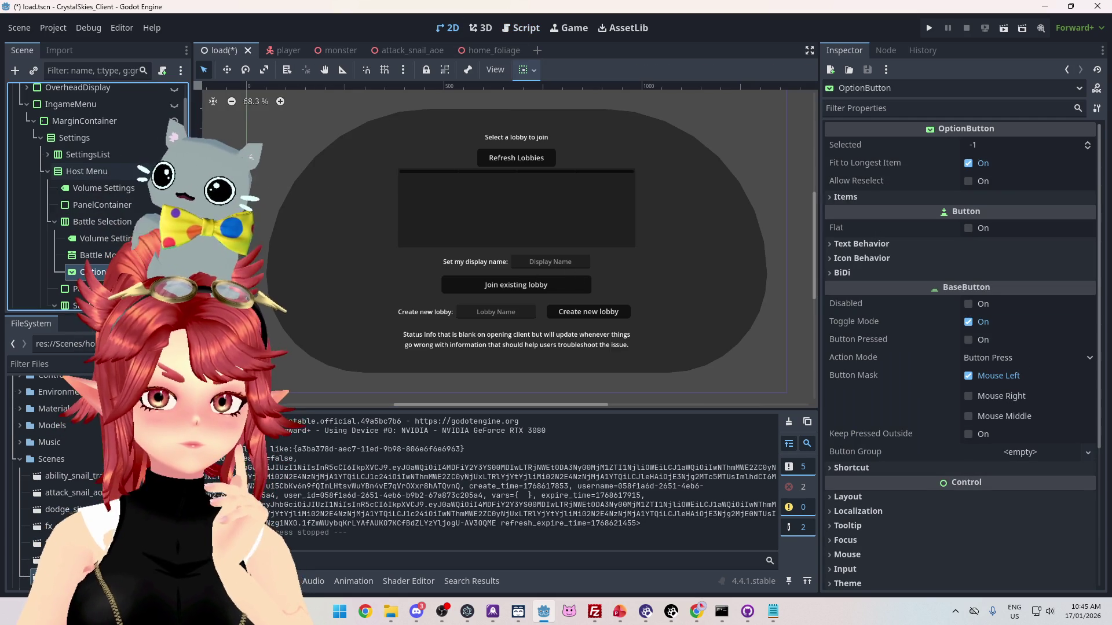
scroll(95, 197, up, 3)
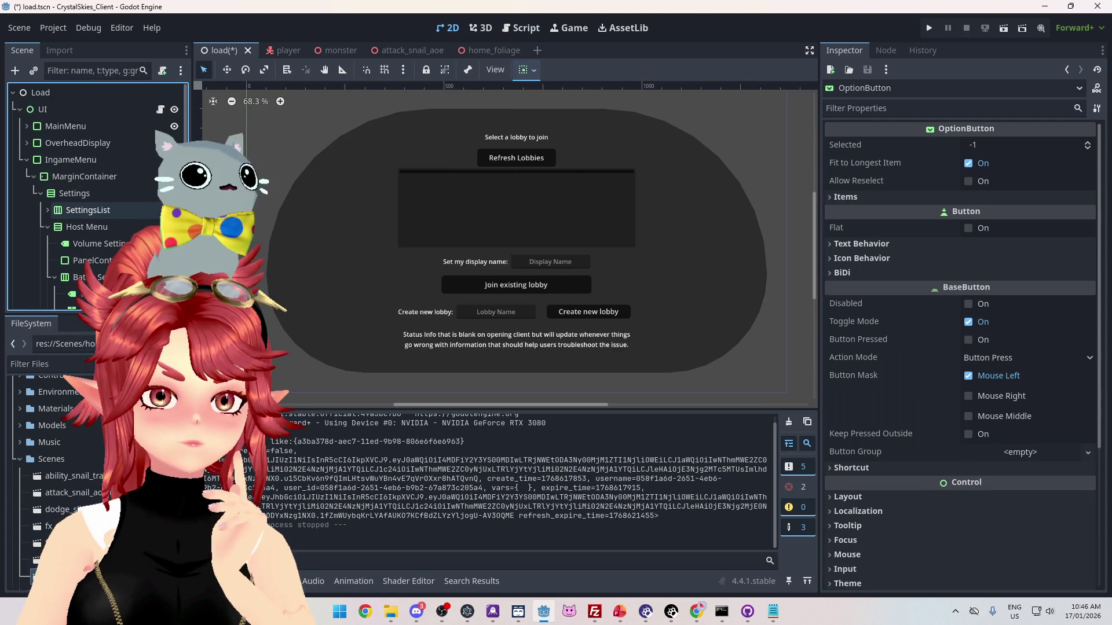
click(175, 160)
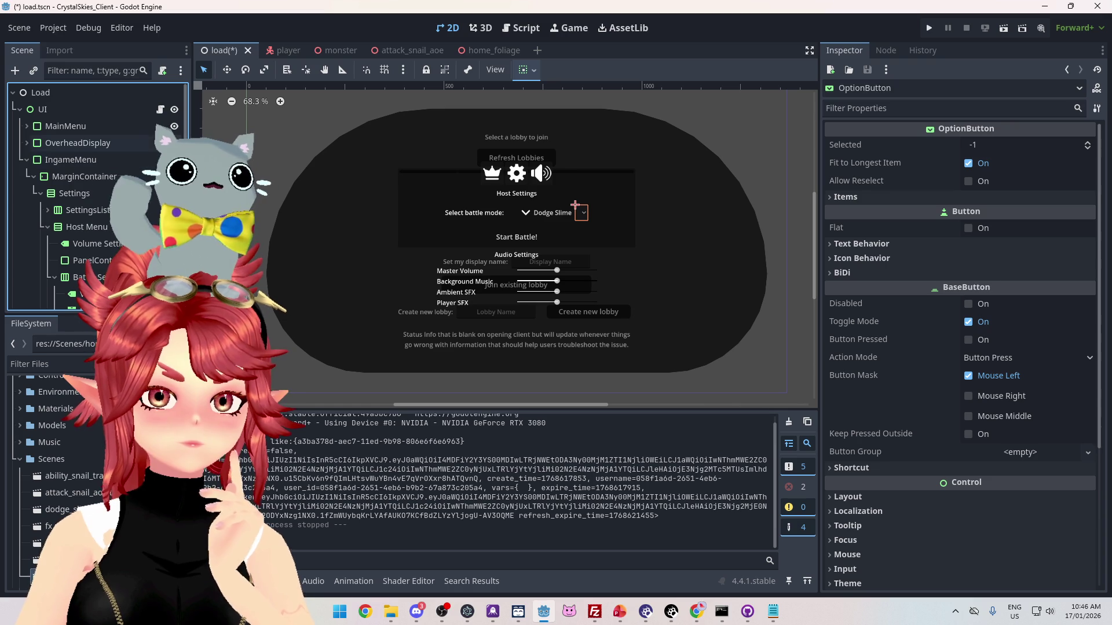
click(174, 125)
scroll(122, 204, down, 2)
scroll(122, 204, down, 5)
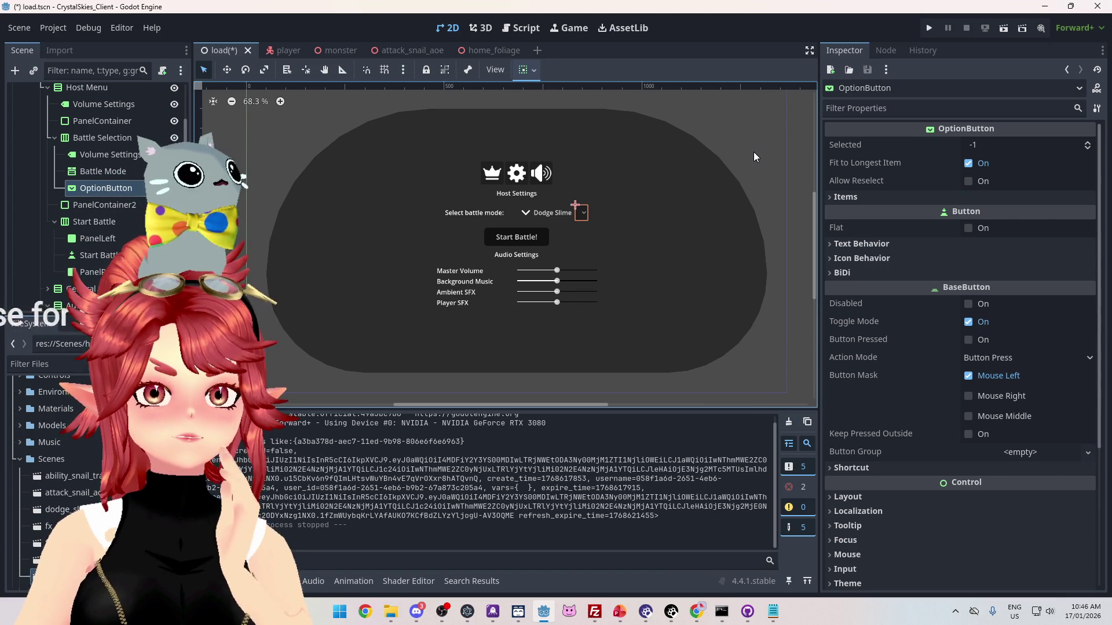
drag(591, 406, 607, 405)
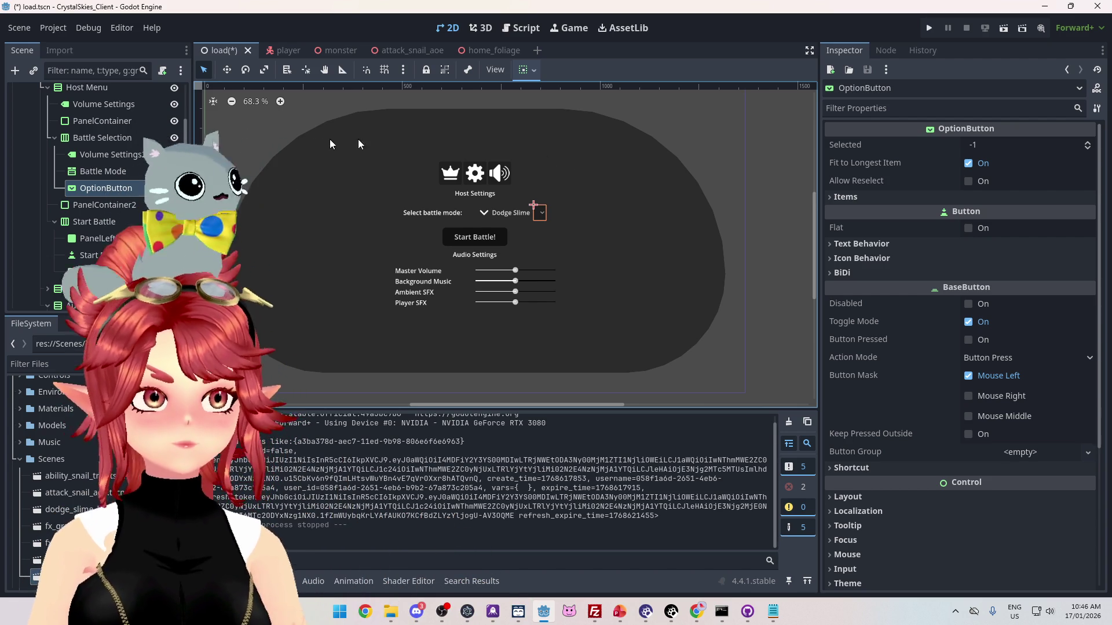
- Add a first item with text 'Dodge Slime' to the OptionButton's Items list
click(869, 198)
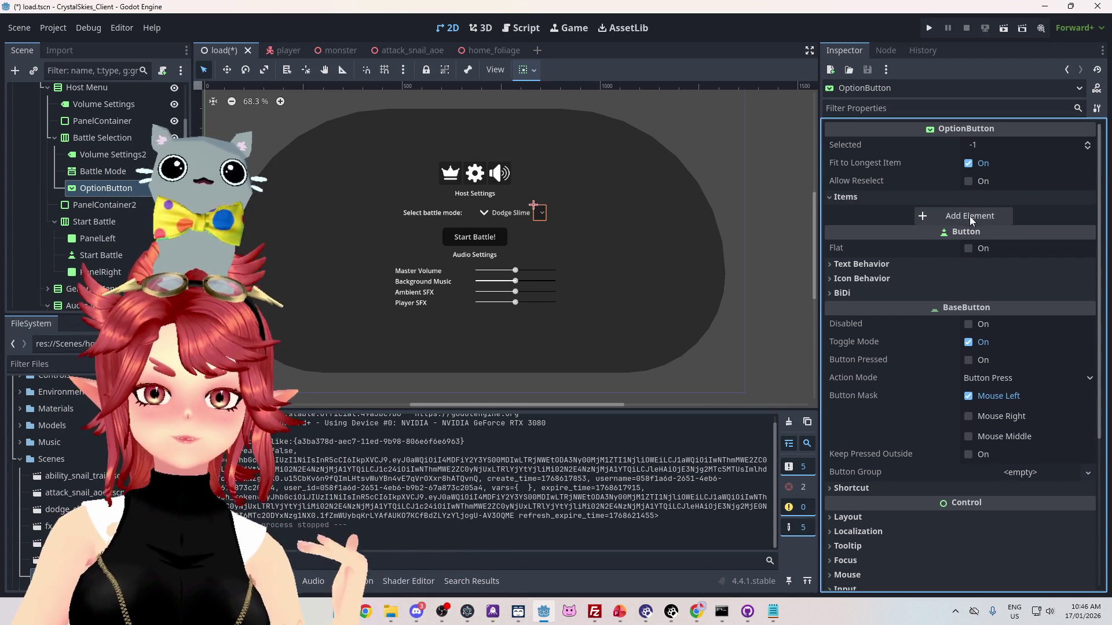
click(969, 217)
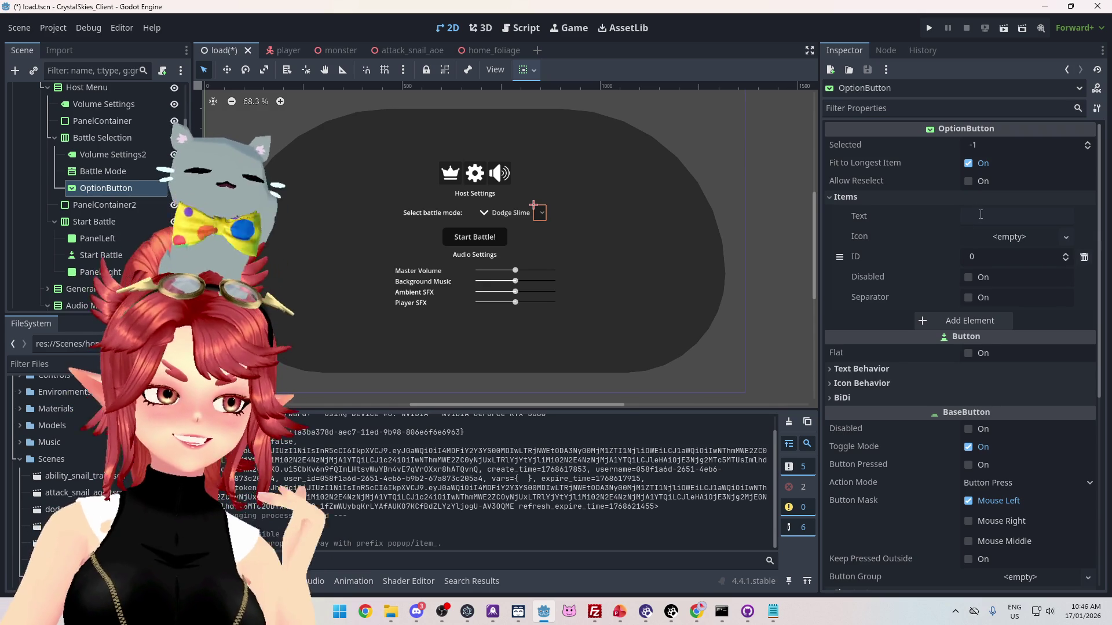
click(981, 214)
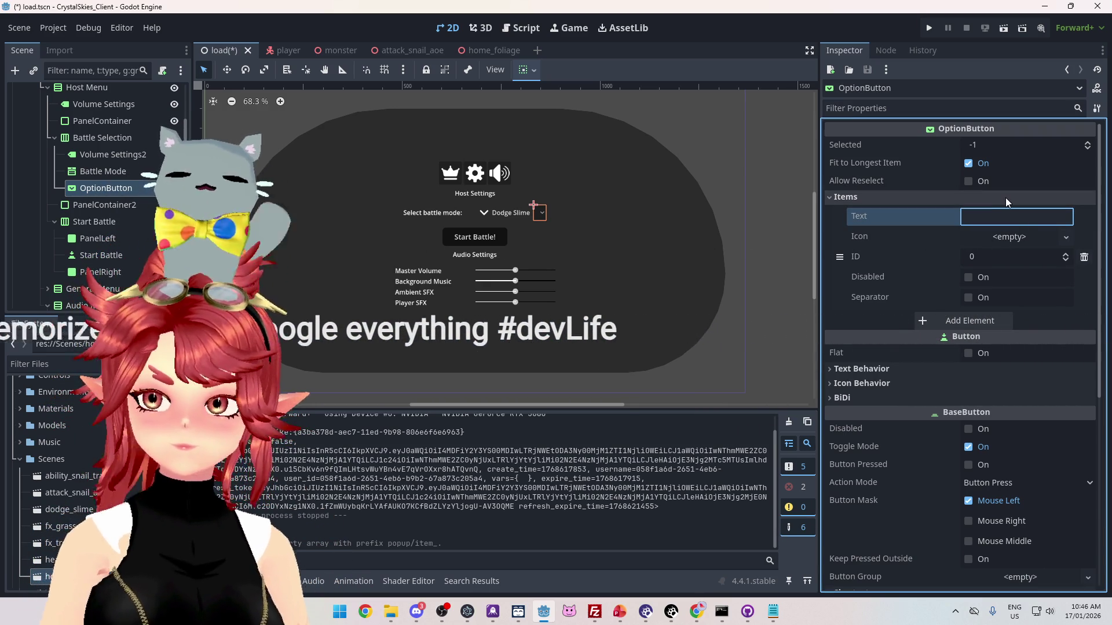
text(Dodge Slime)
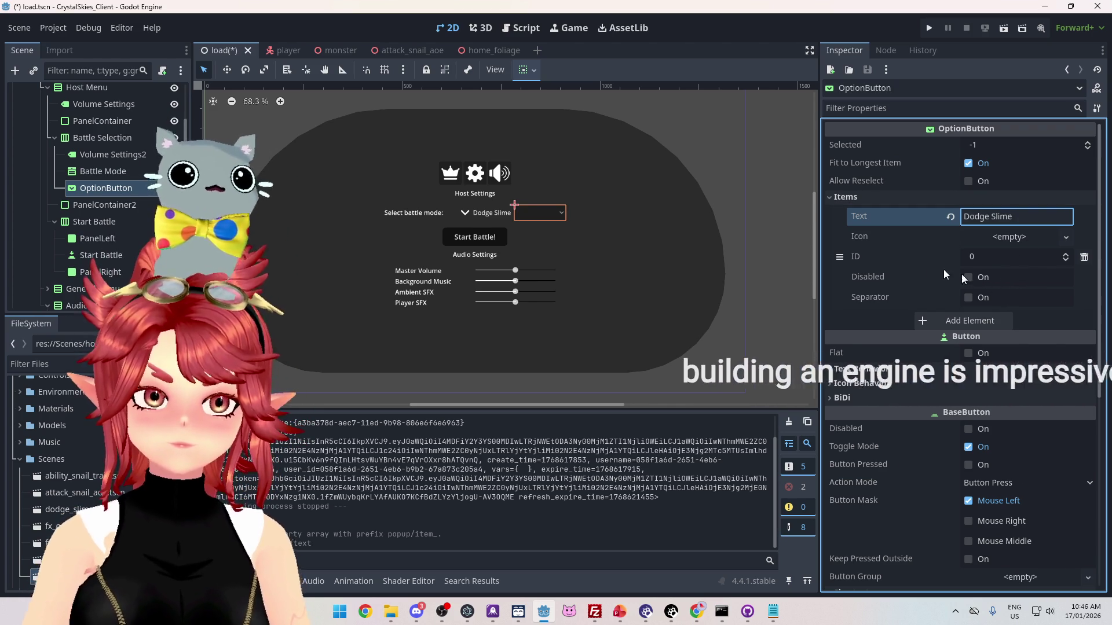
click(115, 172)
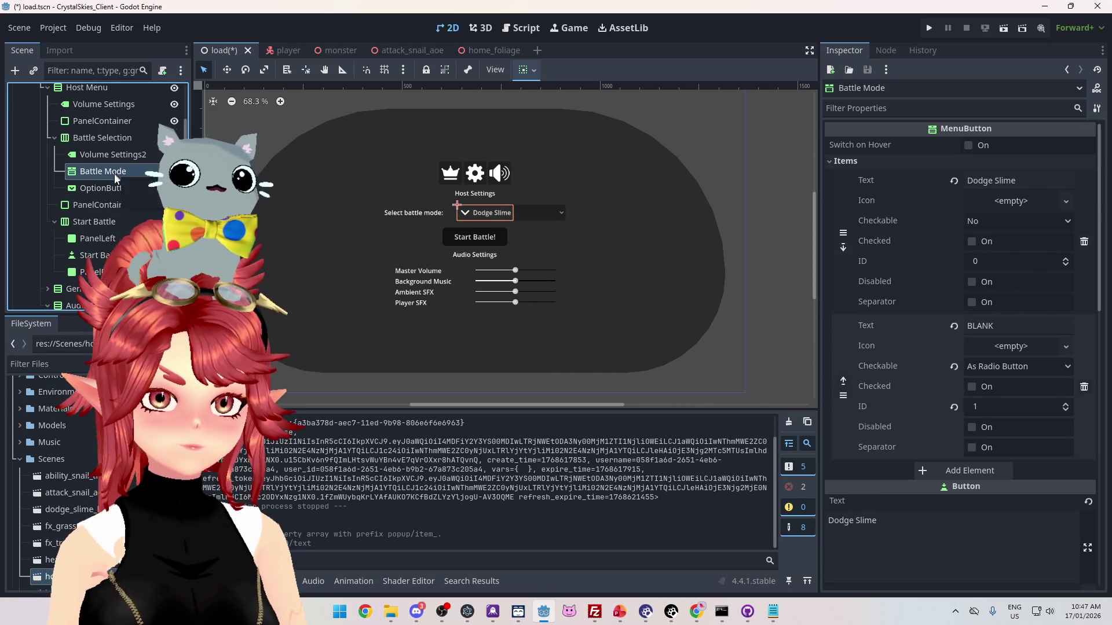
- Delete the old Battle Mode node and set the OptionButton's Selected value from -1 to 0
key(F2)
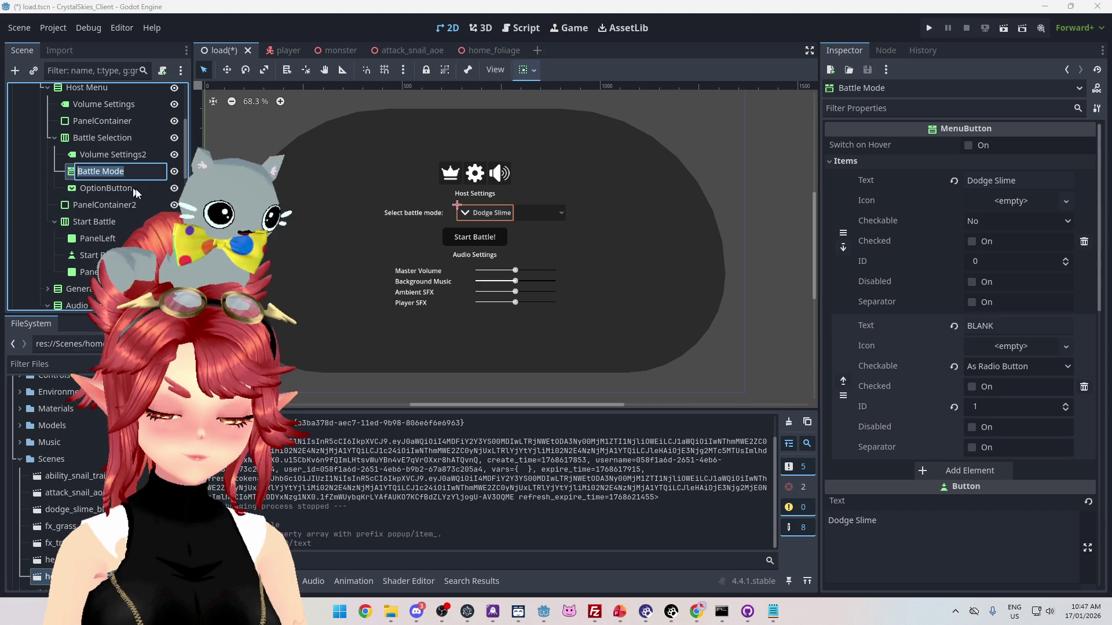
click(138, 188)
click(136, 172)
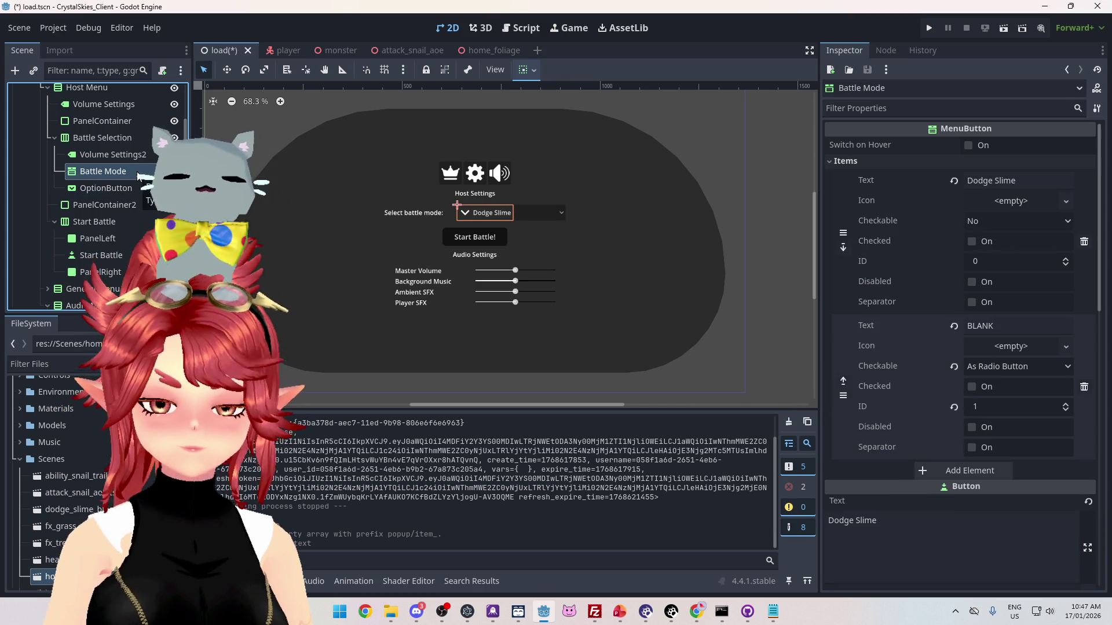
key(Delete)
click(512, 328)
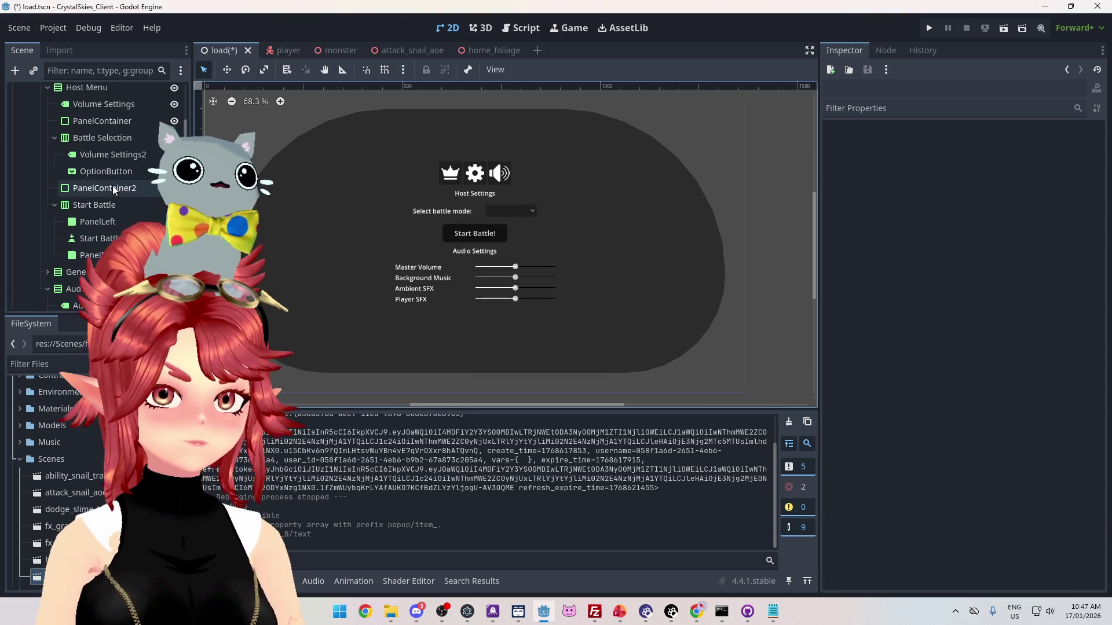
click(117, 176)
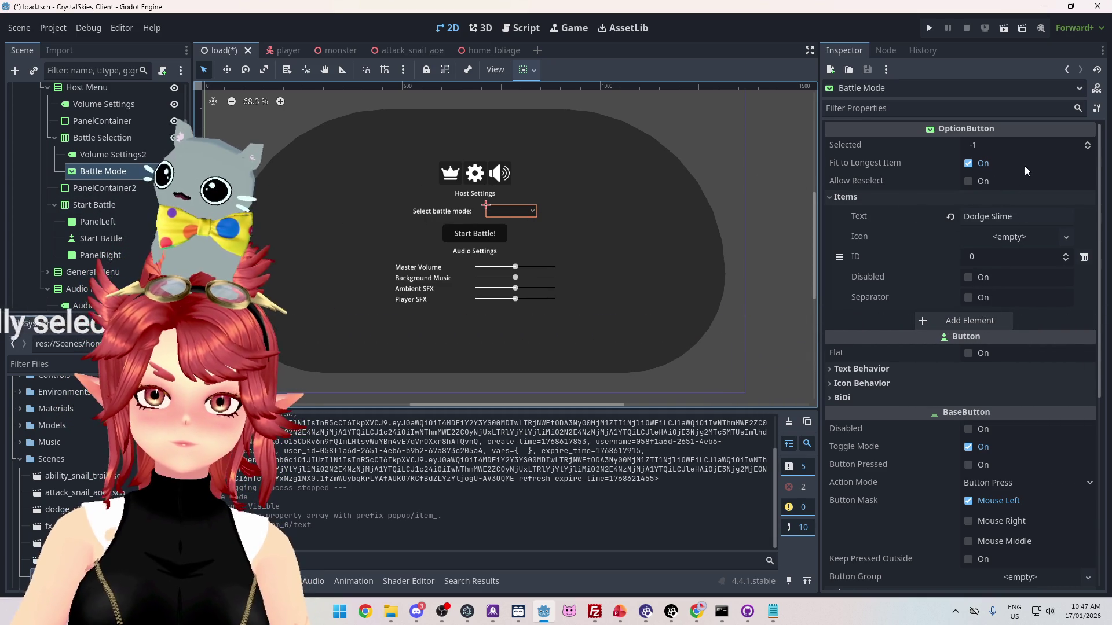
text(Battle Mode)
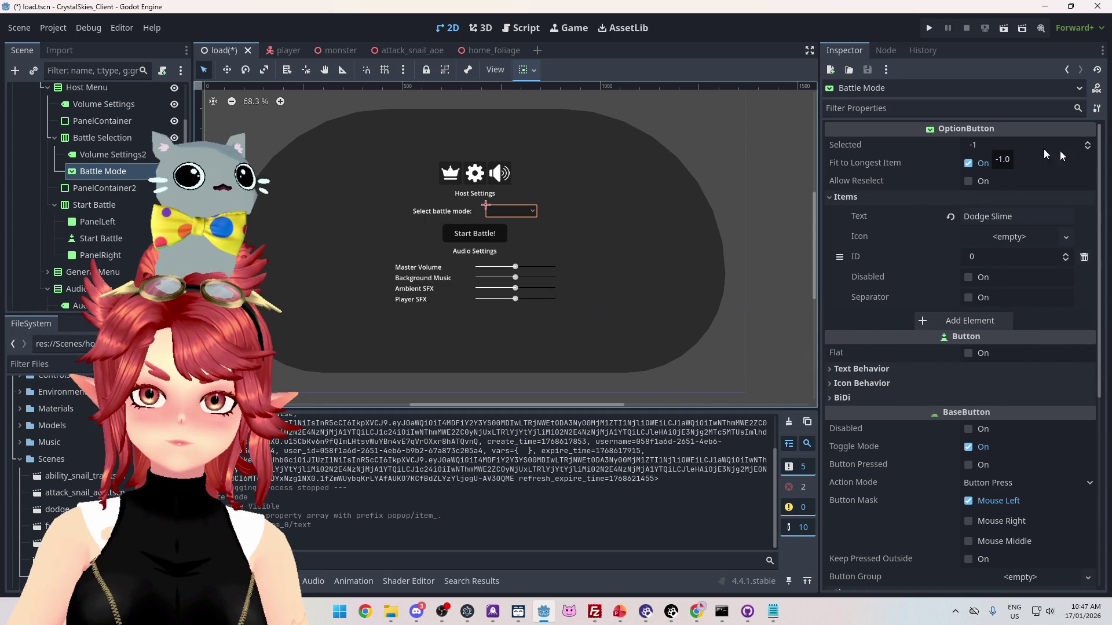
click(1088, 153)
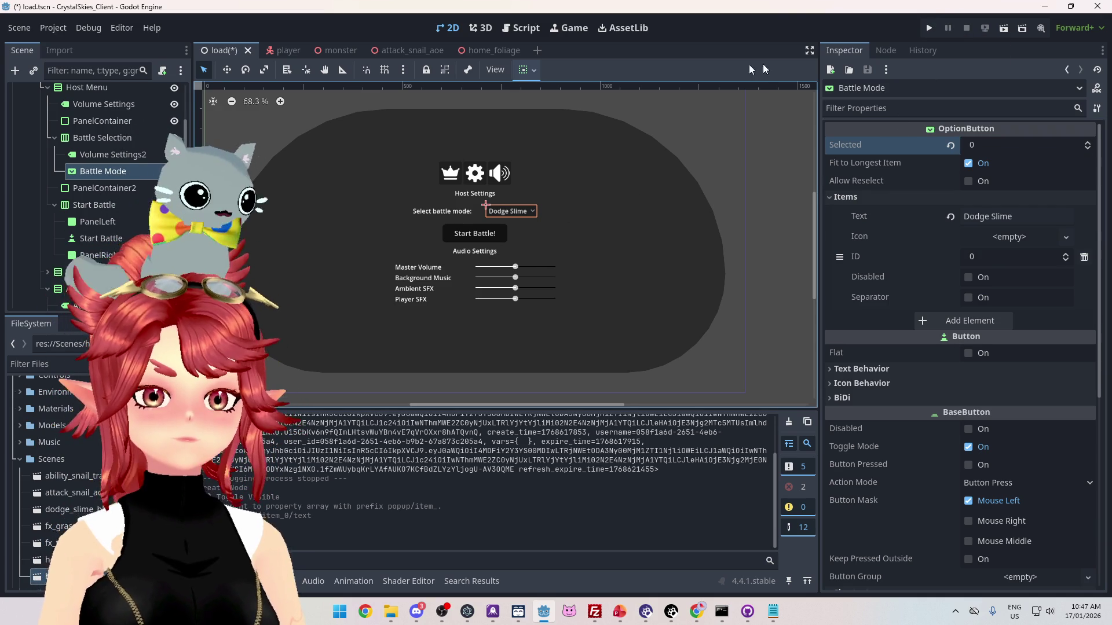
- Save load.tscn with Ctrl+S
key(ctrl+s)
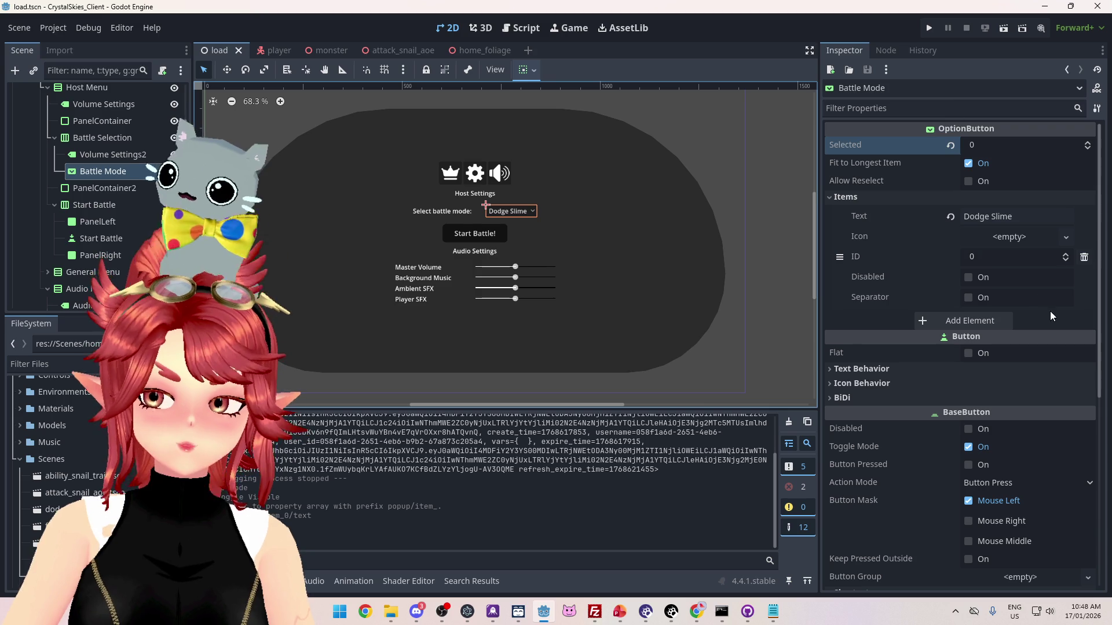
- Change battle_mode's type on line 28 from MenuButton to OptionButton and test-run the game
key(F5)
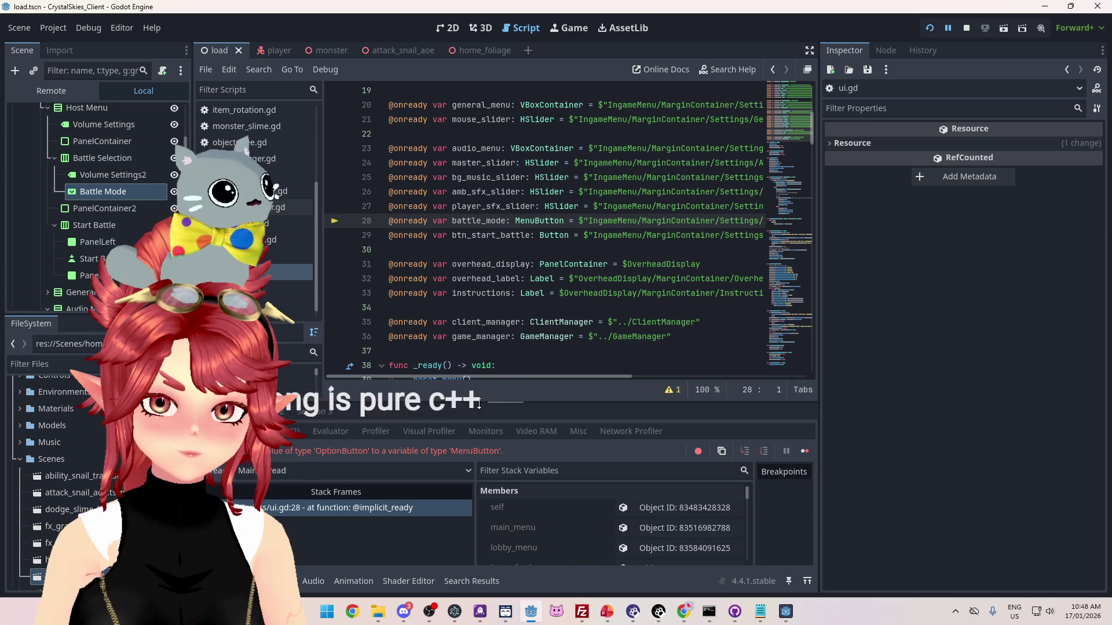
drag(518, 376, 659, 377)
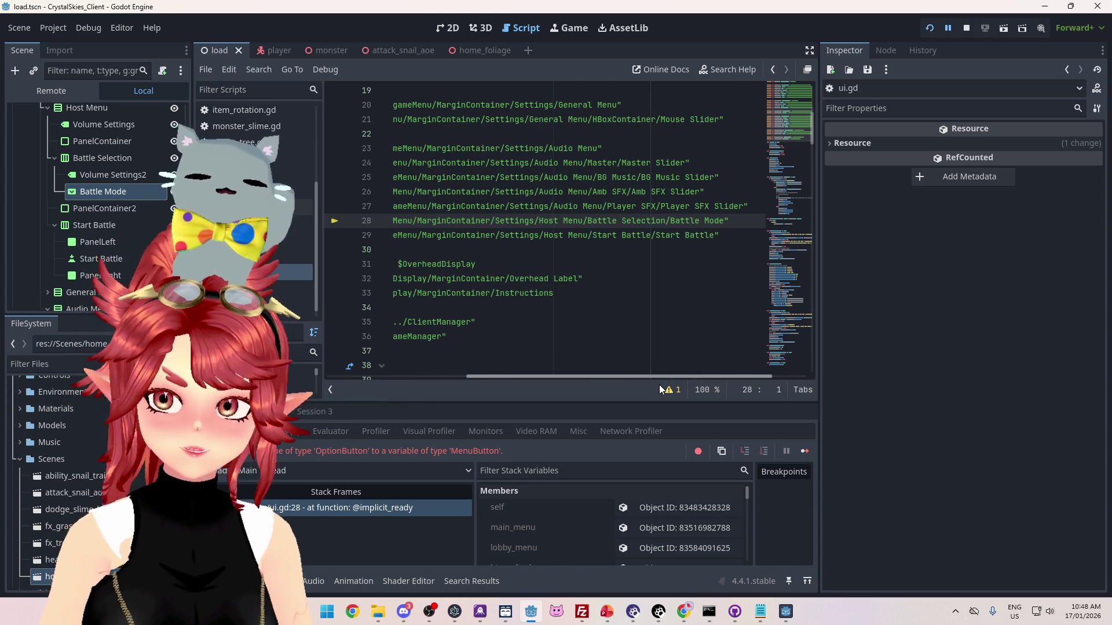
drag(630, 376, 491, 376)
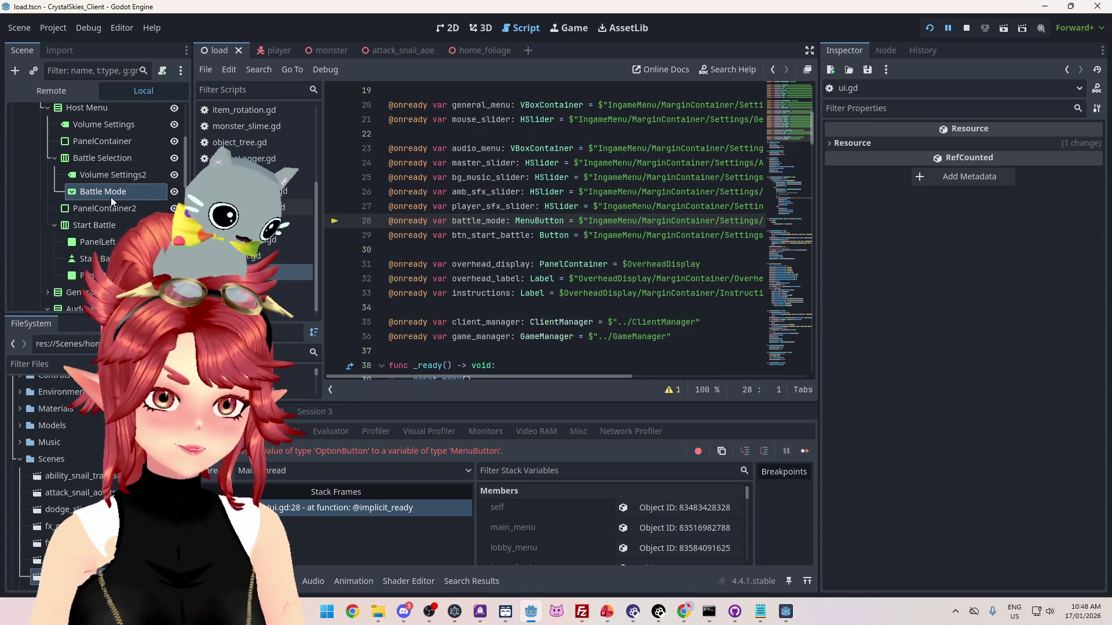
drag(515, 221, 534, 220)
text(Optio)
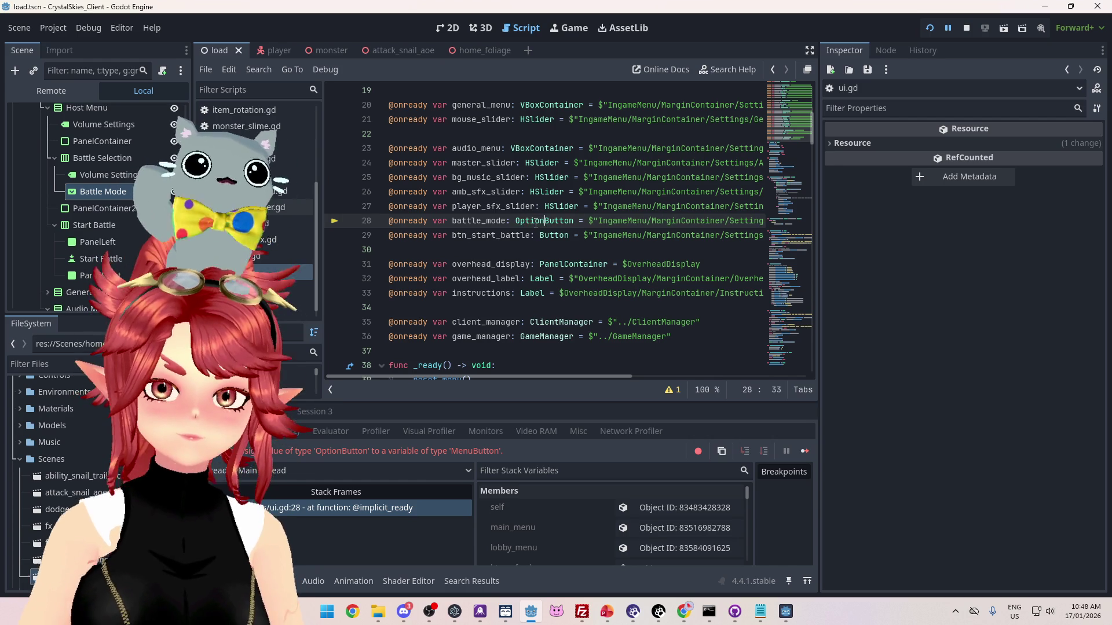
text(n)
click(931, 30)
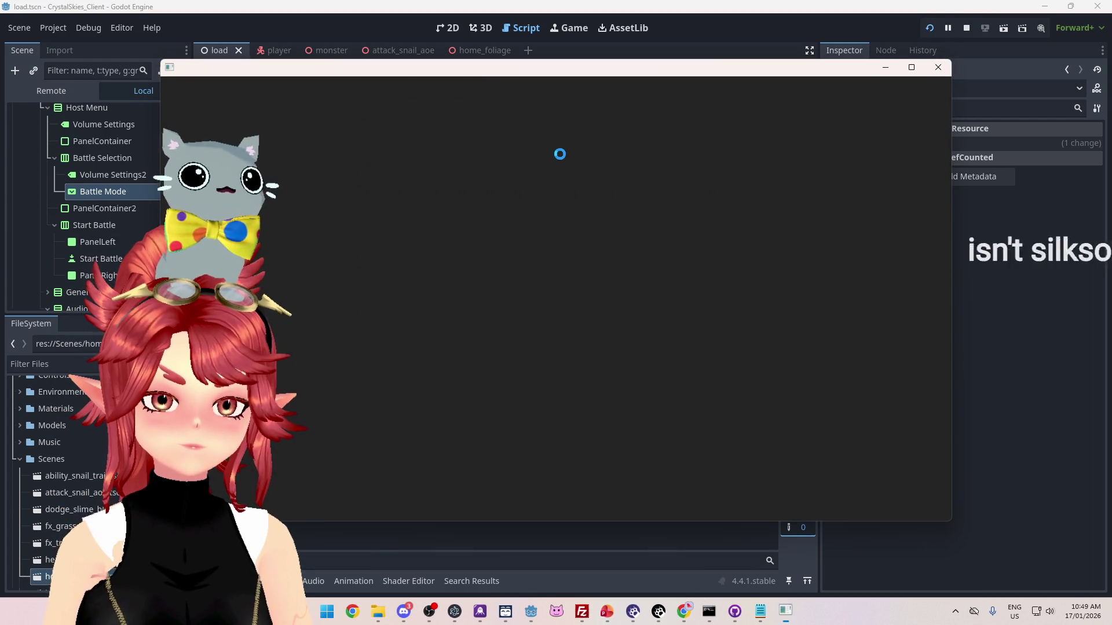
click(967, 28)
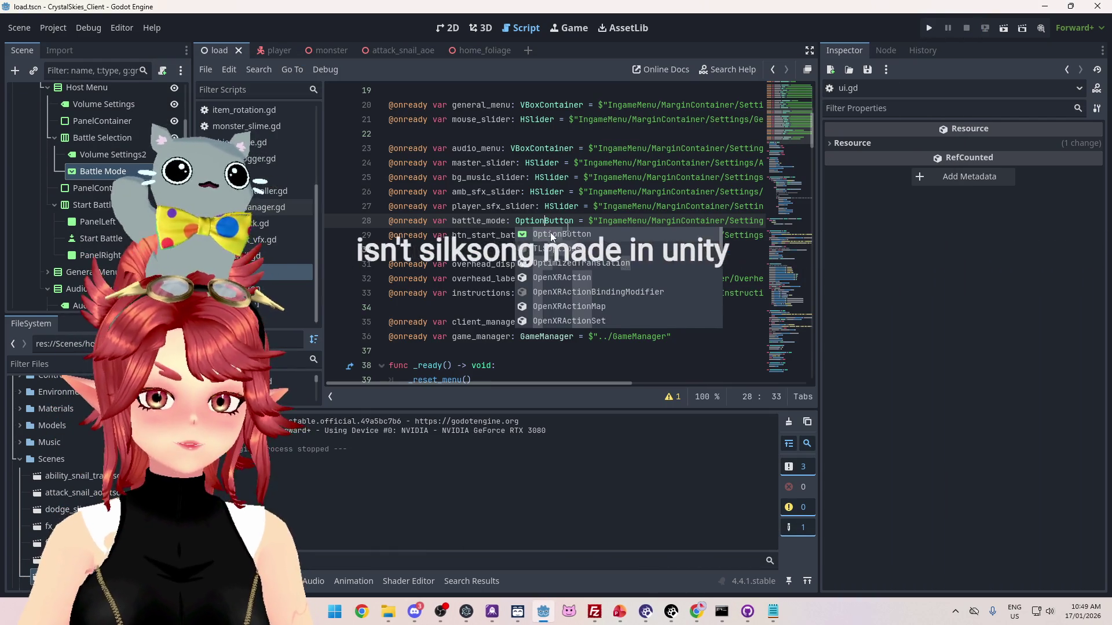
- Find all battle_mode uses in files and go to the one on line 52
double_click(507, 221)
key(ctrl+shift+f)
click(554, 352)
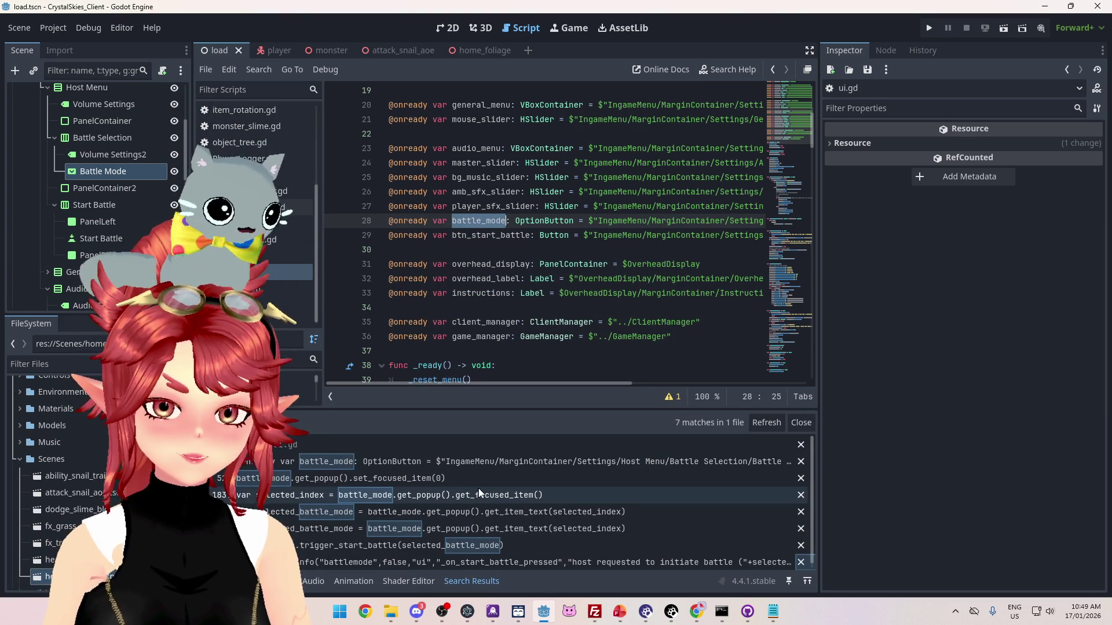
scroll(510, 513, down, 1)
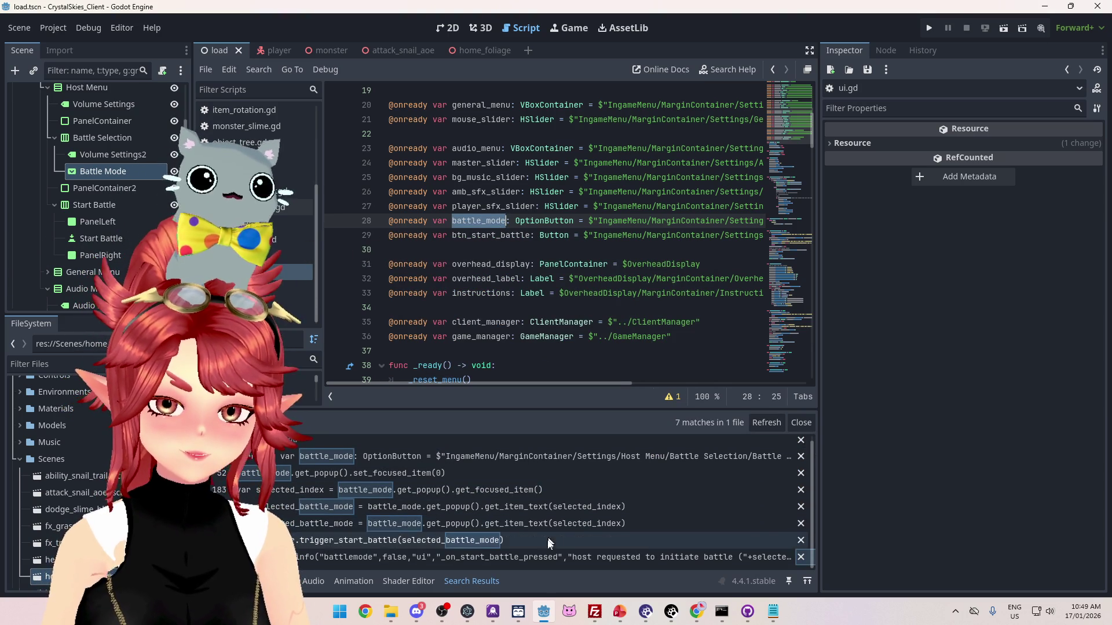
click(391, 457)
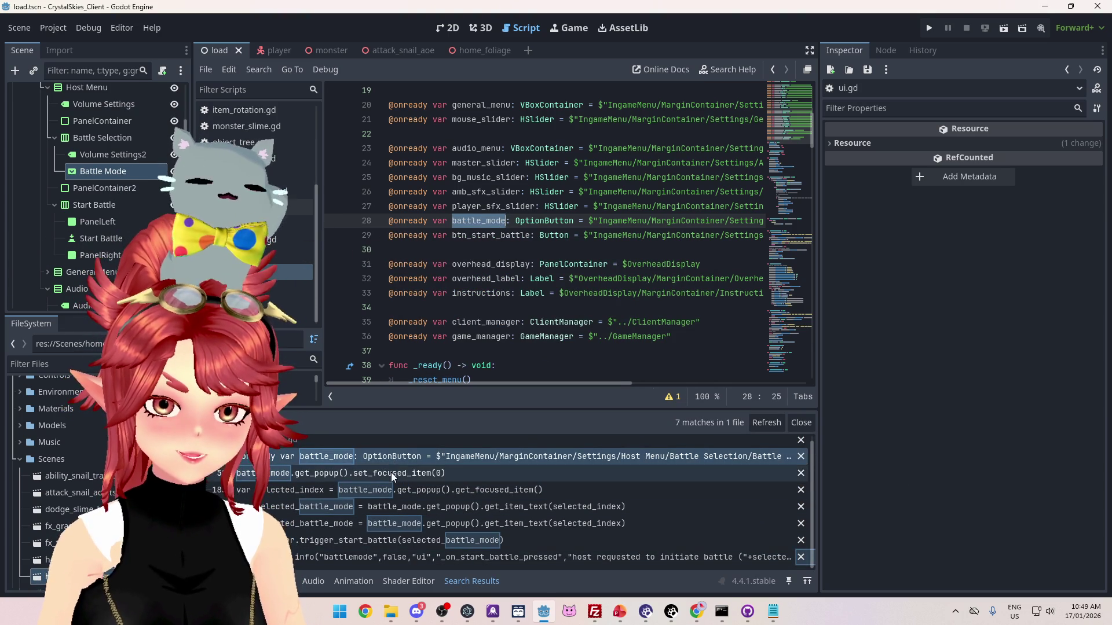
click(392, 473)
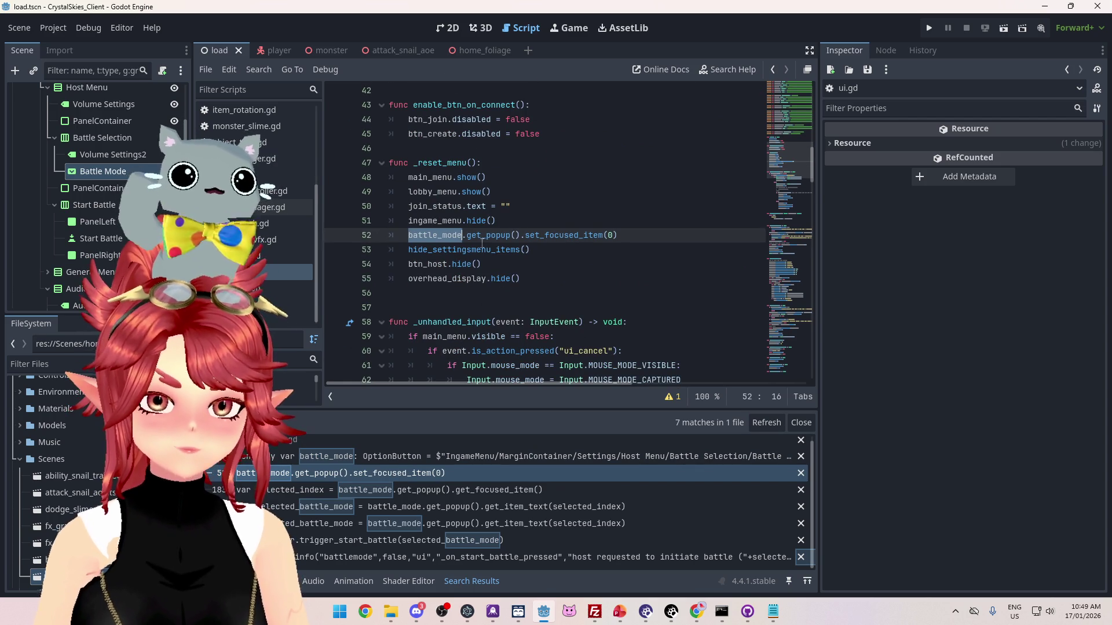
- Replace line 52's popup focus call with battle_mode.select(0)
drag(617, 235, 468, 238)
key(BackSpace)
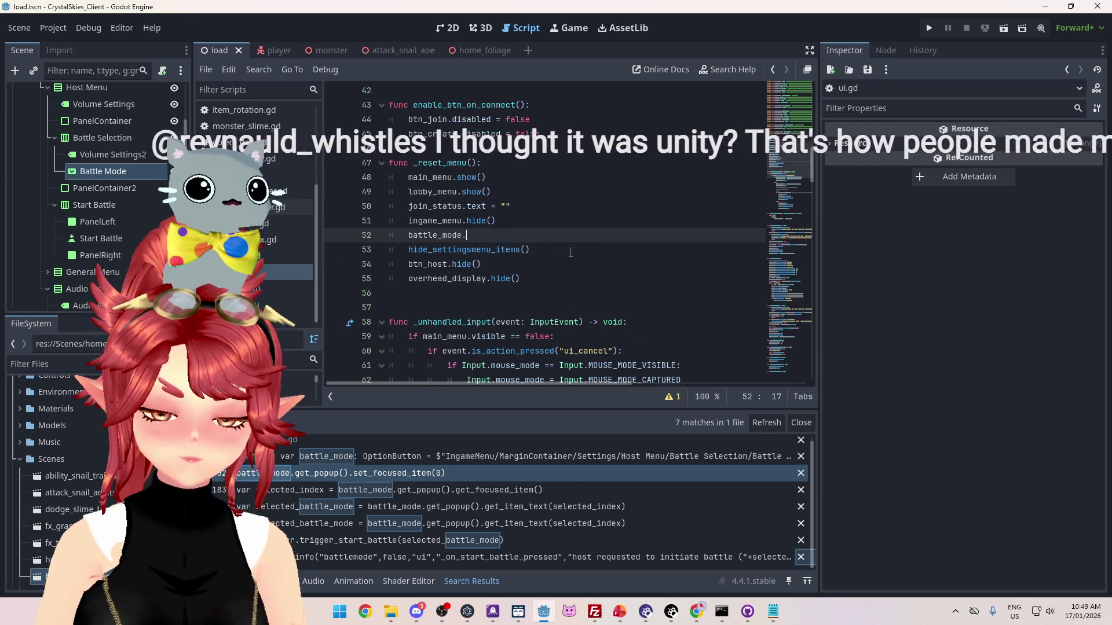
key(ctrl+space)
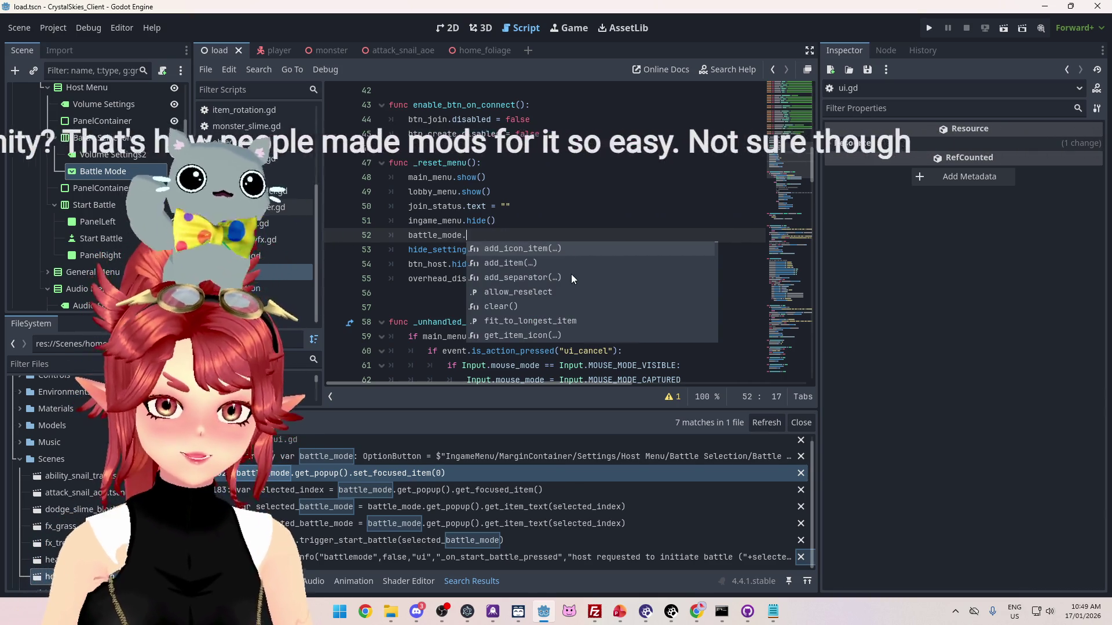
scroll(547, 291, down, 3)
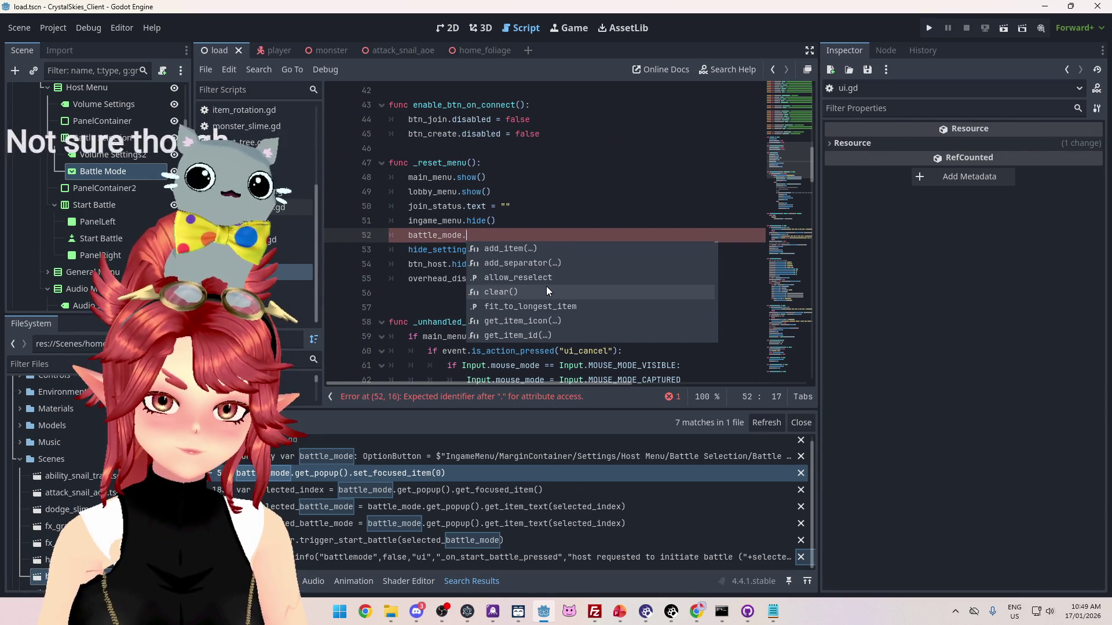
scroll(546, 291, down, 12)
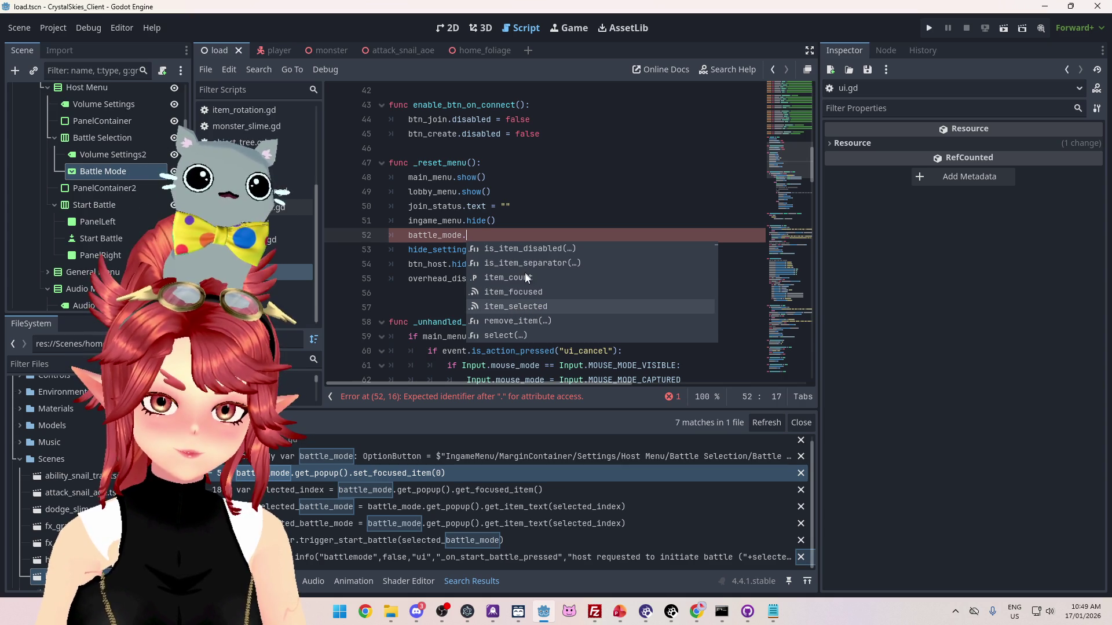
scroll(521, 276, down, 2)
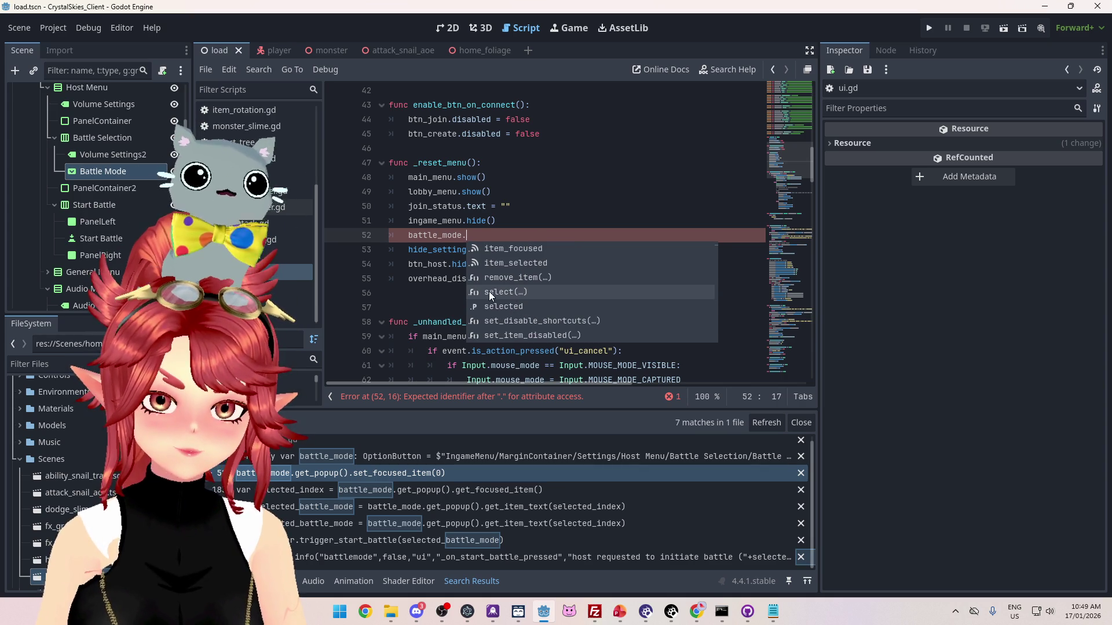
click(490, 292)
text(0))
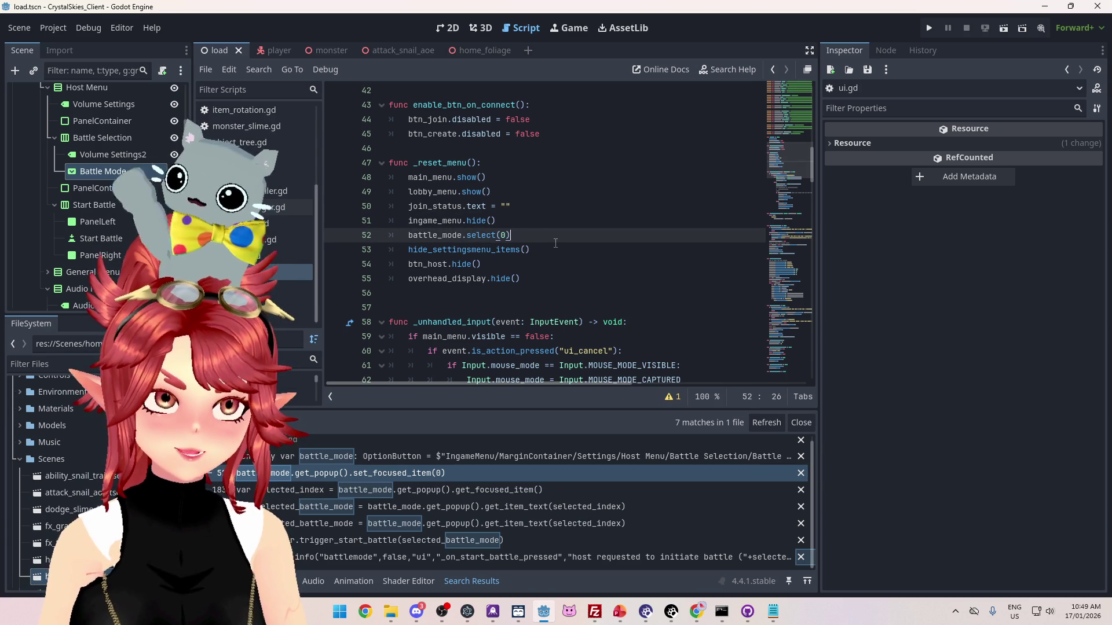
- On line 183, replace the popup focused-item call with battle_mode.selected
click(453, 493)
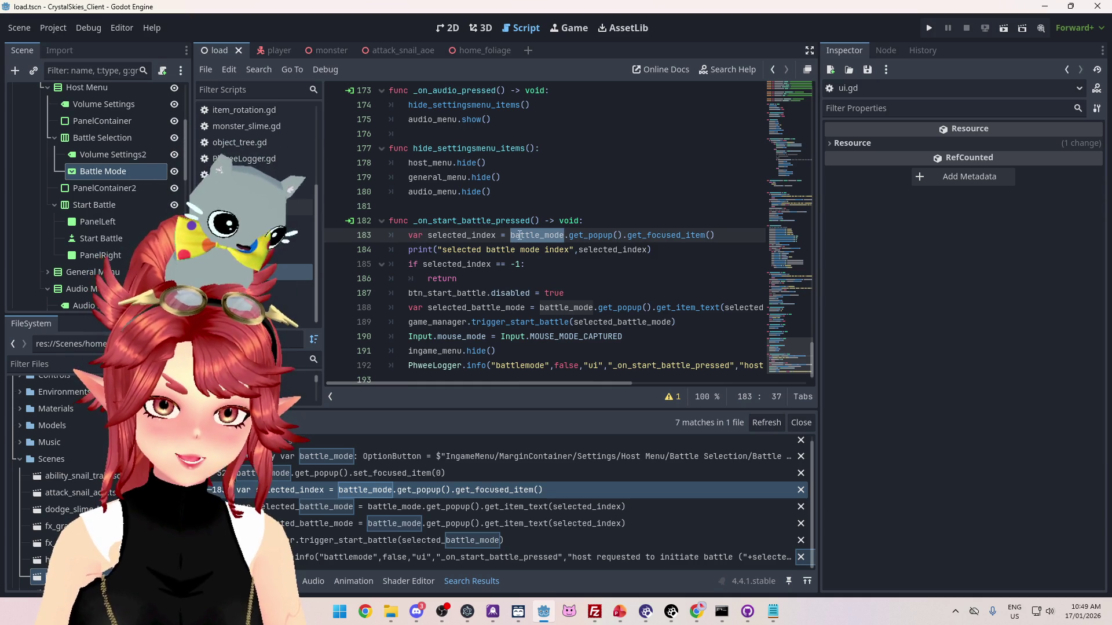
mouse_move(529, 386)
mouse_down()
mouse_move(519, 380)
mouse_move(539, 383)
mouse_up()
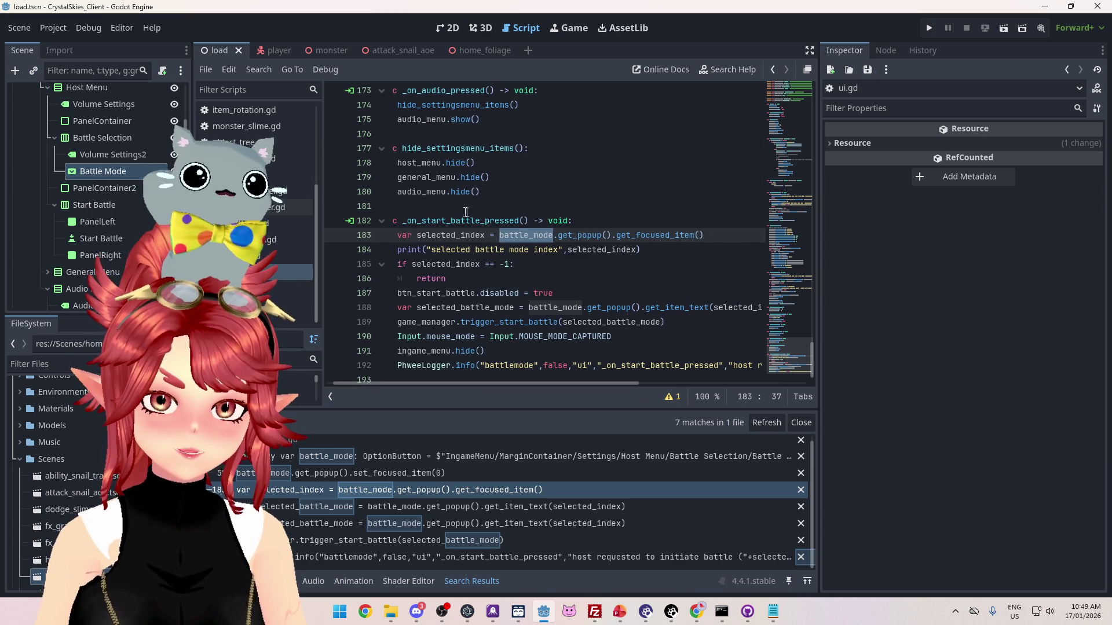
drag(463, 384, 456, 384)
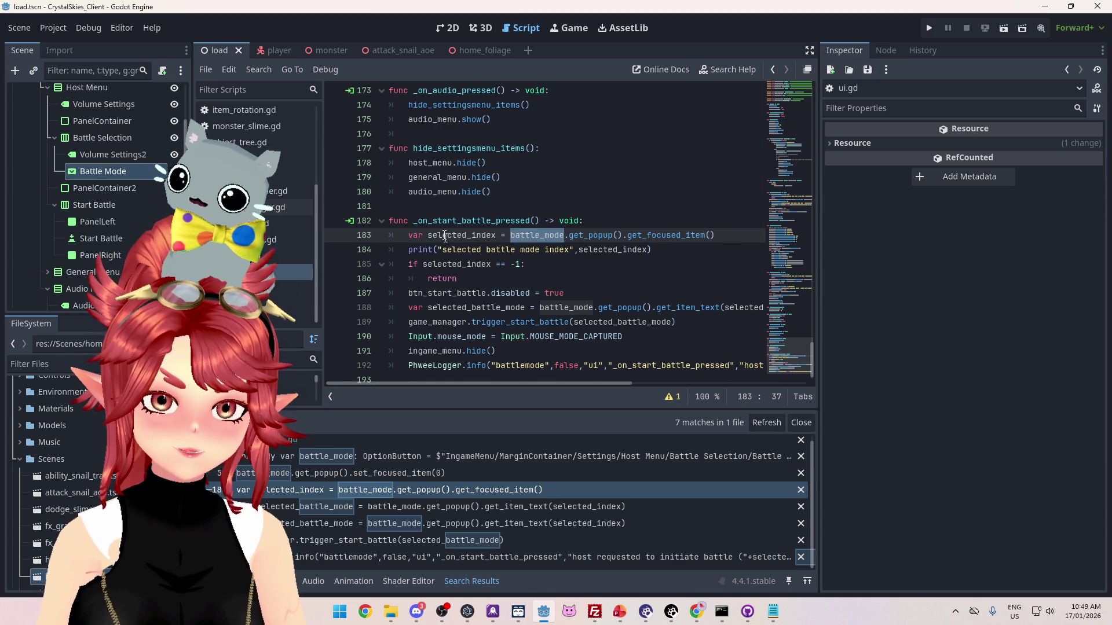
click(587, 236)
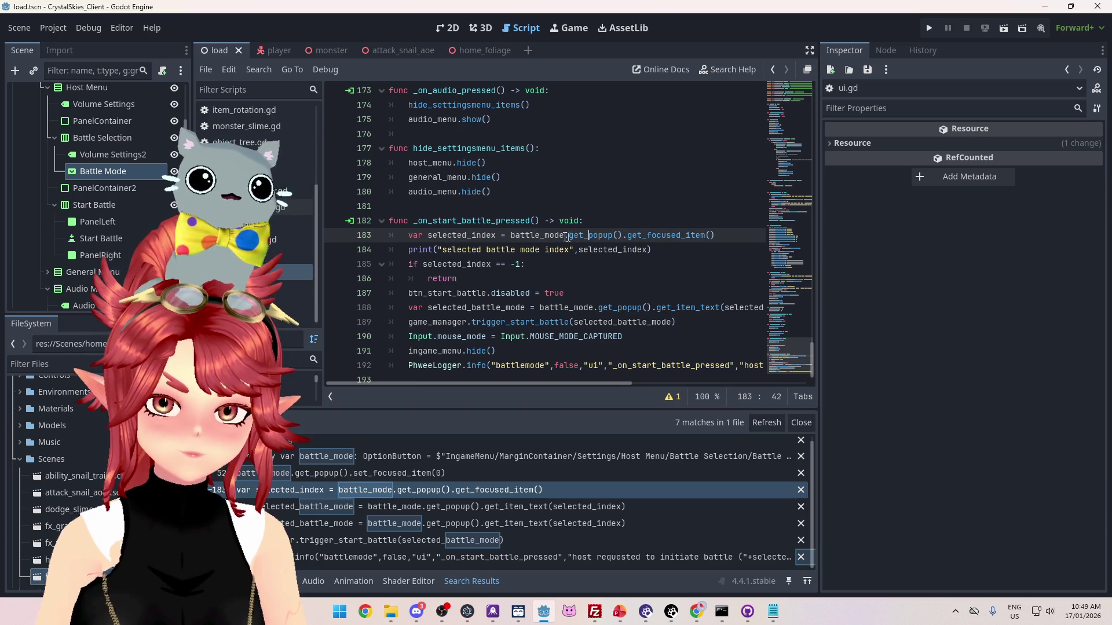
drag(570, 237, 721, 235)
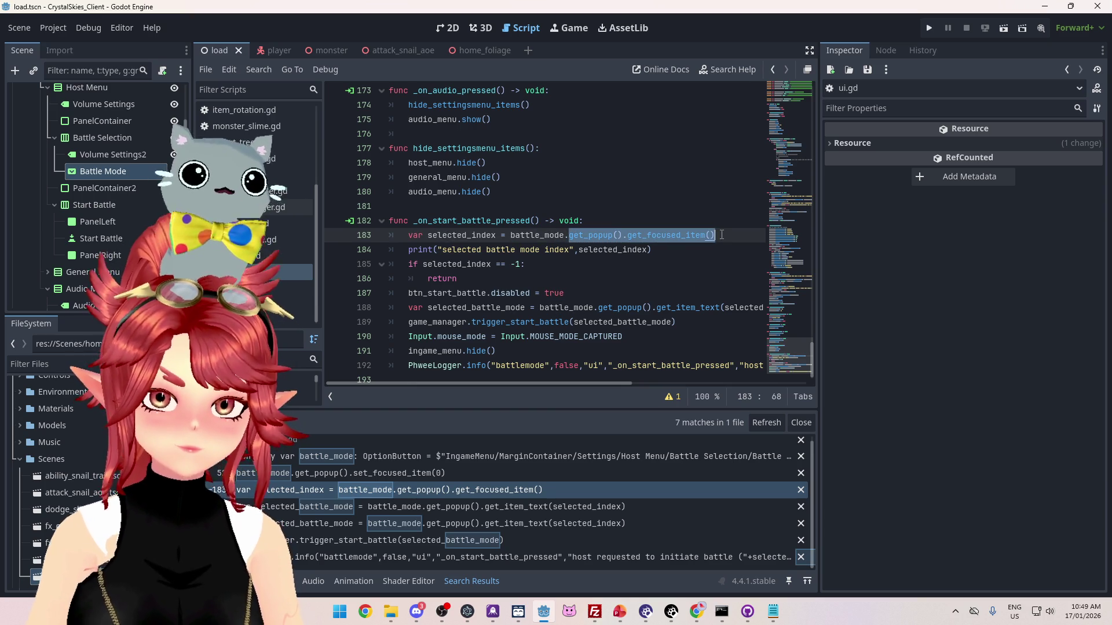
key(BackSpace)
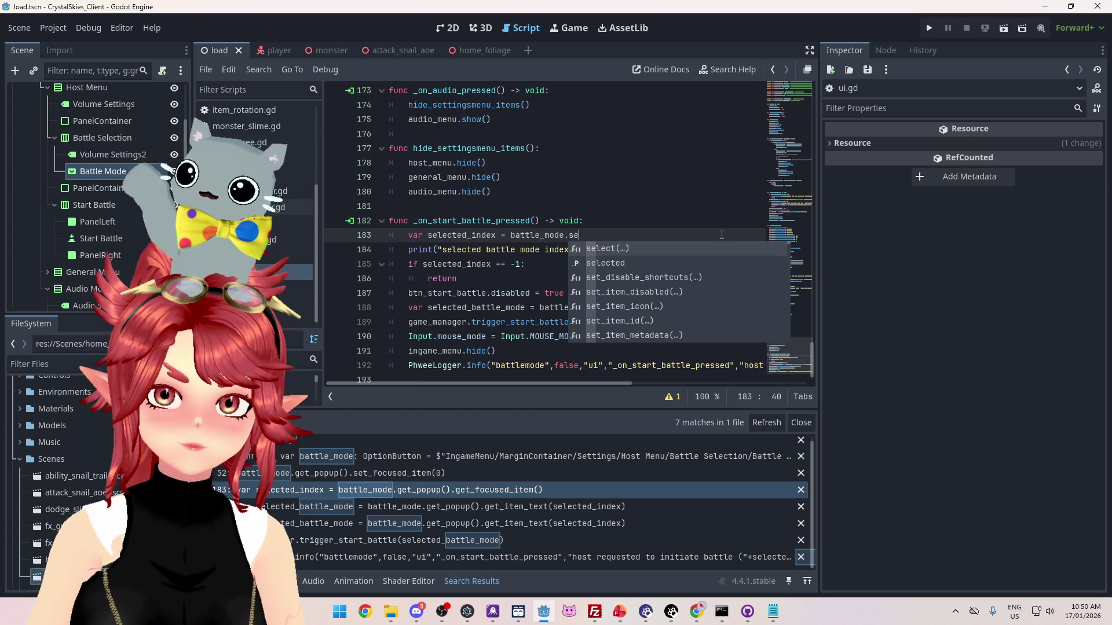
click(640, 267)
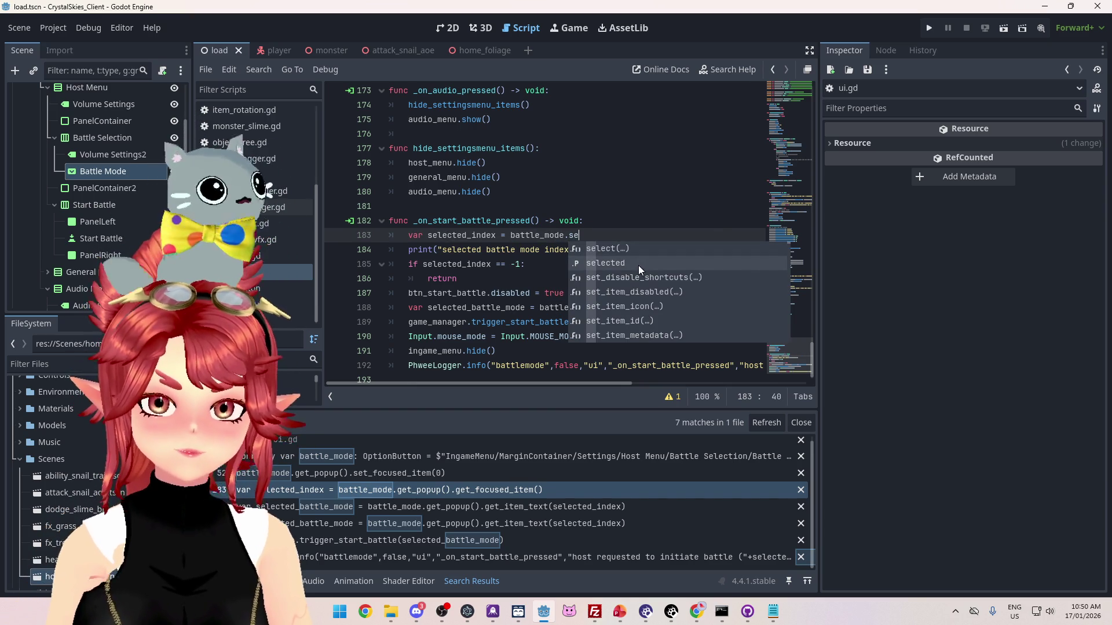
double_click(627, 264)
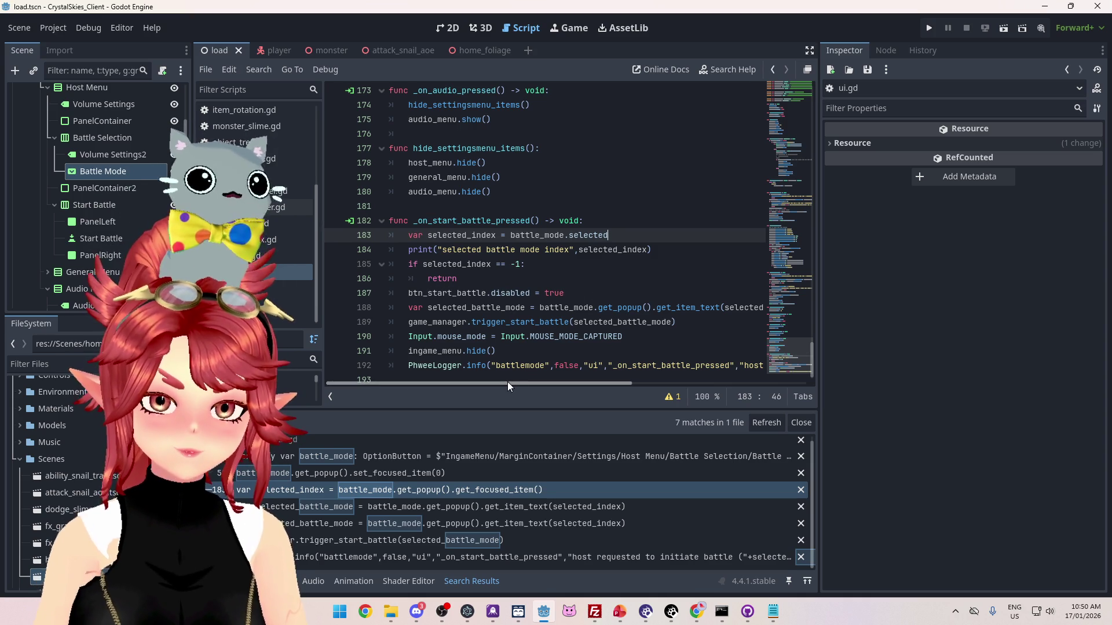
- Change line 188 to call get_item_text(selected_index) instead of the popup item-text call
drag(572, 383, 639, 384)
drag(711, 308, 509, 308)
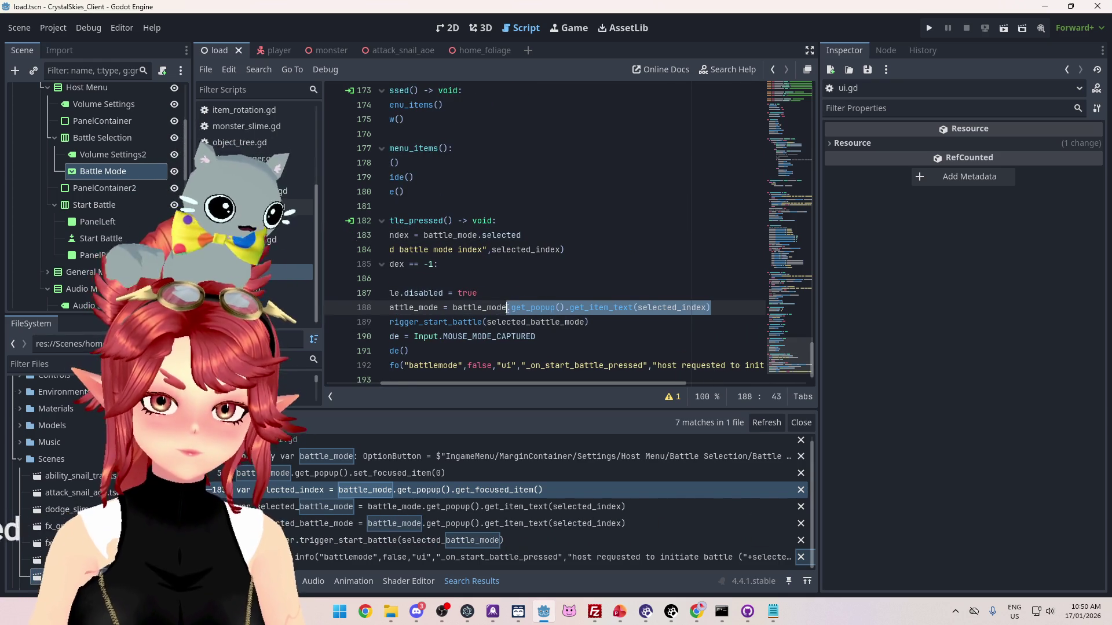
text(.)
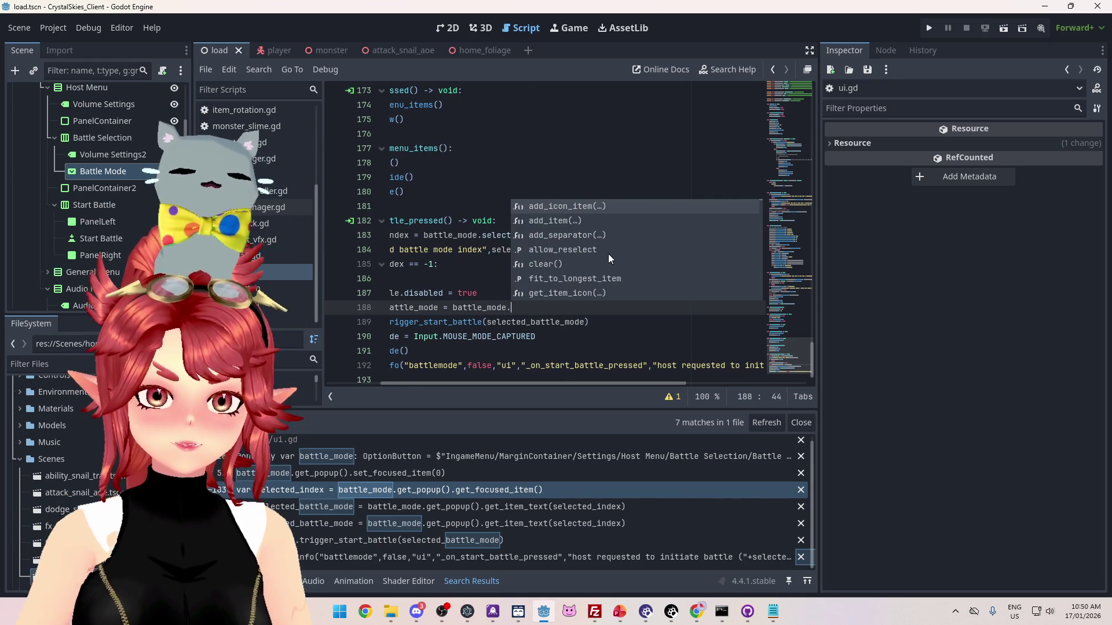
text(get)
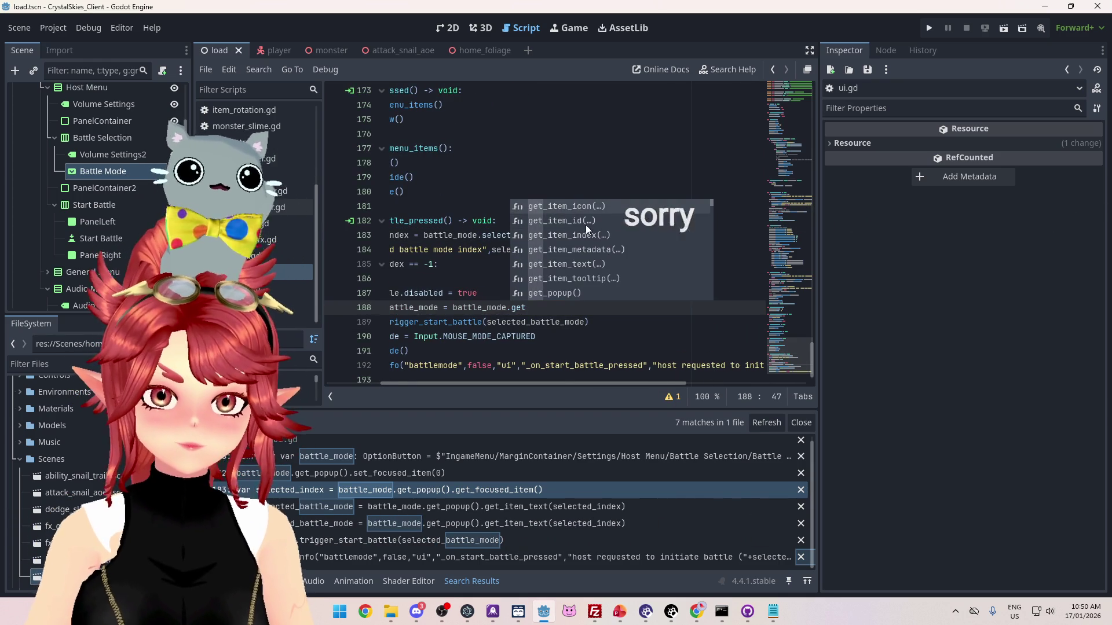
key(Down)
key(Down)
key(Down)
key(Return)
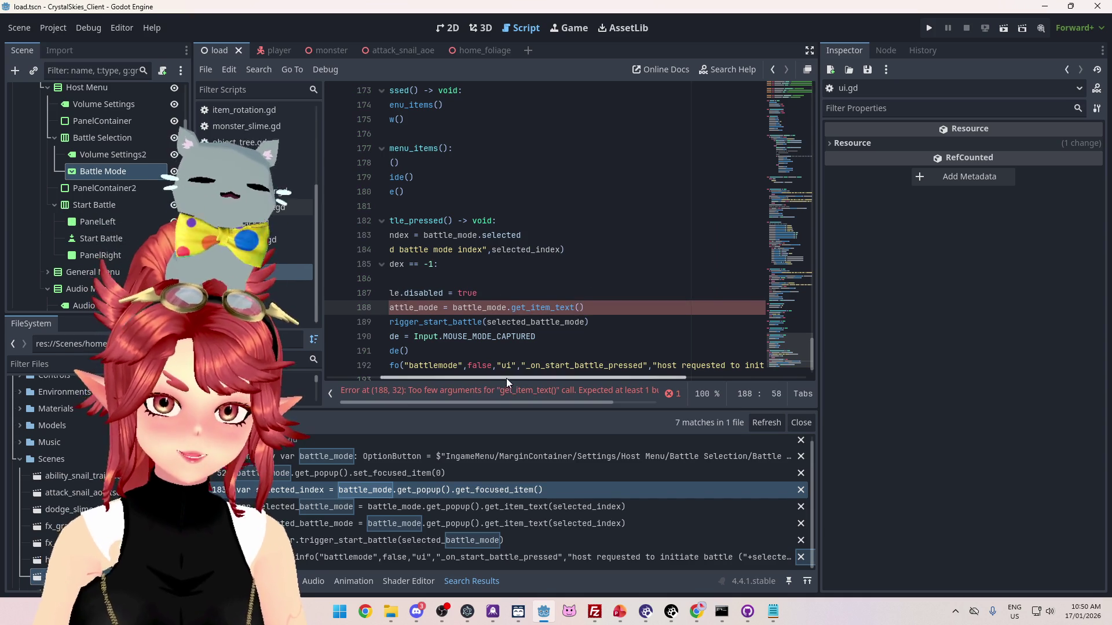
drag(506, 377, 436, 288)
drag(427, 236, 496, 234)
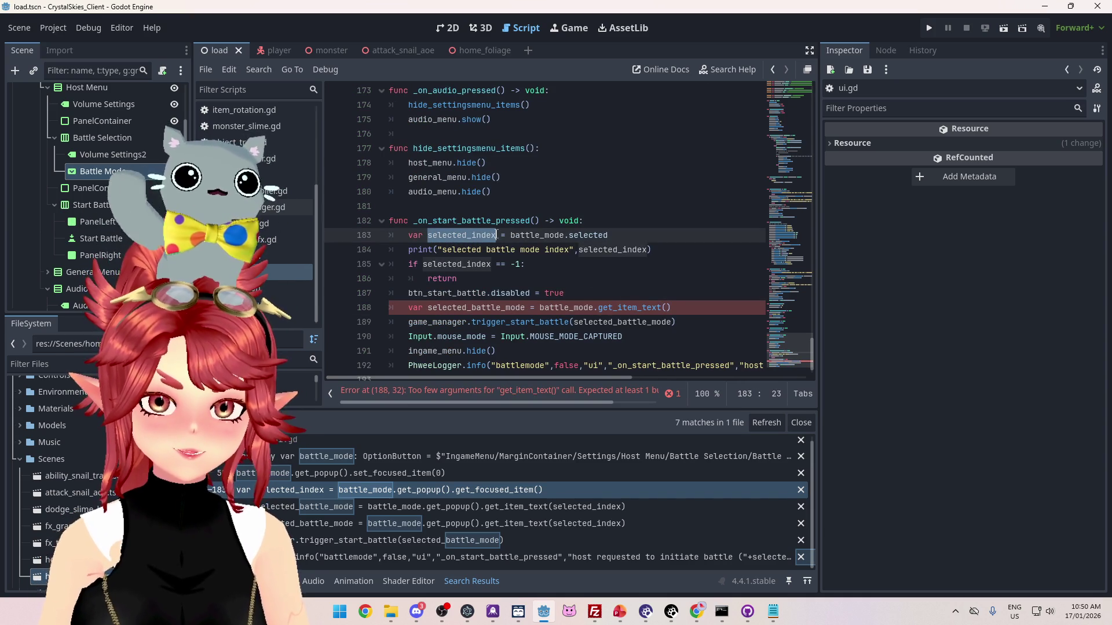
key(ctrl+c)
click(668, 307)
key(ctrl+v)
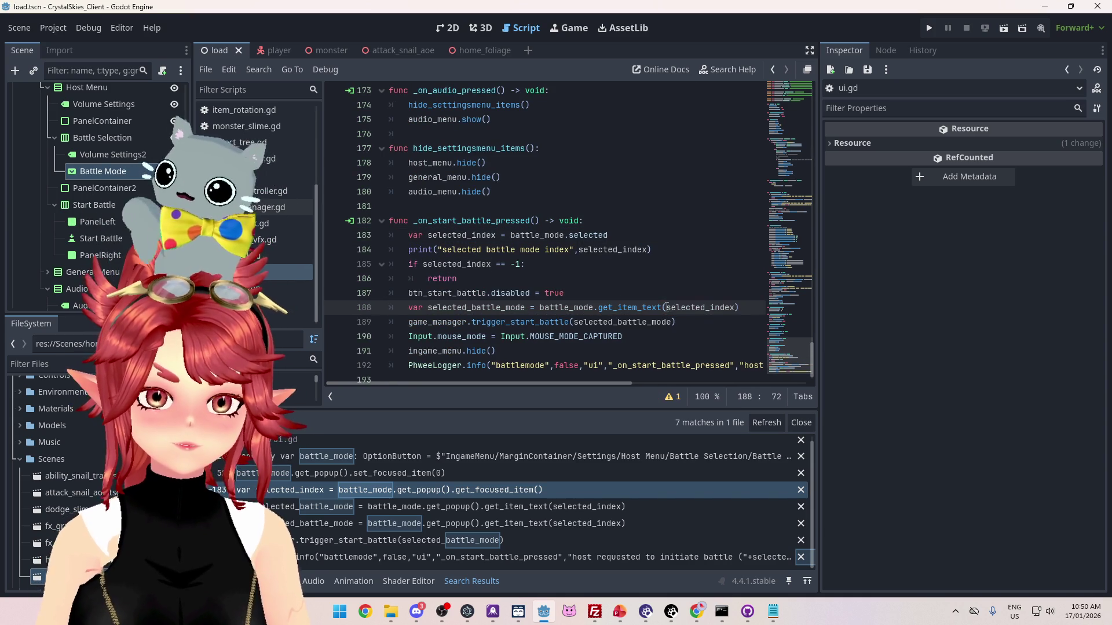
- Review the remaining battle_mode search results on lines 188 and 189
click(510, 508)
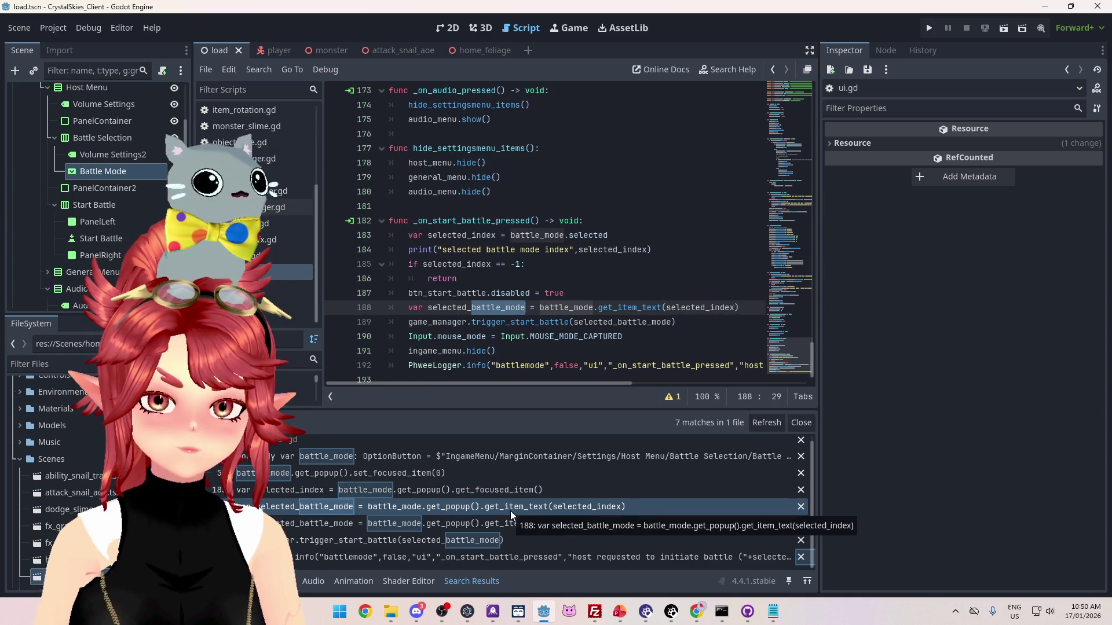
click(509, 523)
click(501, 536)
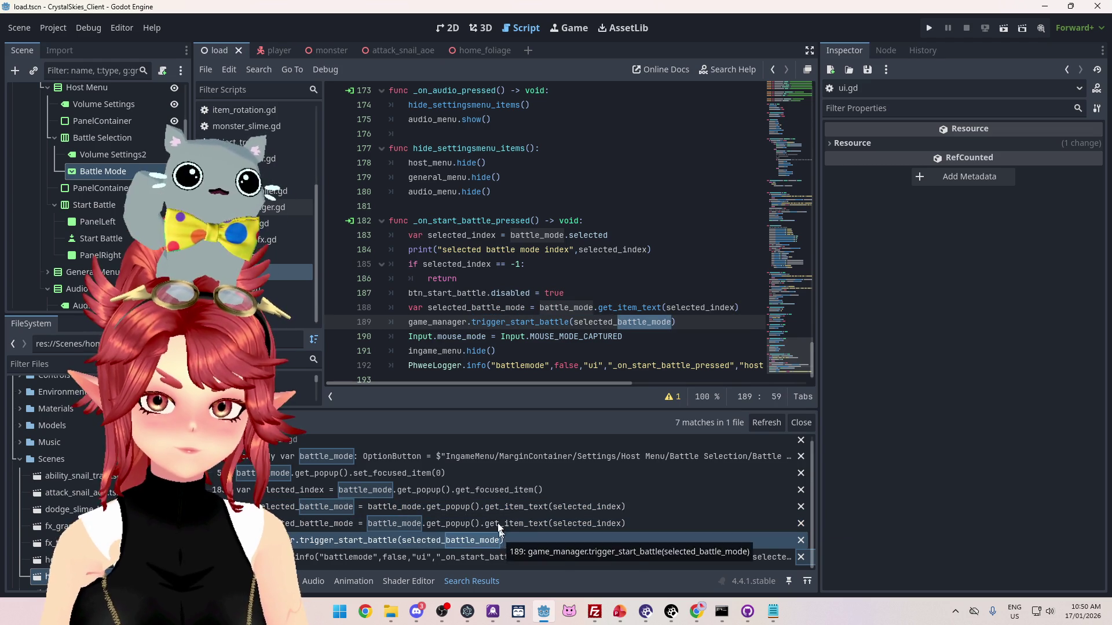
click(553, 220)
click(926, 30)
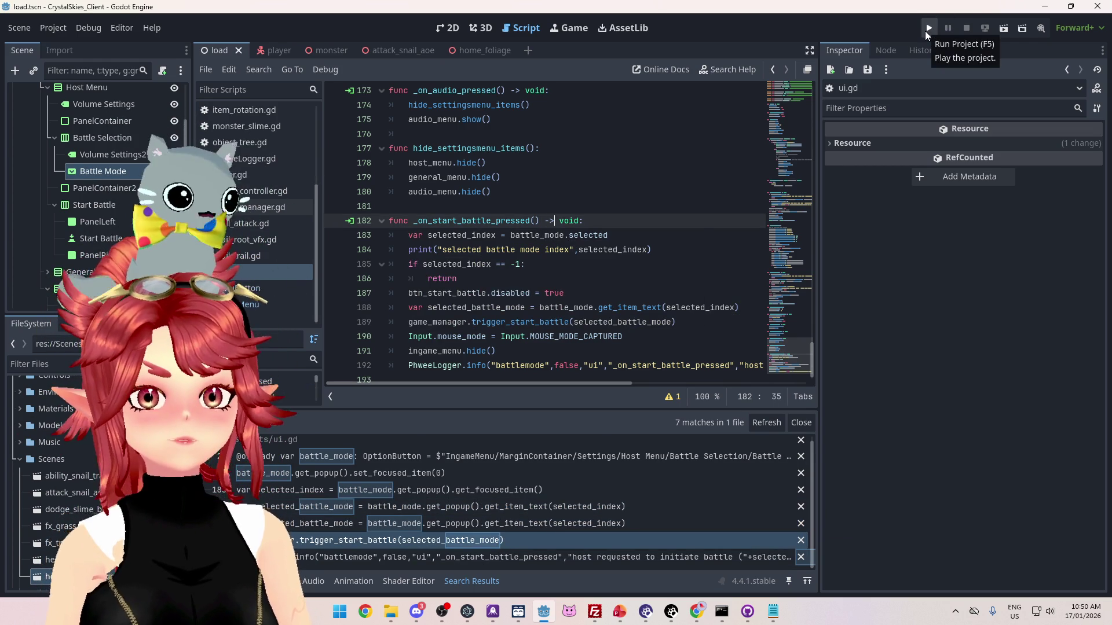
- Run the project, enter a display name, and create a new lobby
click(926, 30)
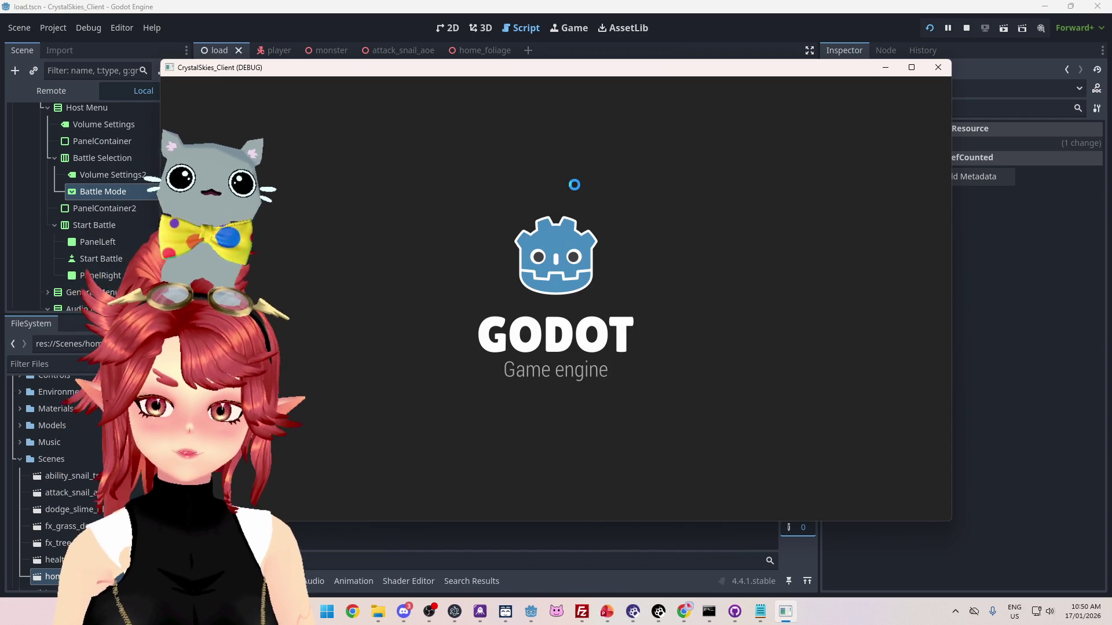
click(619, 333)
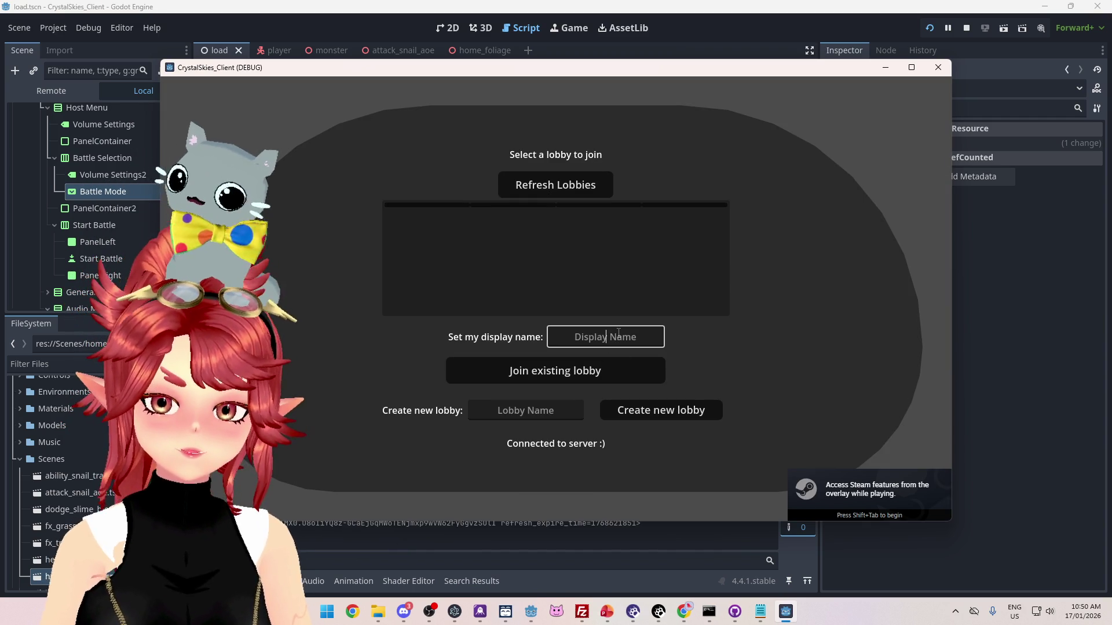
text(Phwe)
key(Tab)
click(662, 419)
- From Host Settings, pick Dodge Slime and start a battle, then stop the game
key(Escape)
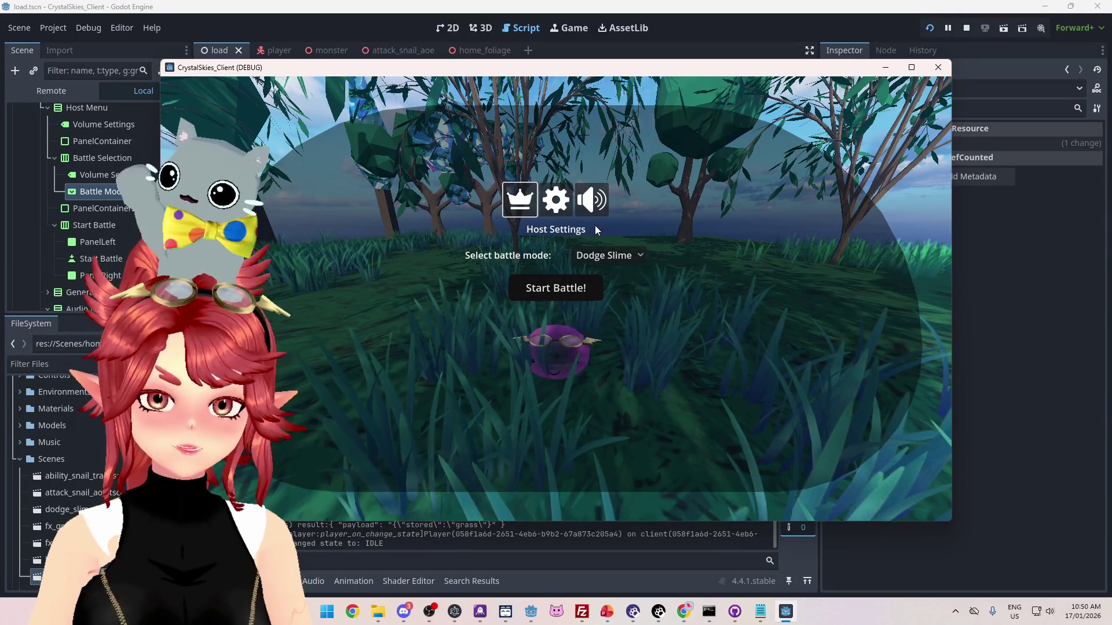
click(573, 289)
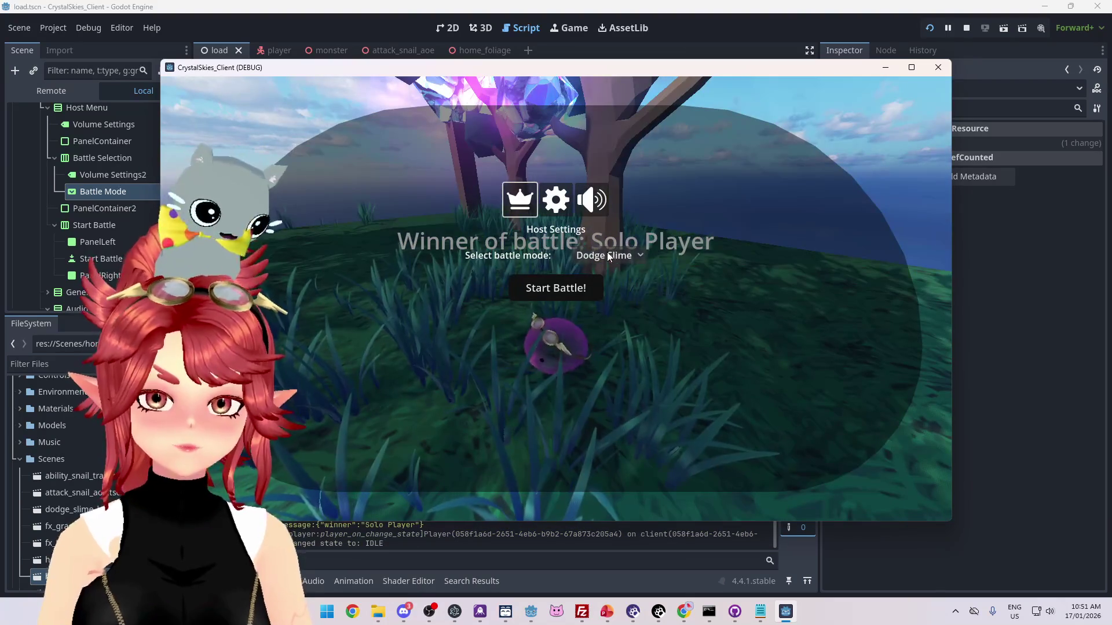
click(610, 256)
click(620, 280)
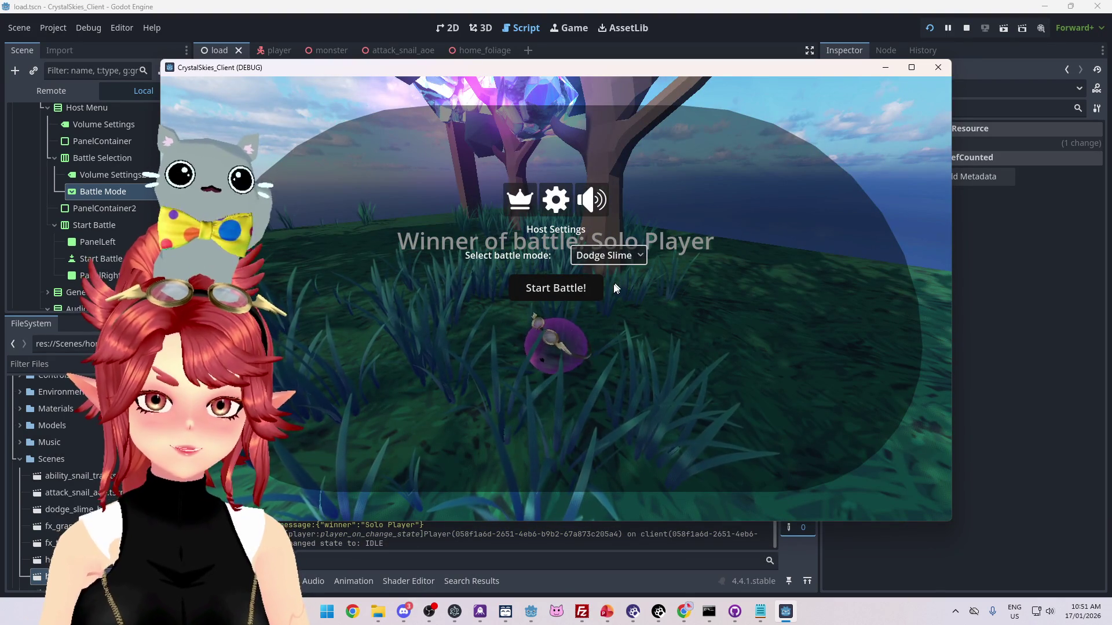
click(561, 294)
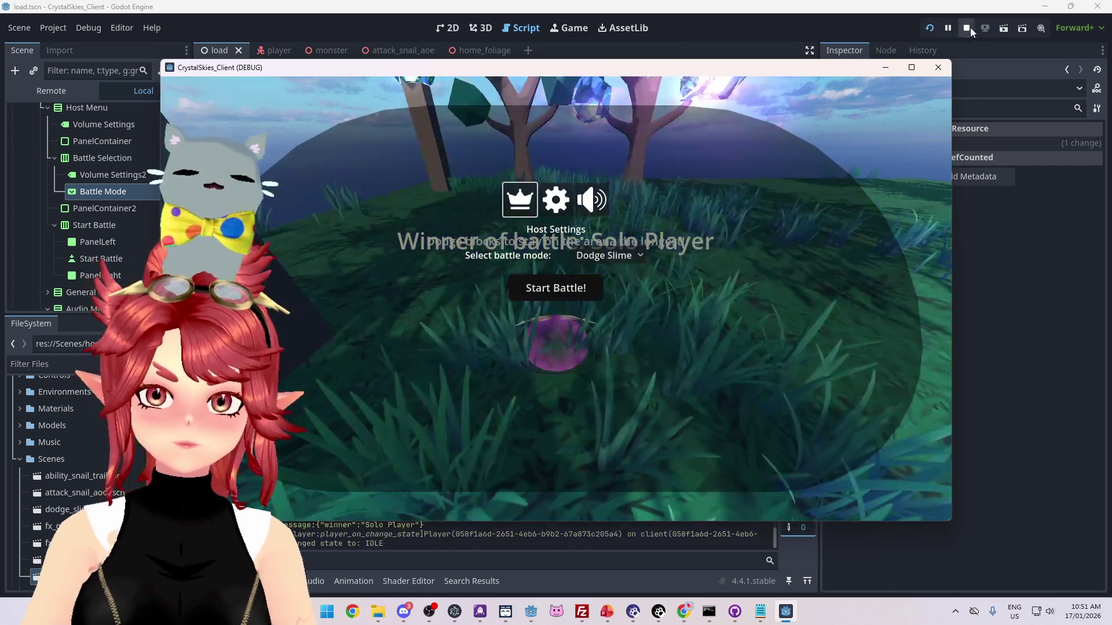
click(966, 28)
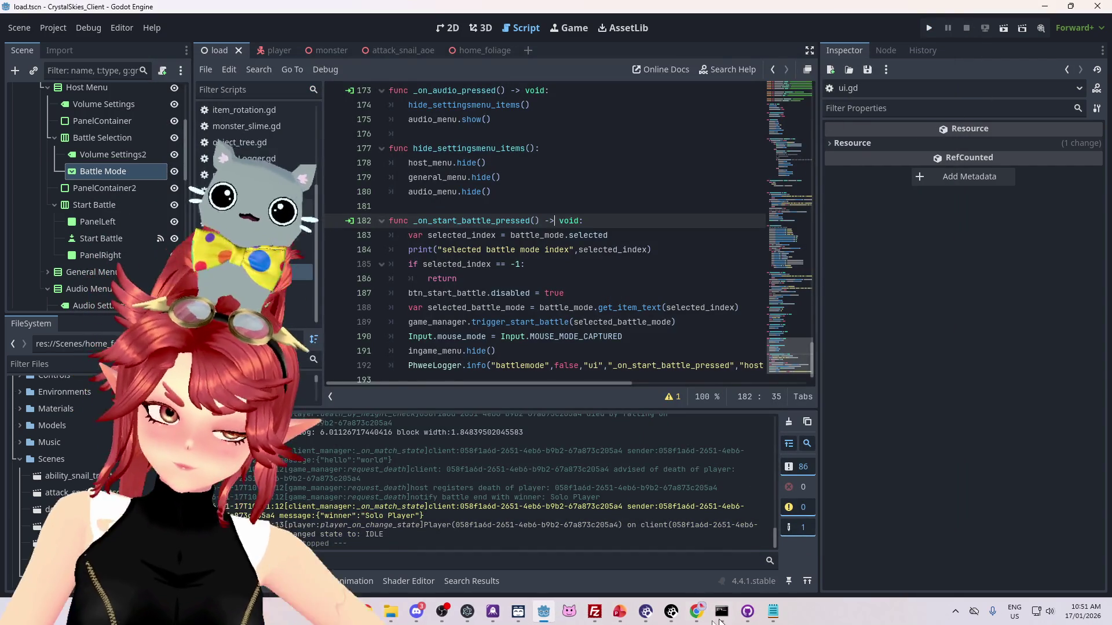
key(alt+Tab)
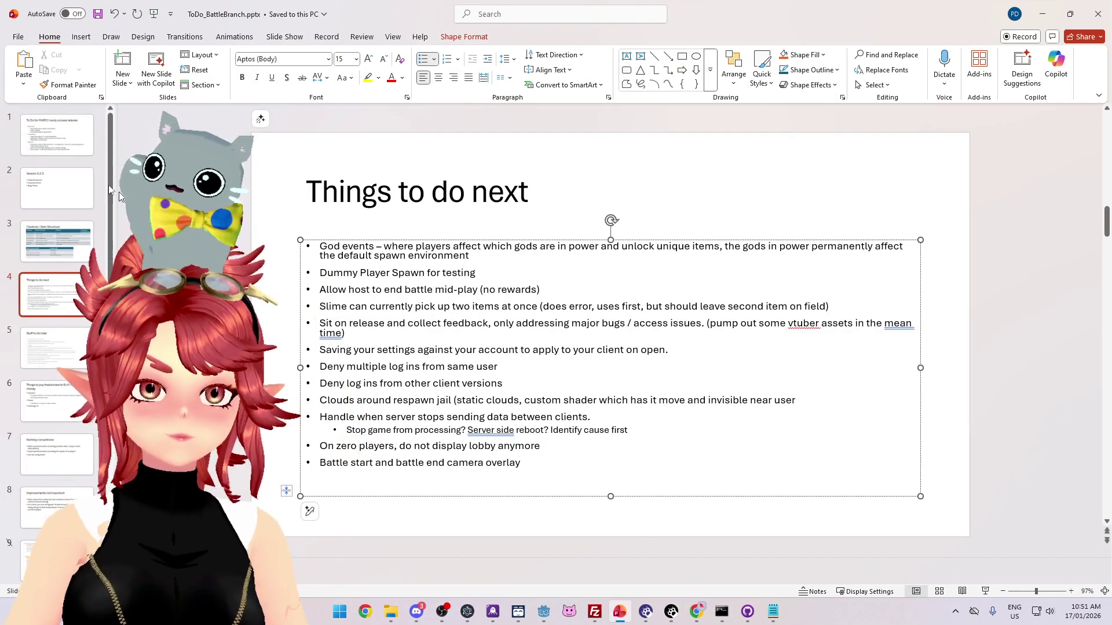
- Delete the 'Secondary host cannot start battle' bullet from slide 1's January list
click(36, 137)
drag(589, 271, 351, 251)
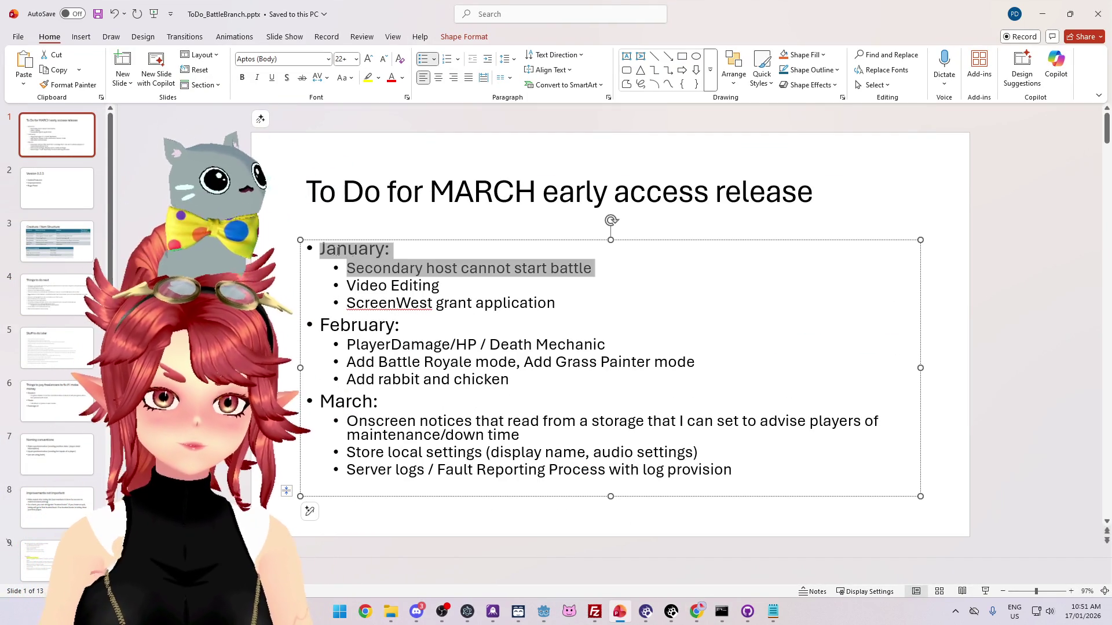
key(Delete)
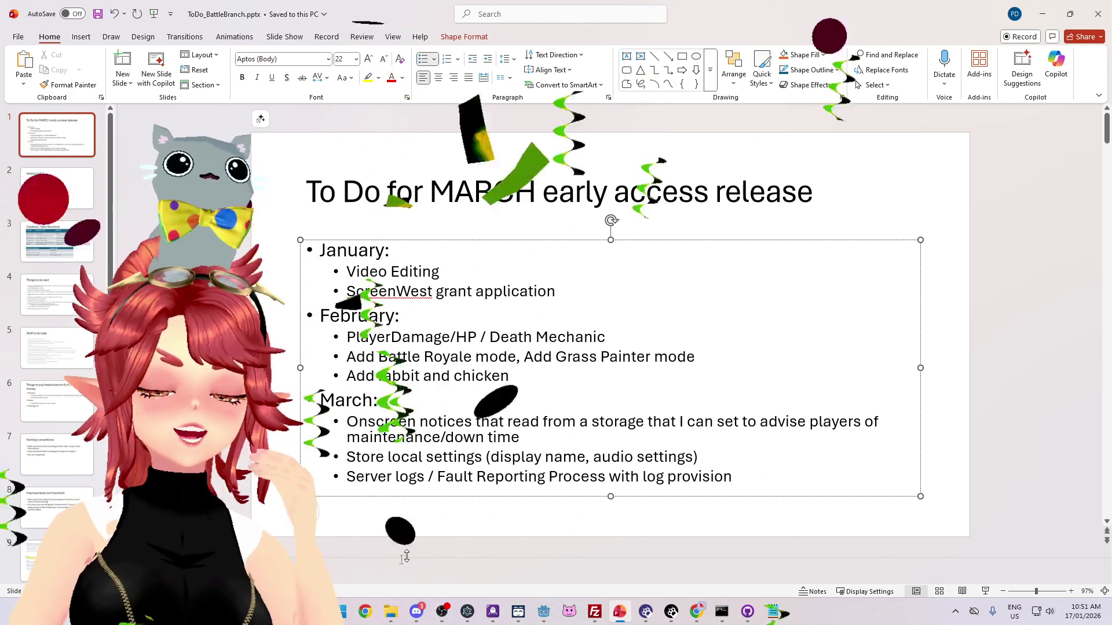
click(747, 611)
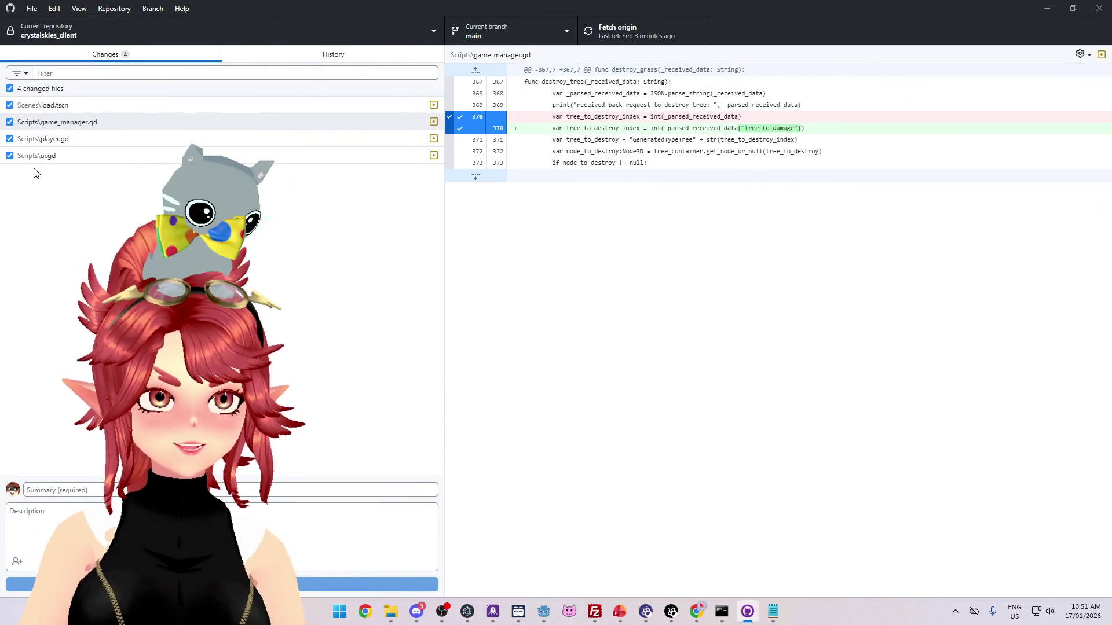
click(619, 611)
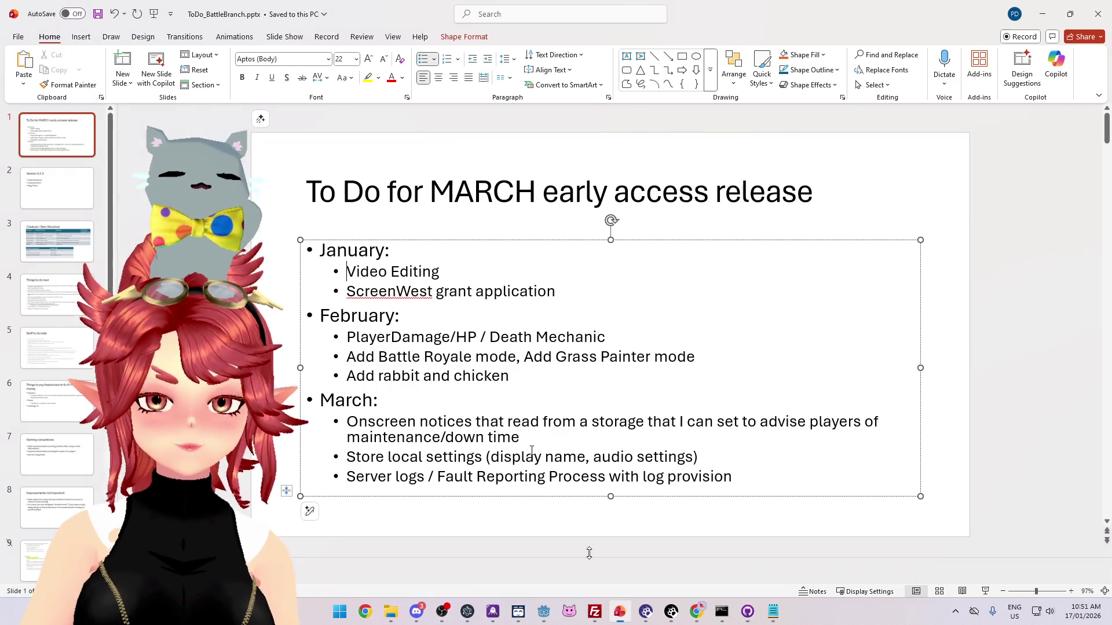
- Under Bugs Fixed on the Version 0.2.5 slide, note that battle mode not starting after dropdown selection is fixed
click(59, 194)
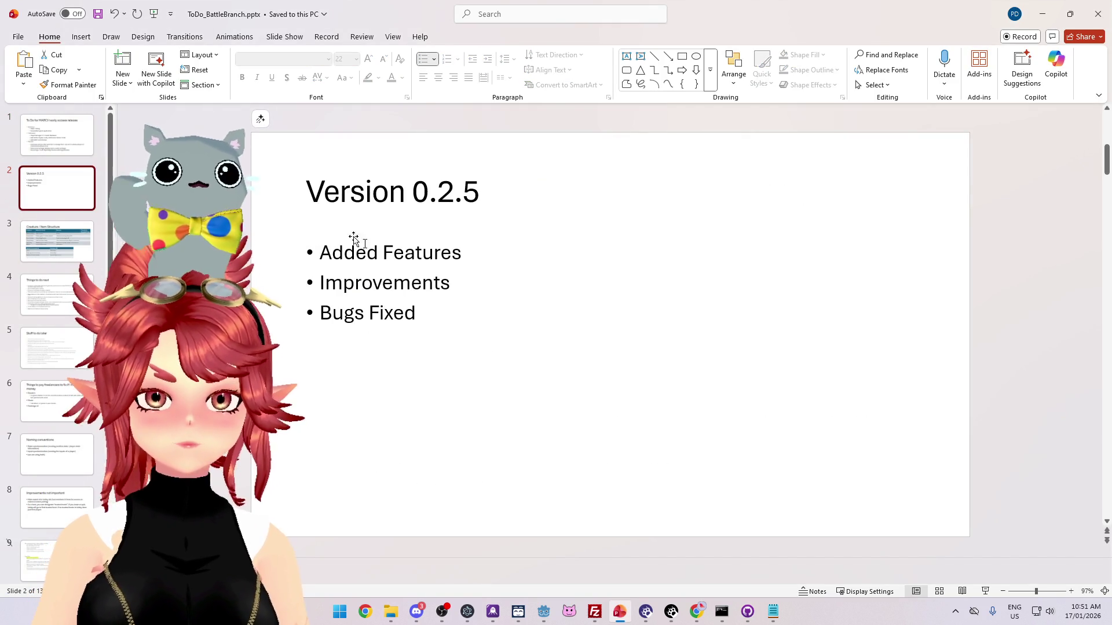
click(429, 315)
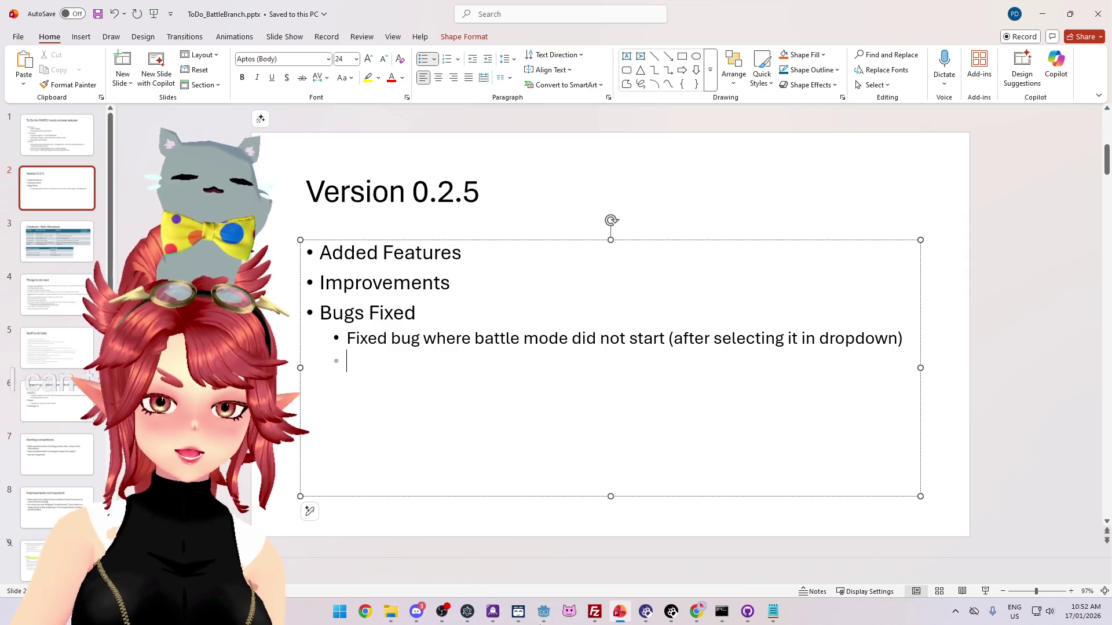
click(543, 616)
click(123, 172)
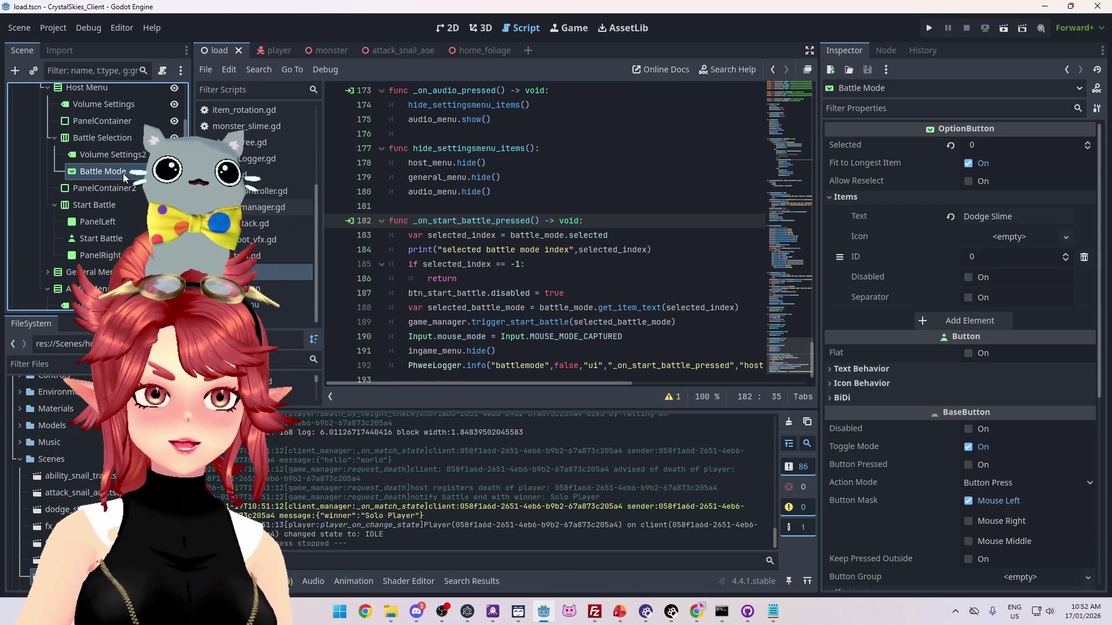
scroll(909, 315, down, 10)
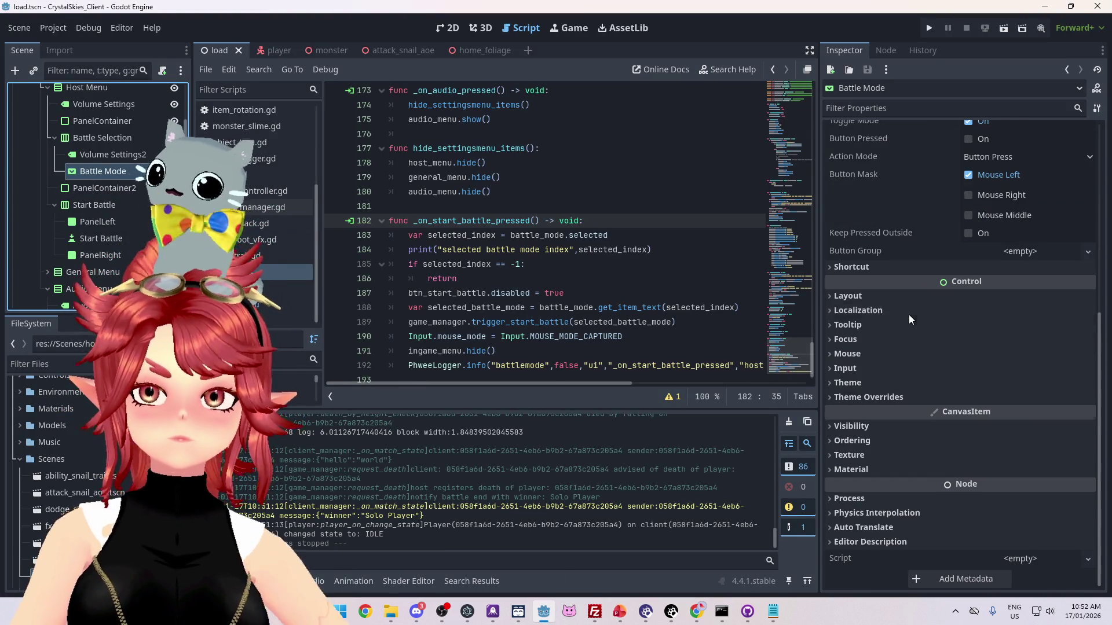
click(903, 382)
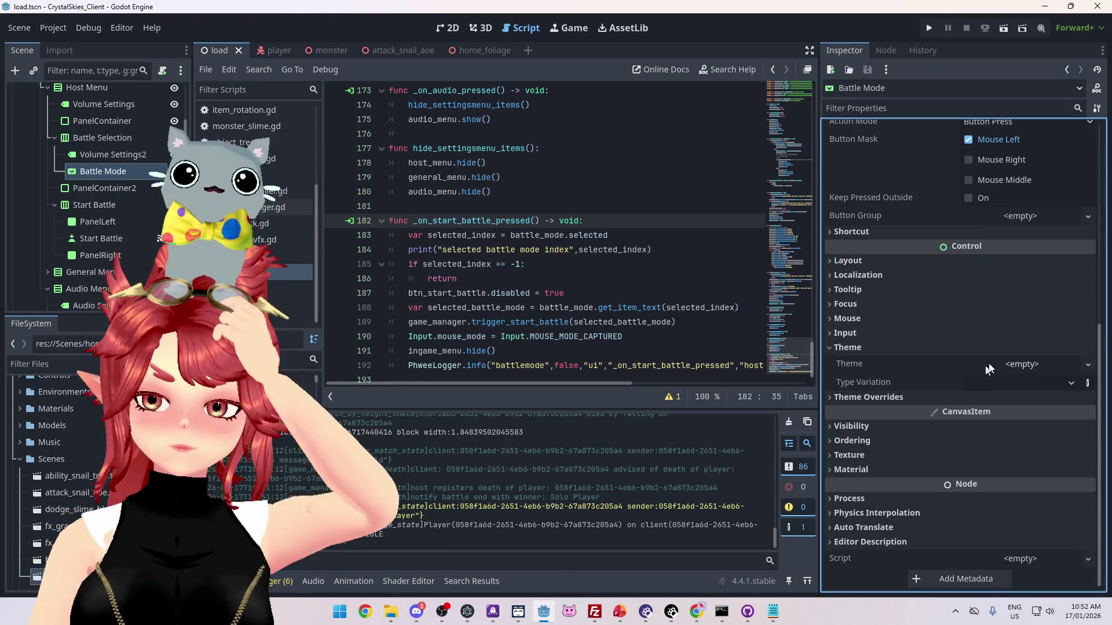
click(1009, 365)
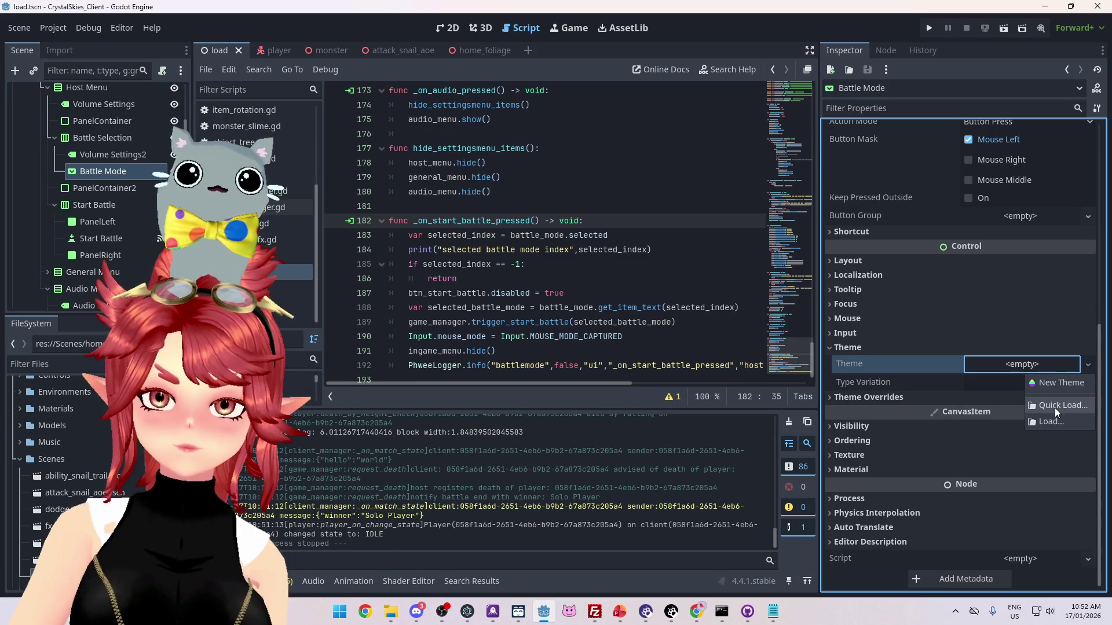
click(1060, 382)
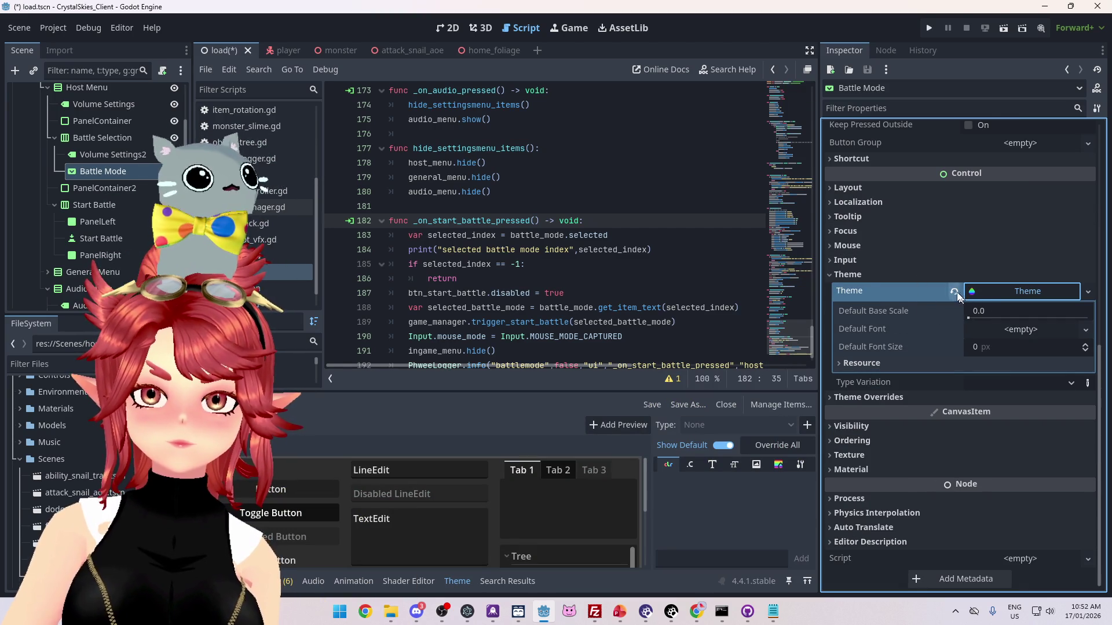
key(ctrl+z)
click(853, 396)
scroll(852, 390, down, 2)
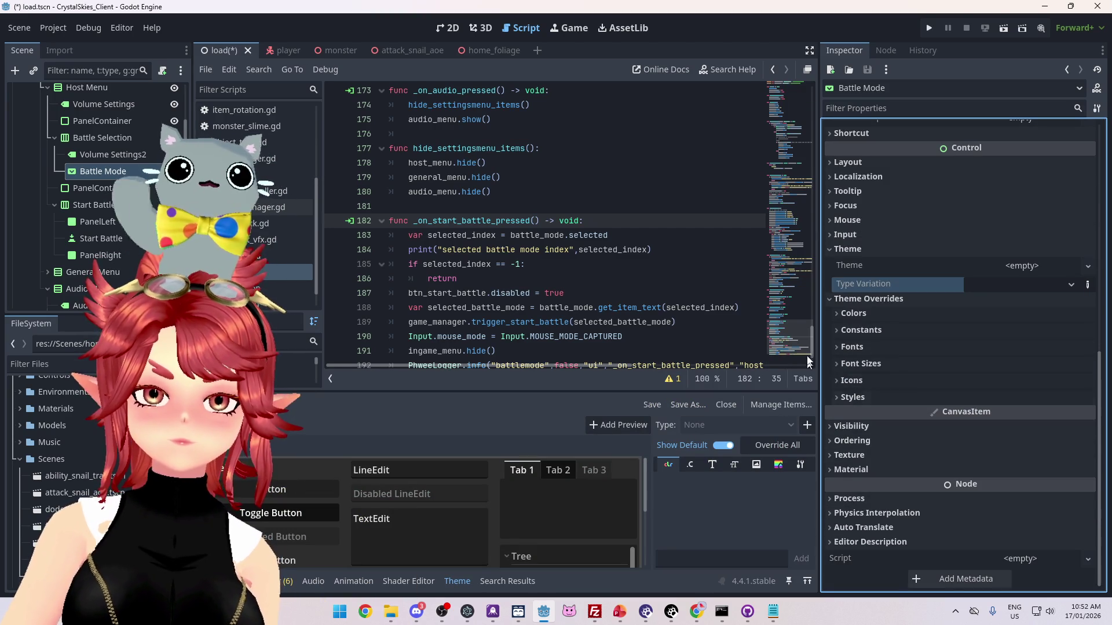
click(853, 380)
scroll(869, 383, down, 1)
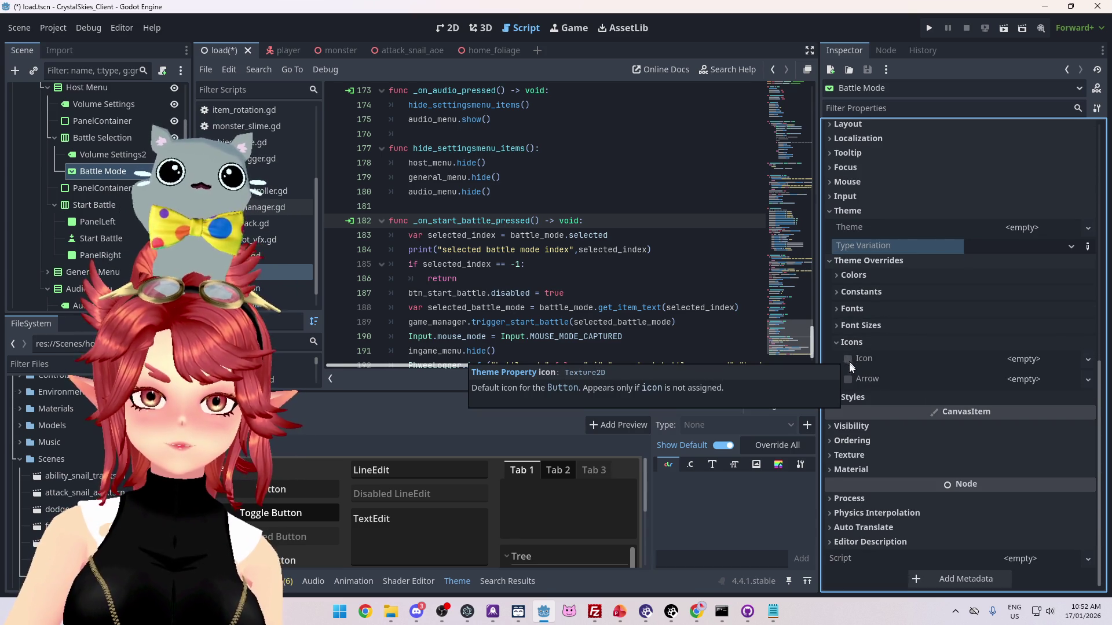
scroll(848, 381, up, 10)
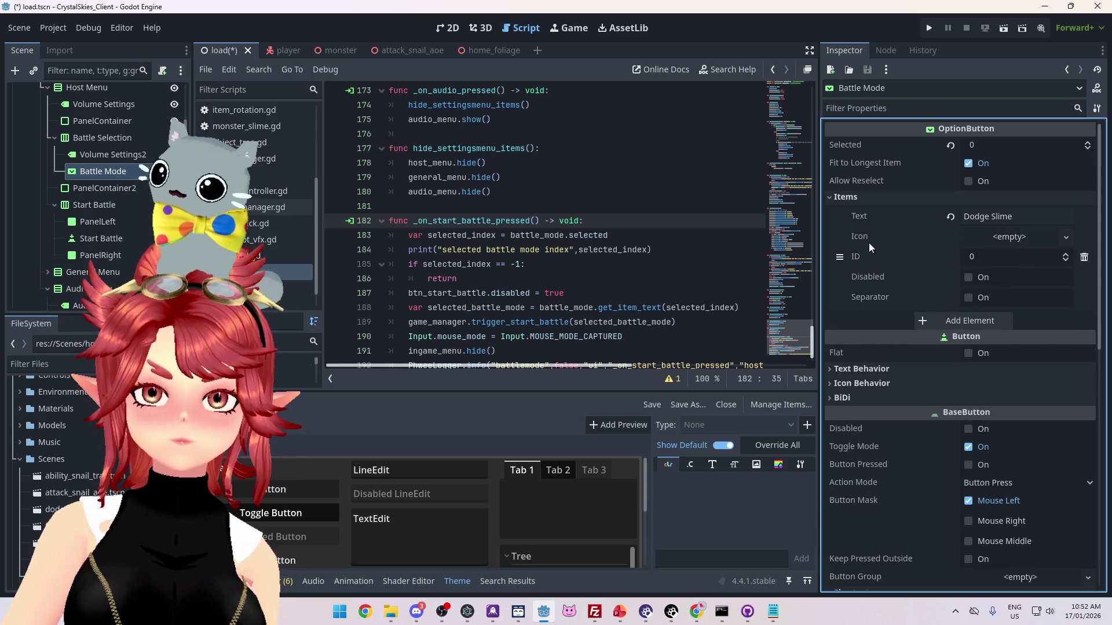
click(1065, 238)
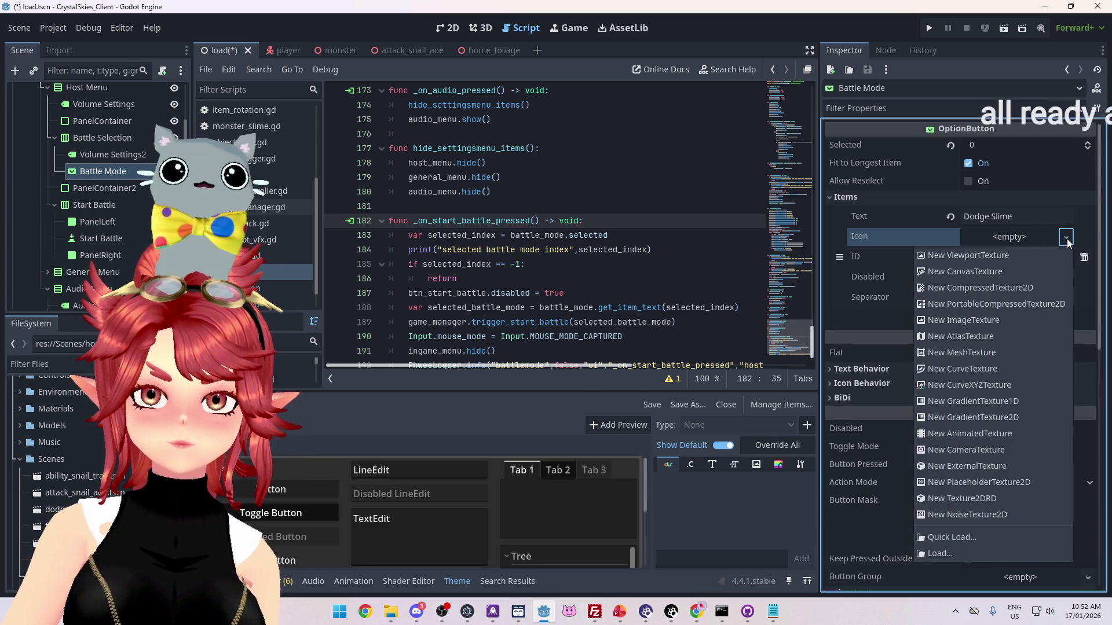
click(945, 241)
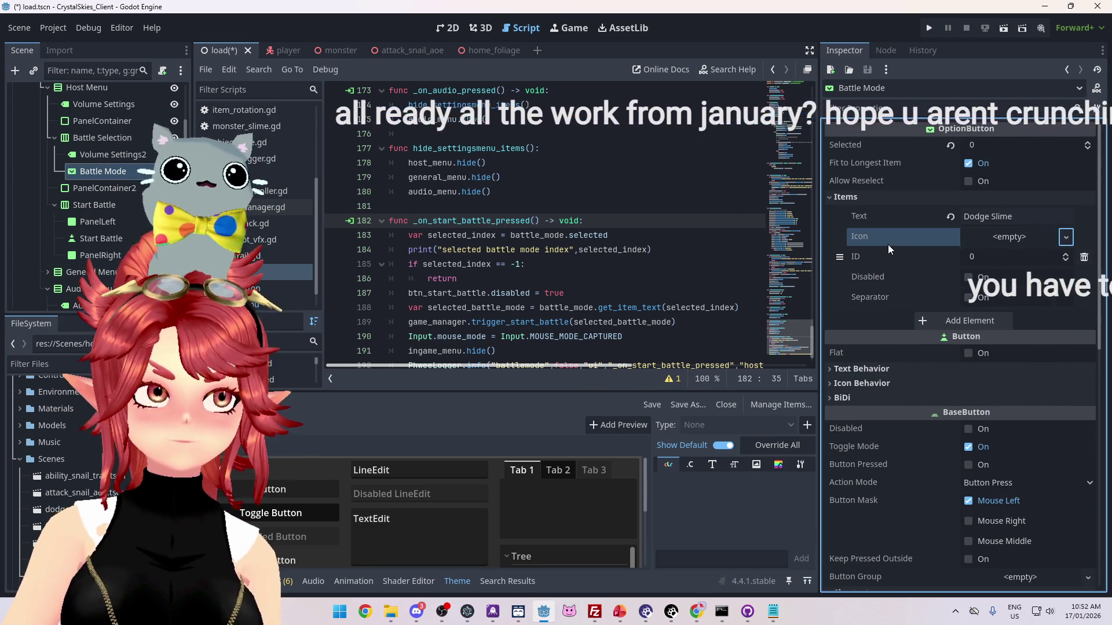
click(1066, 237)
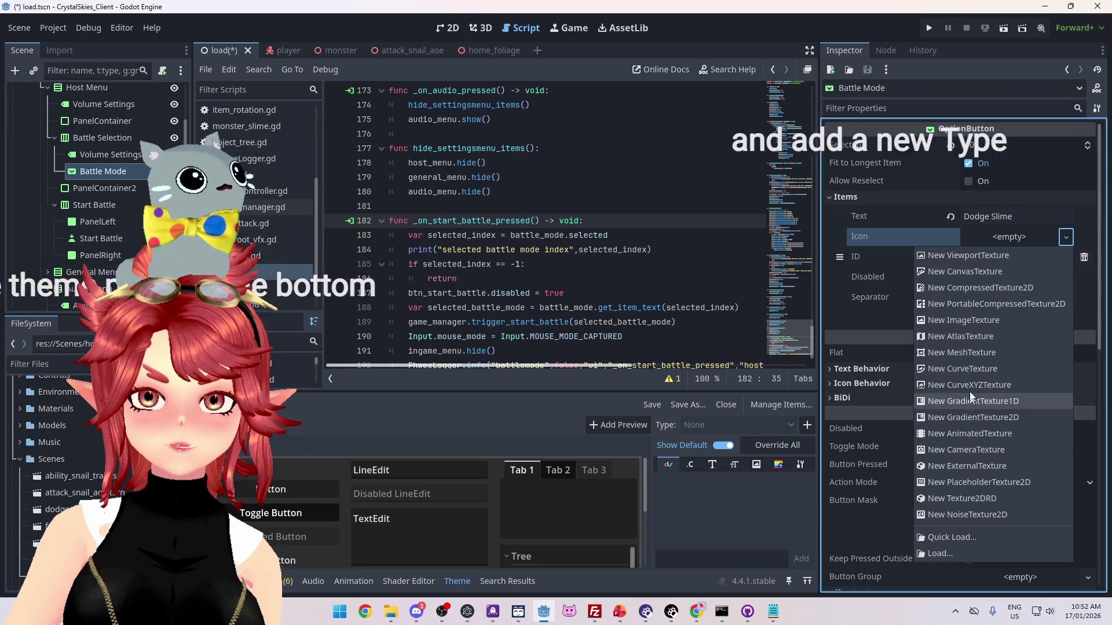
click(901, 238)
scroll(938, 315, down, 10)
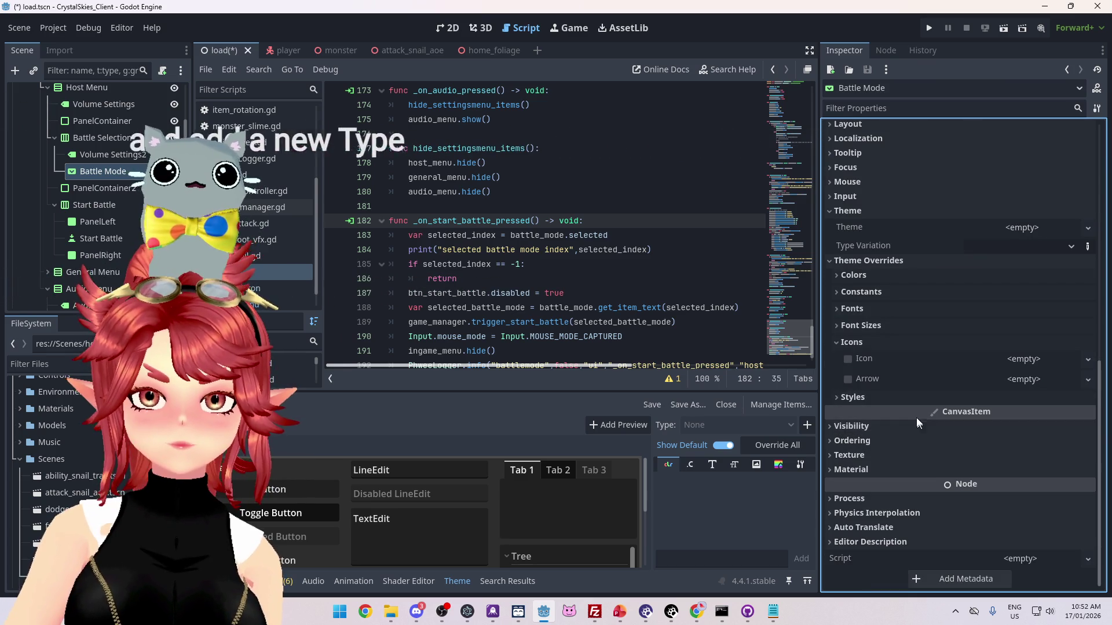
click(860, 393)
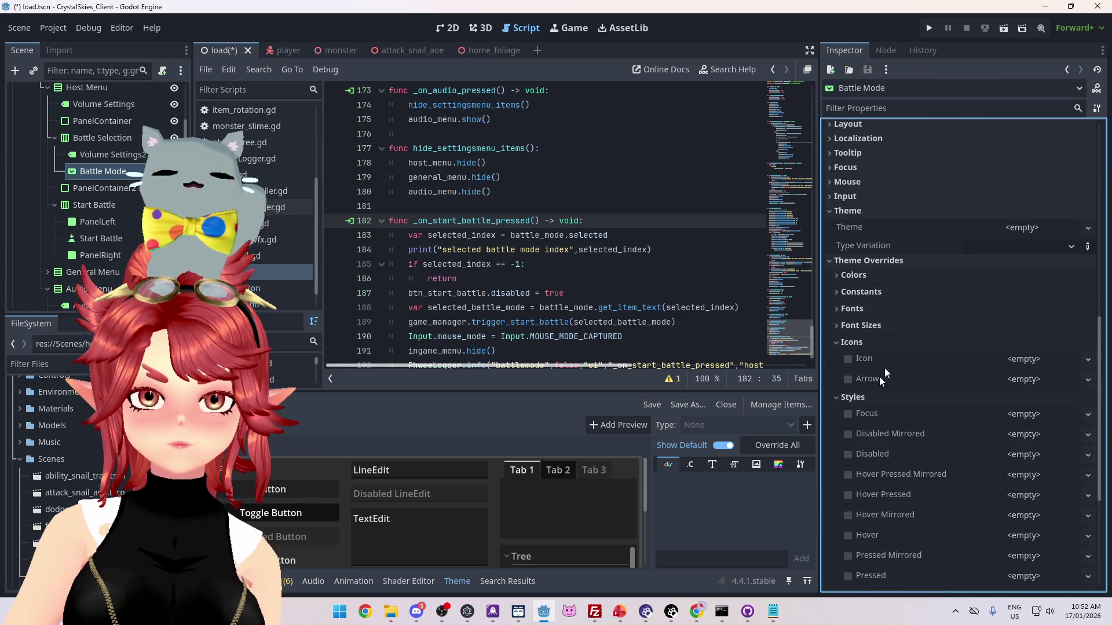
scroll(880, 392, down, 4)
click(863, 281)
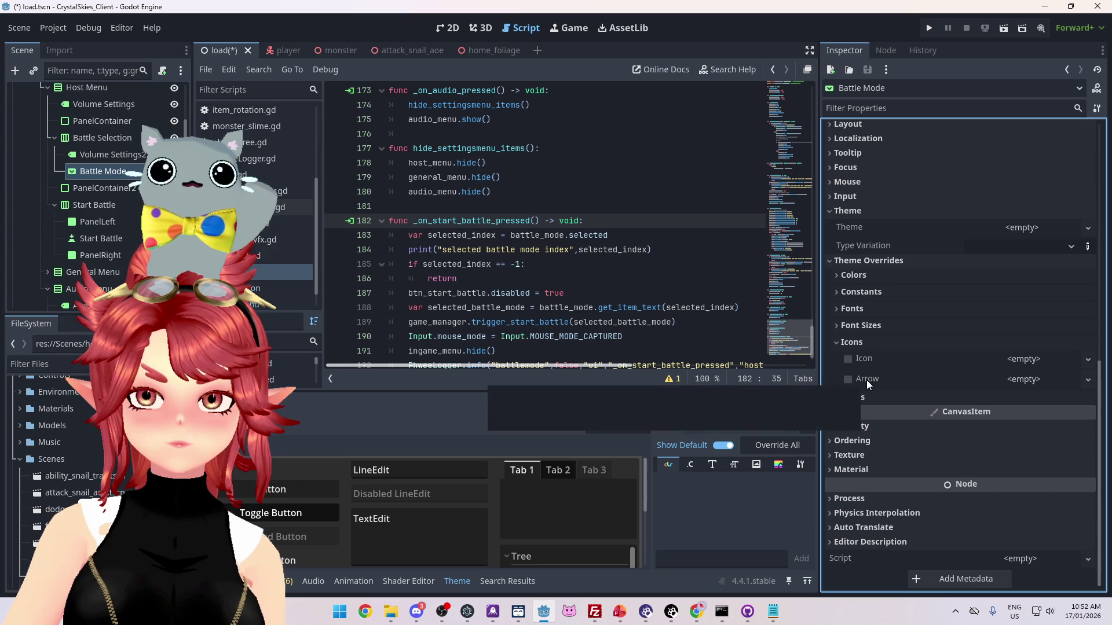
mouse_move(859, 370)
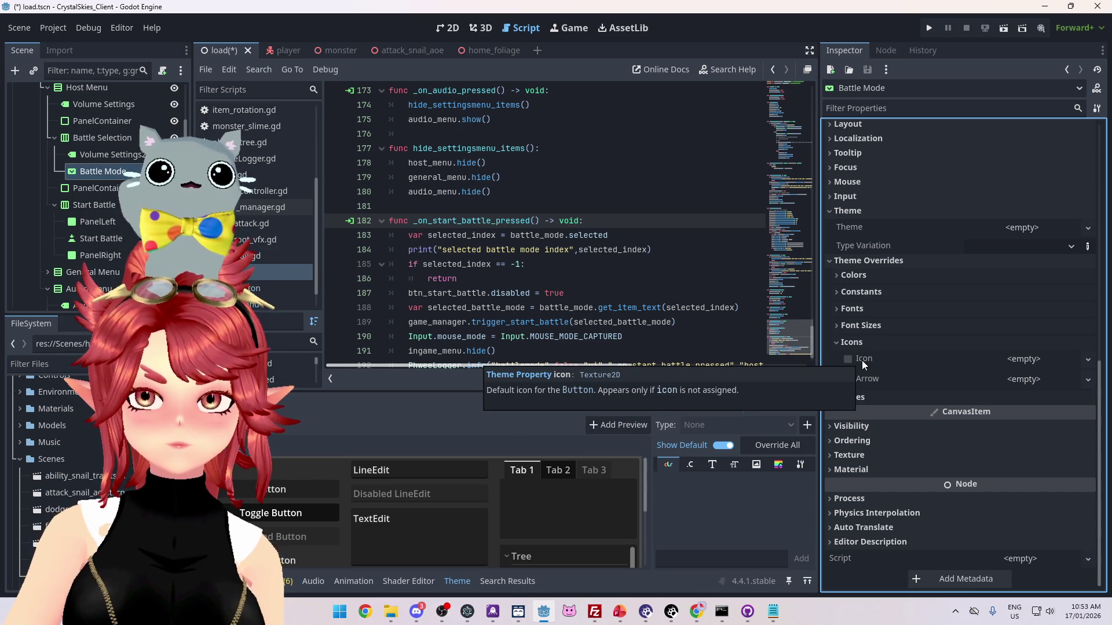
scroll(862, 359, up, 10)
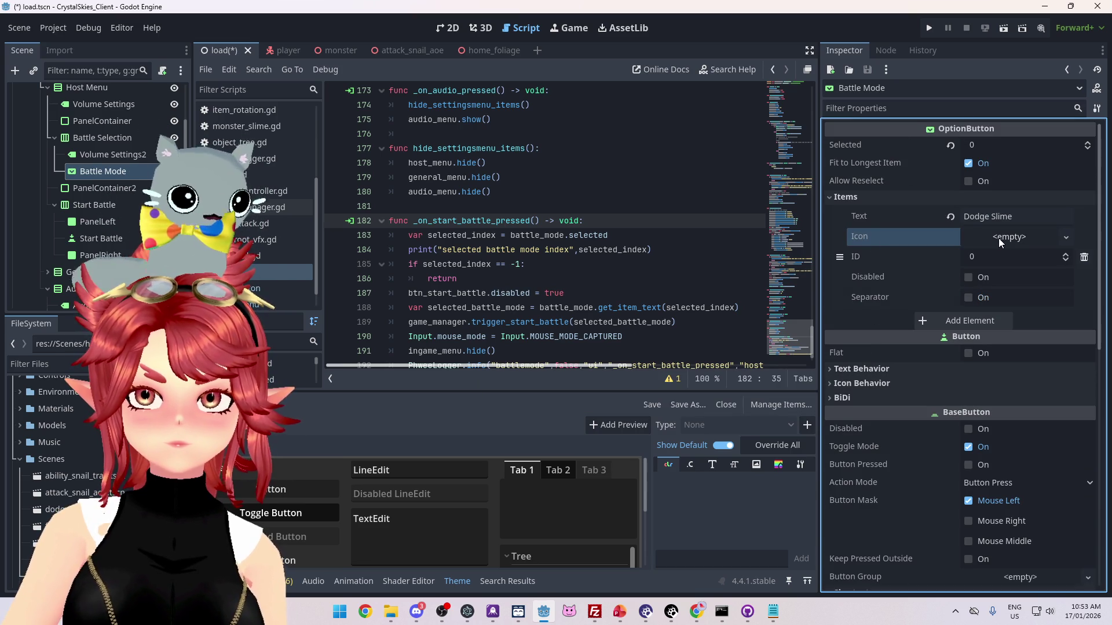
click(1027, 238)
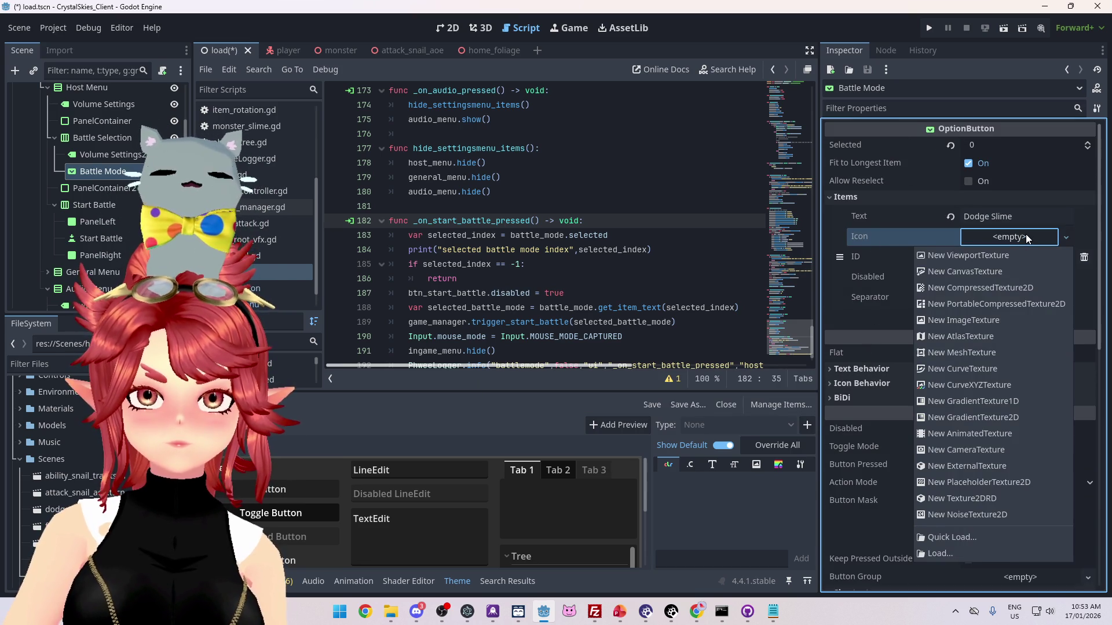
click(1064, 235)
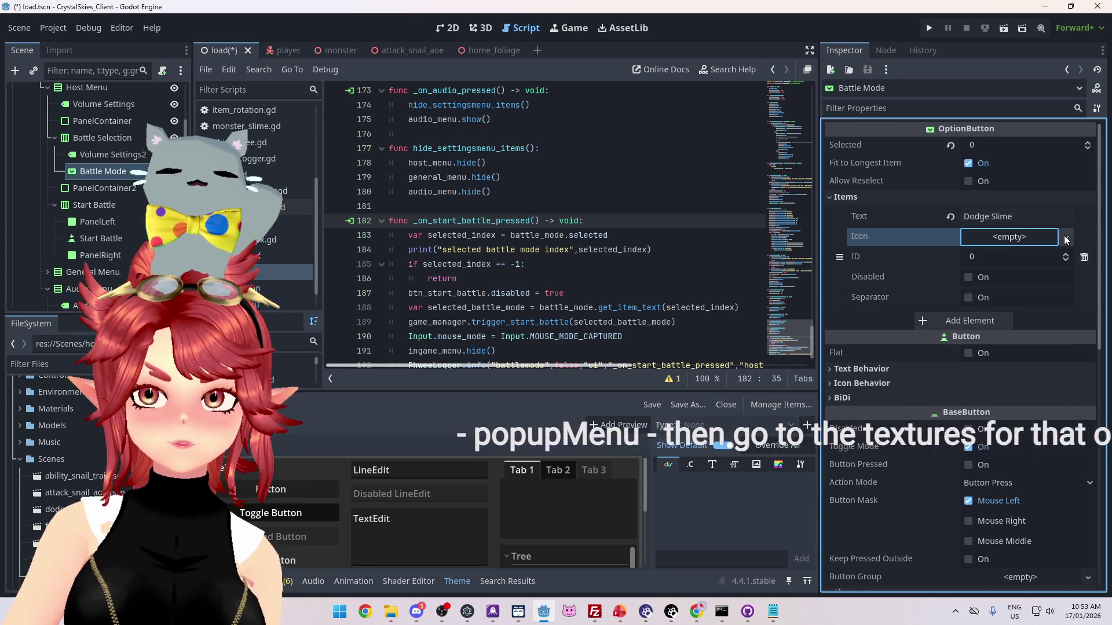
scroll(950, 272, down, 10)
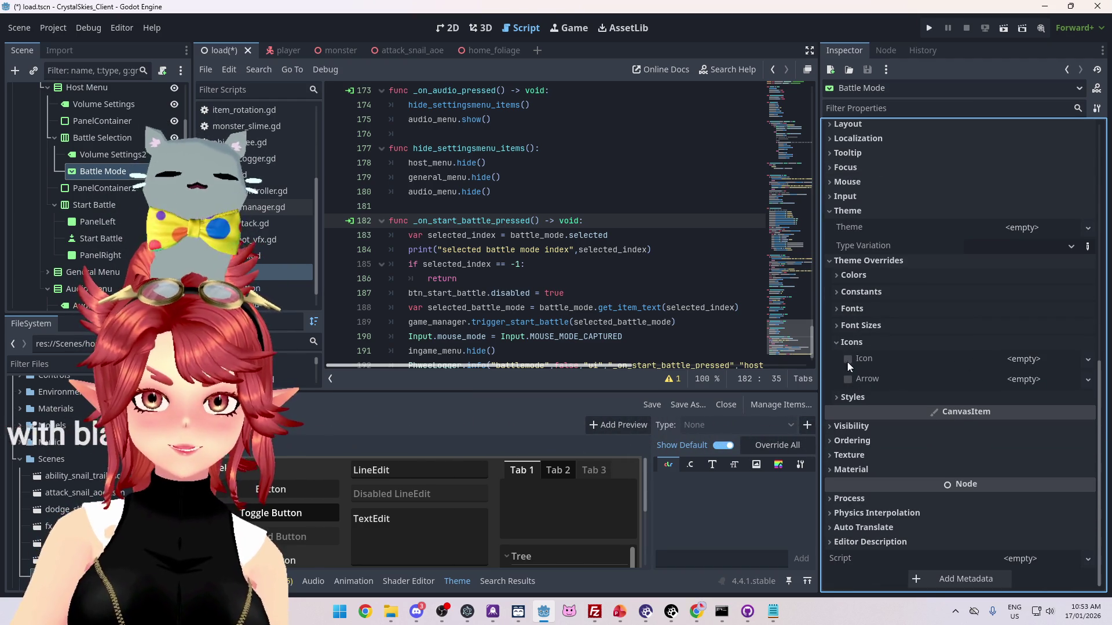
click(845, 363)
click(1093, 363)
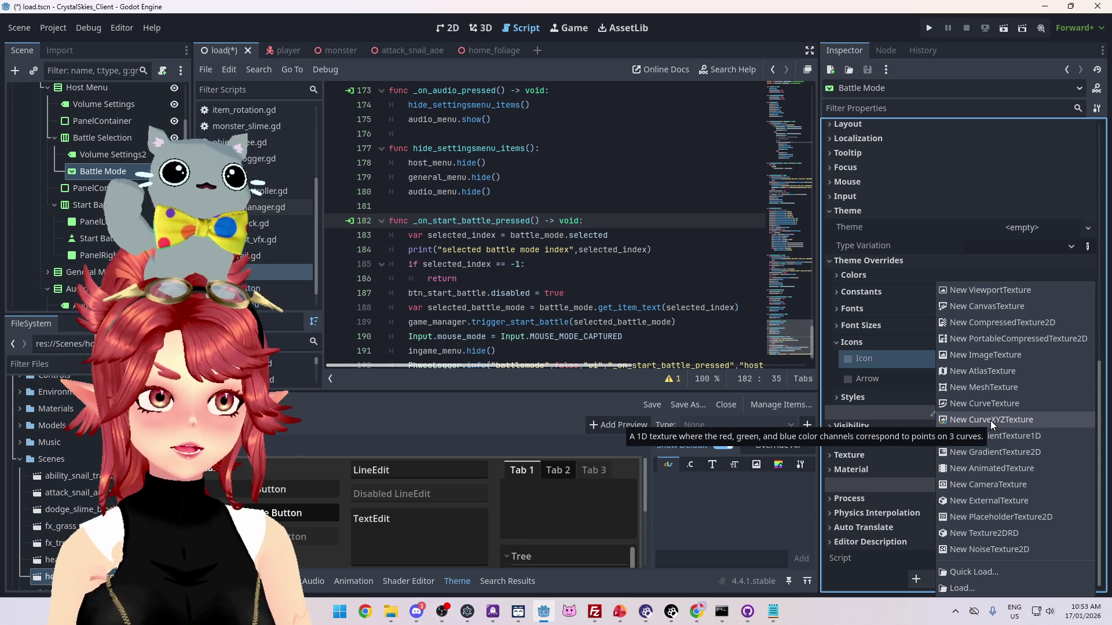
click(840, 344)
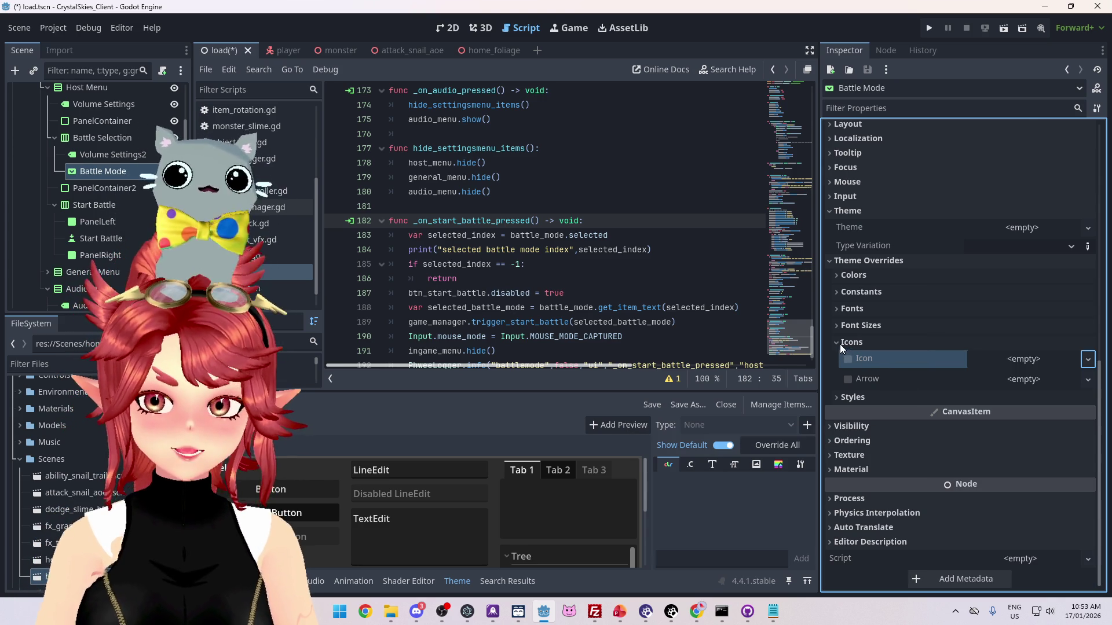
click(840, 344)
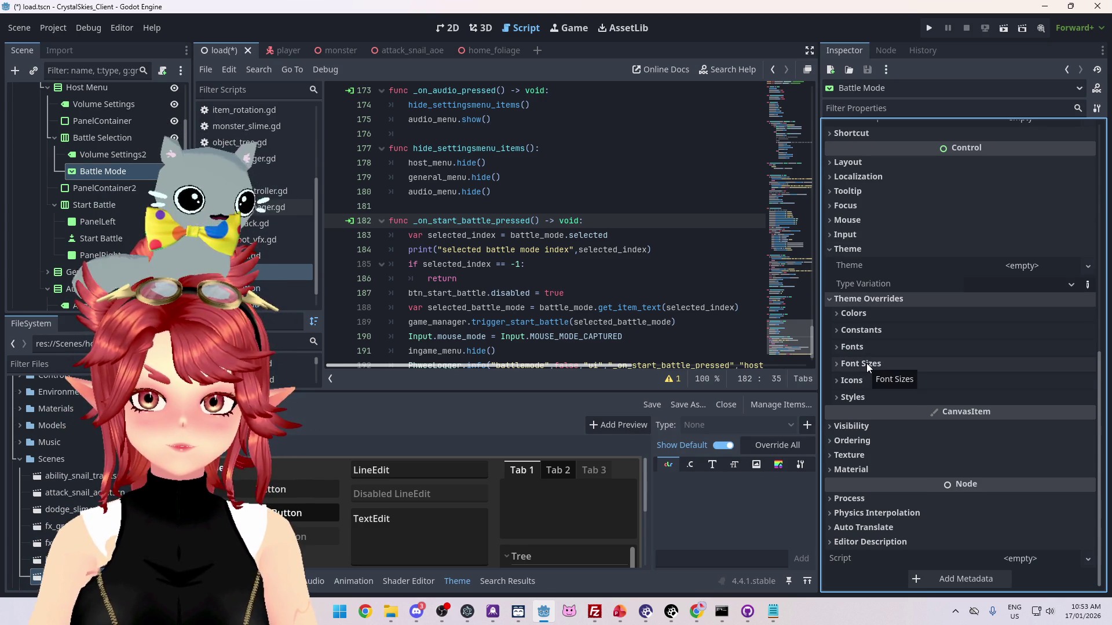
click(1019, 265)
click(1047, 286)
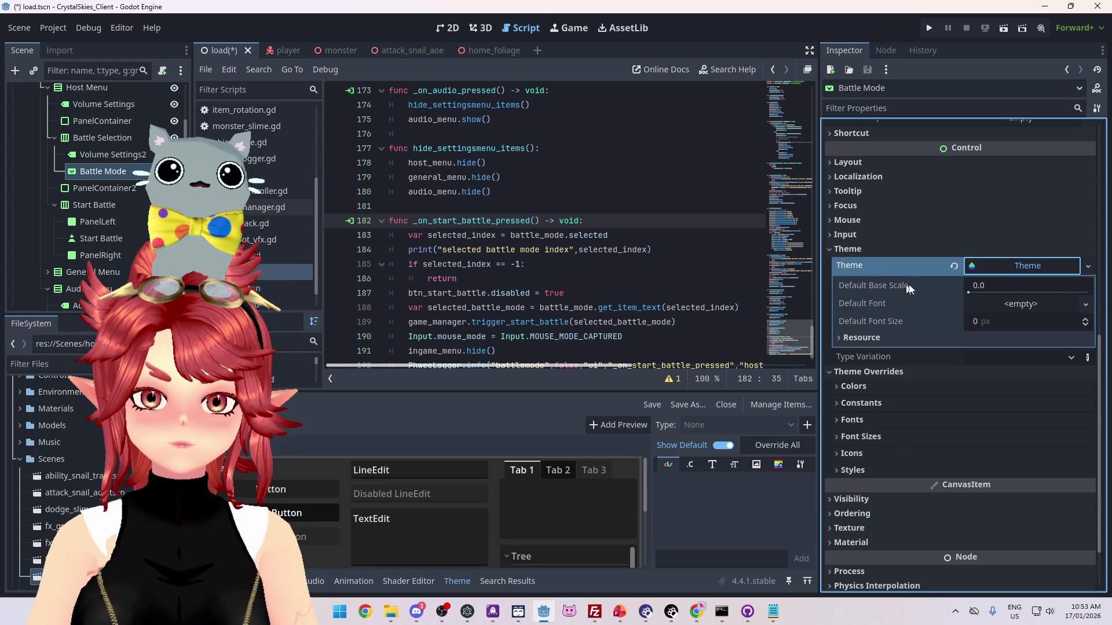
click(1019, 358)
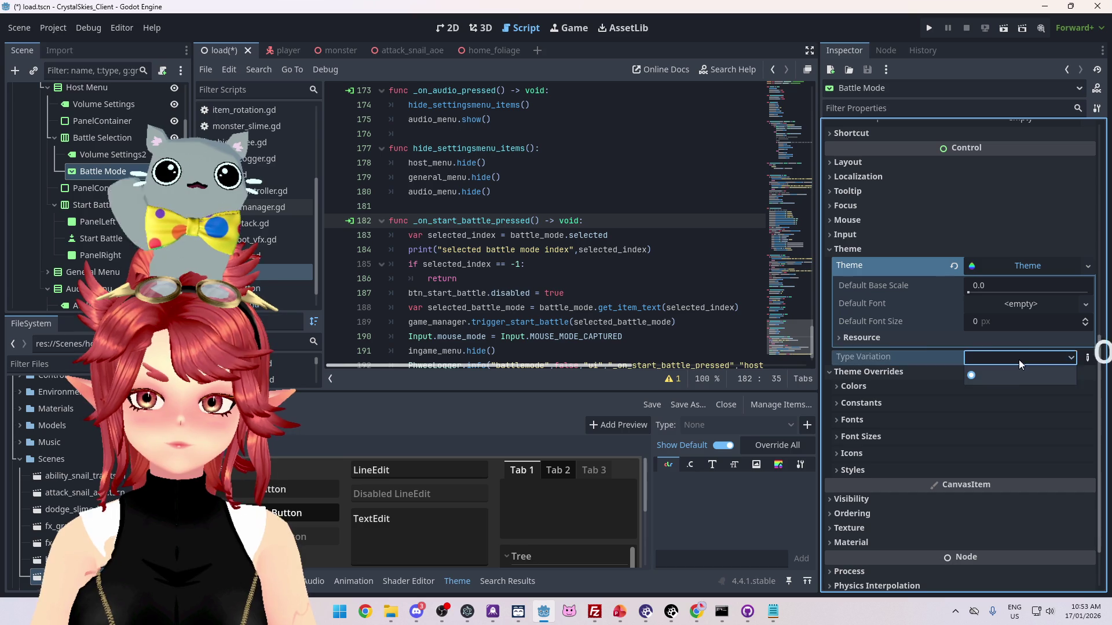
click(1009, 376)
click(1086, 357)
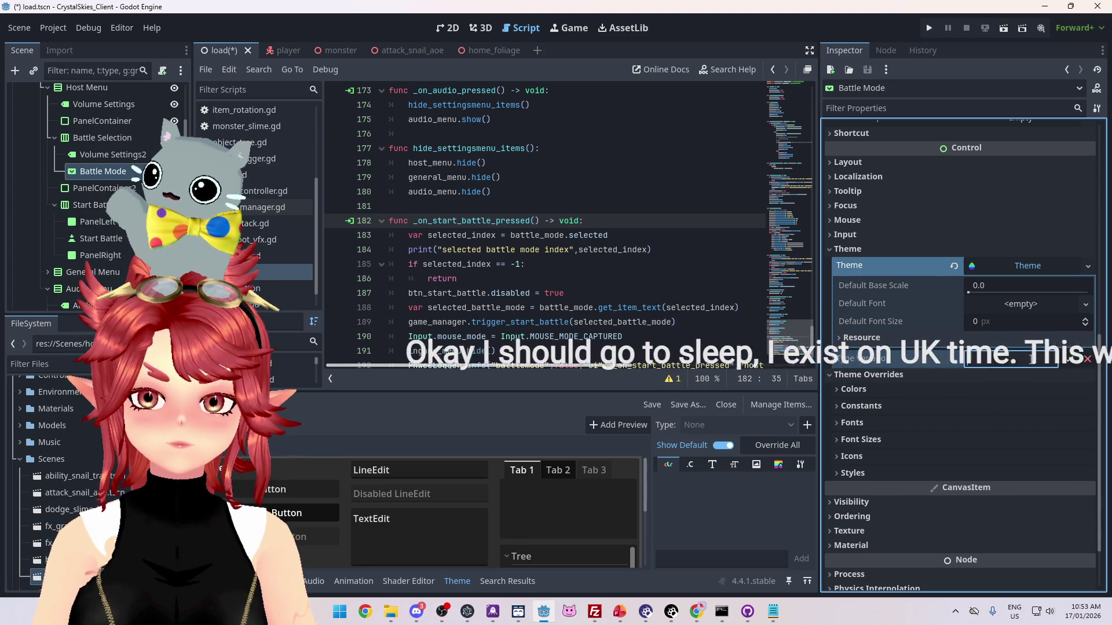
click(1088, 359)
click(954, 265)
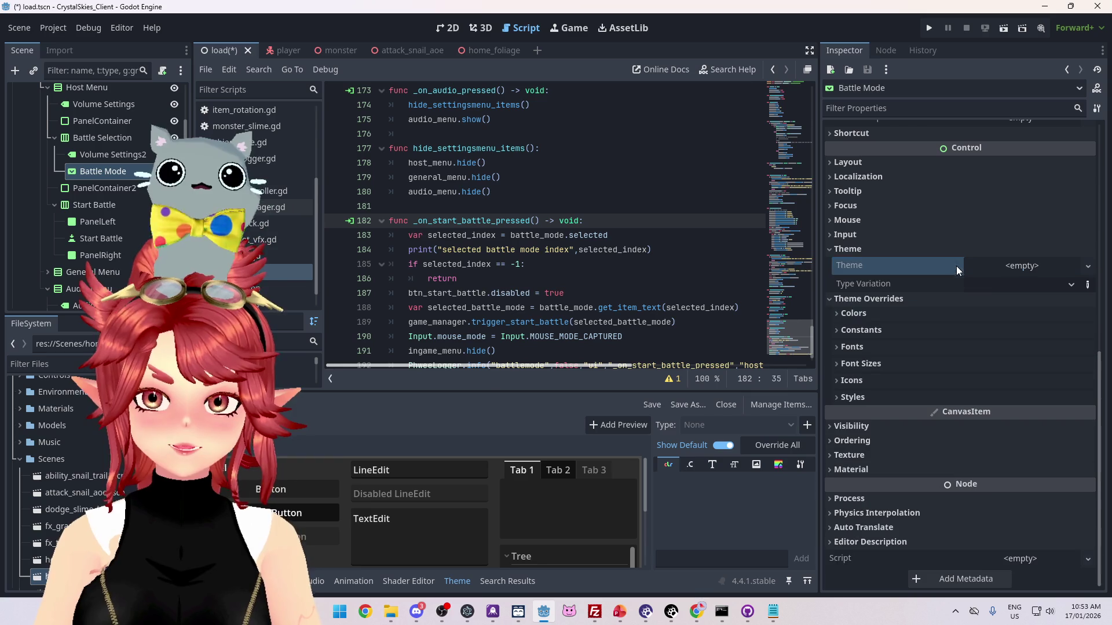
click(846, 250)
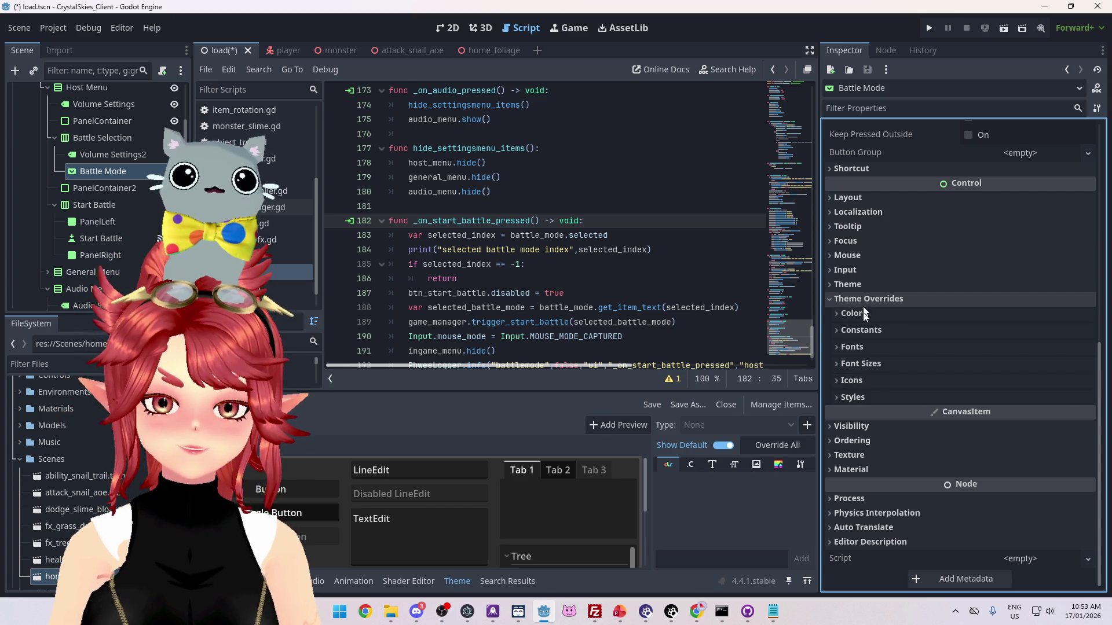
click(854, 396)
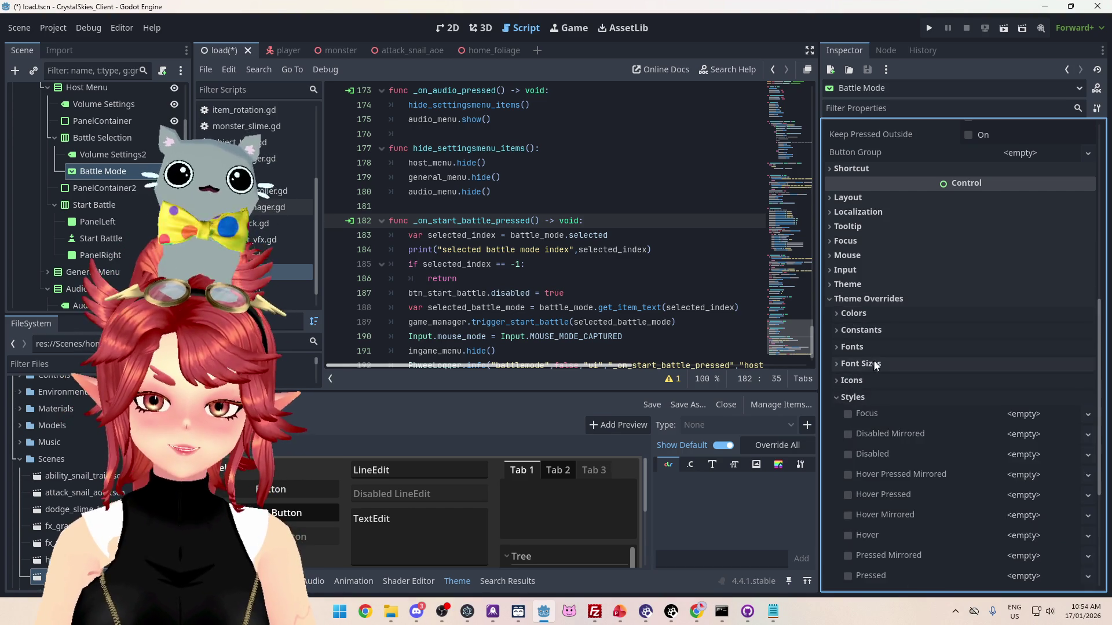
scroll(899, 407, down, 3)
click(853, 224)
click(851, 377)
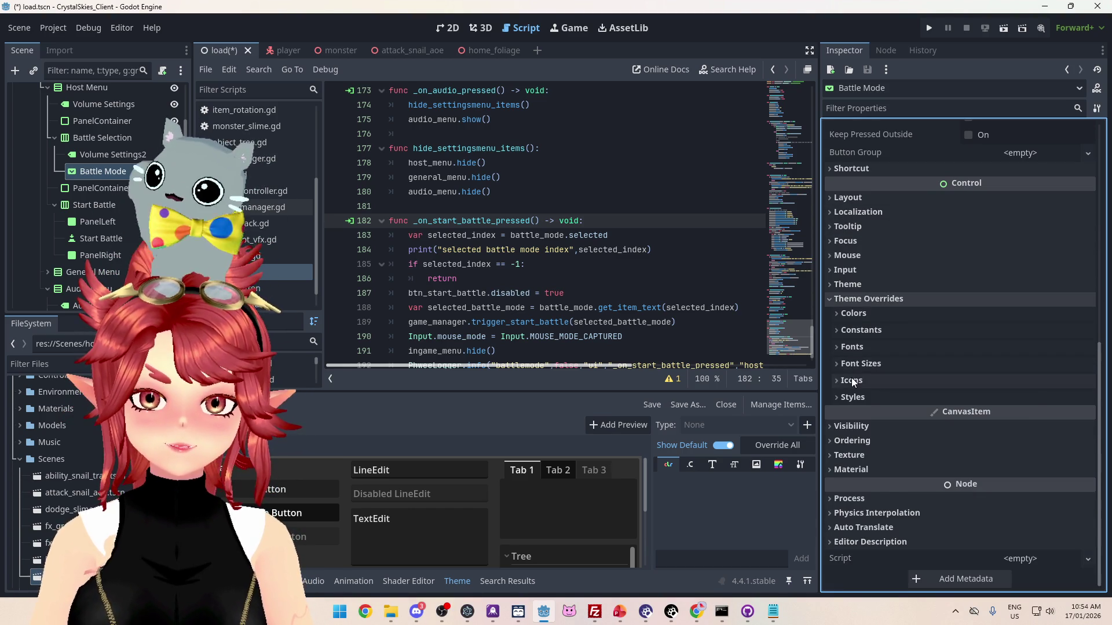
scroll(886, 377, down, 1)
click(1067, 359)
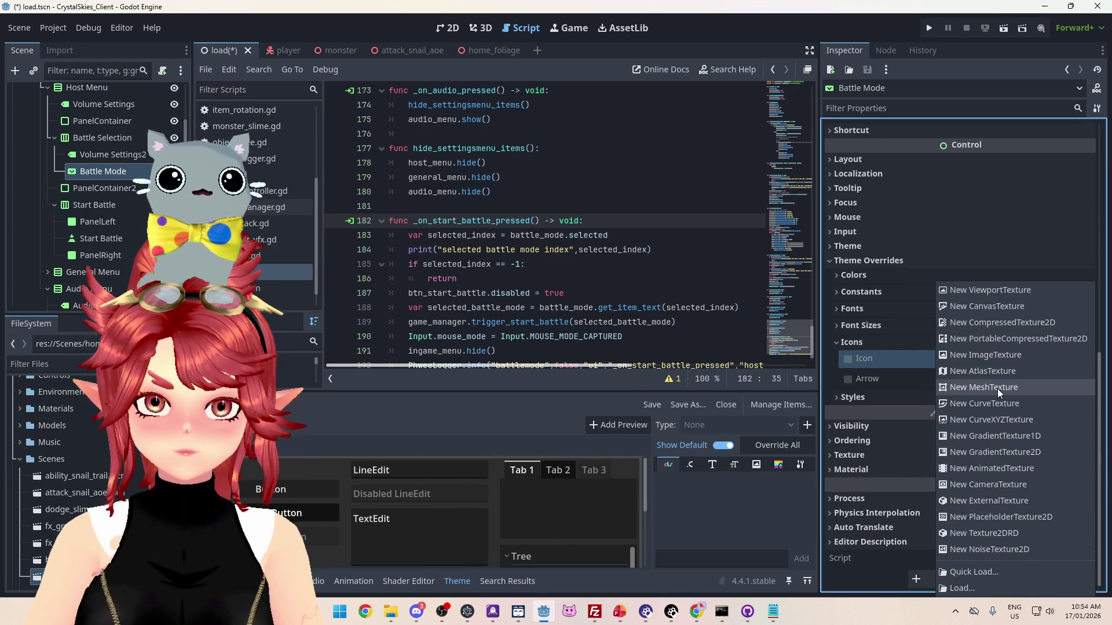
click(340, 412)
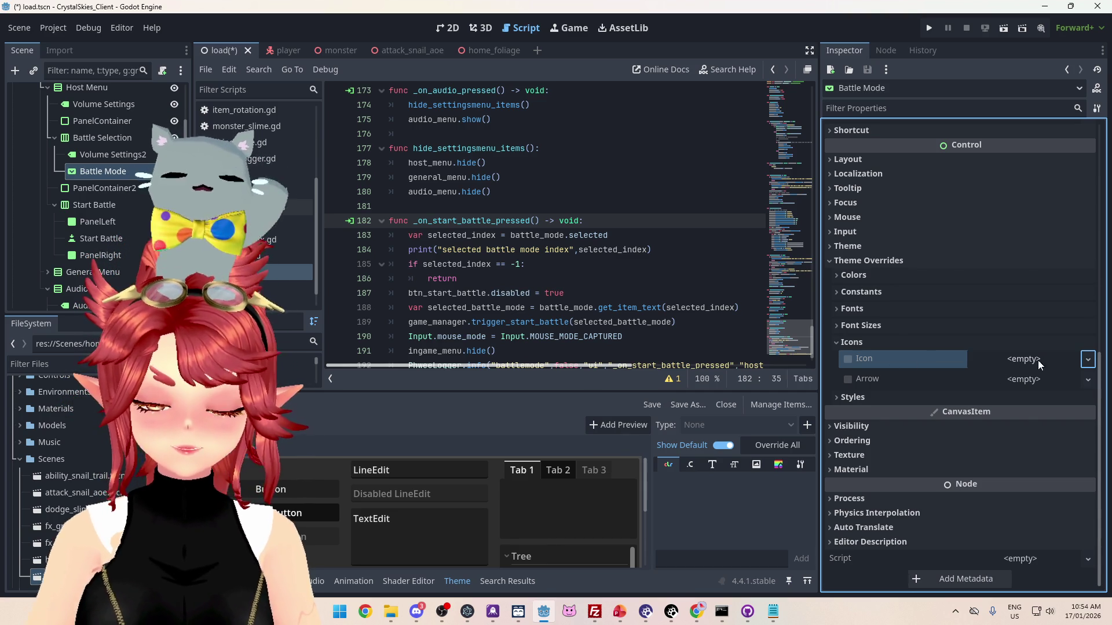
click(1085, 362)
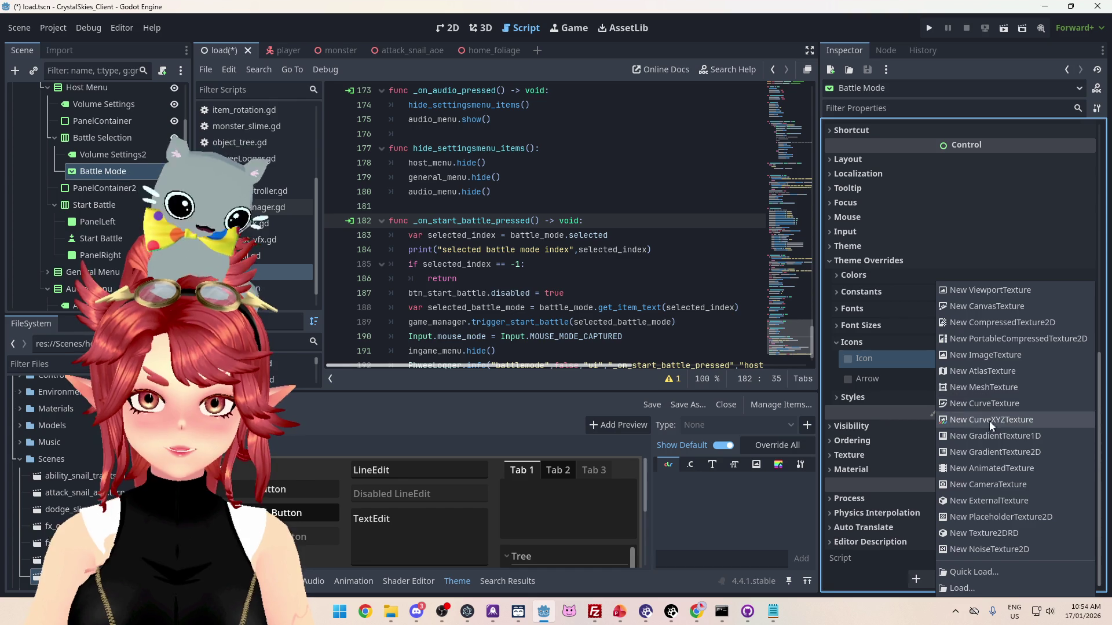
click(975, 355)
click(1041, 357)
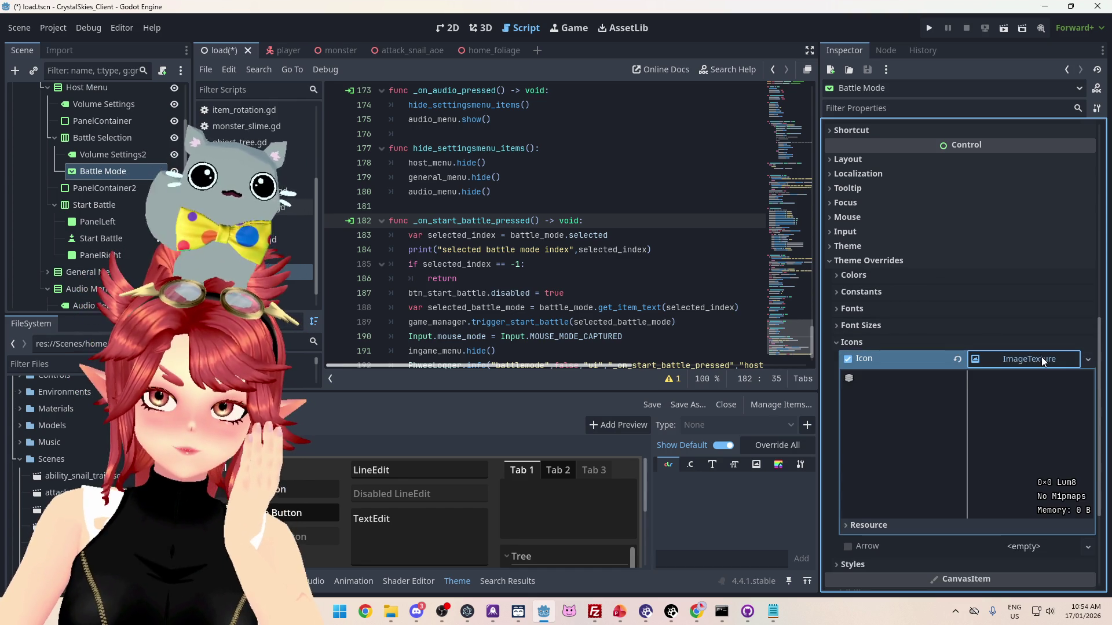
click(1028, 360)
click(958, 359)
click(1026, 360)
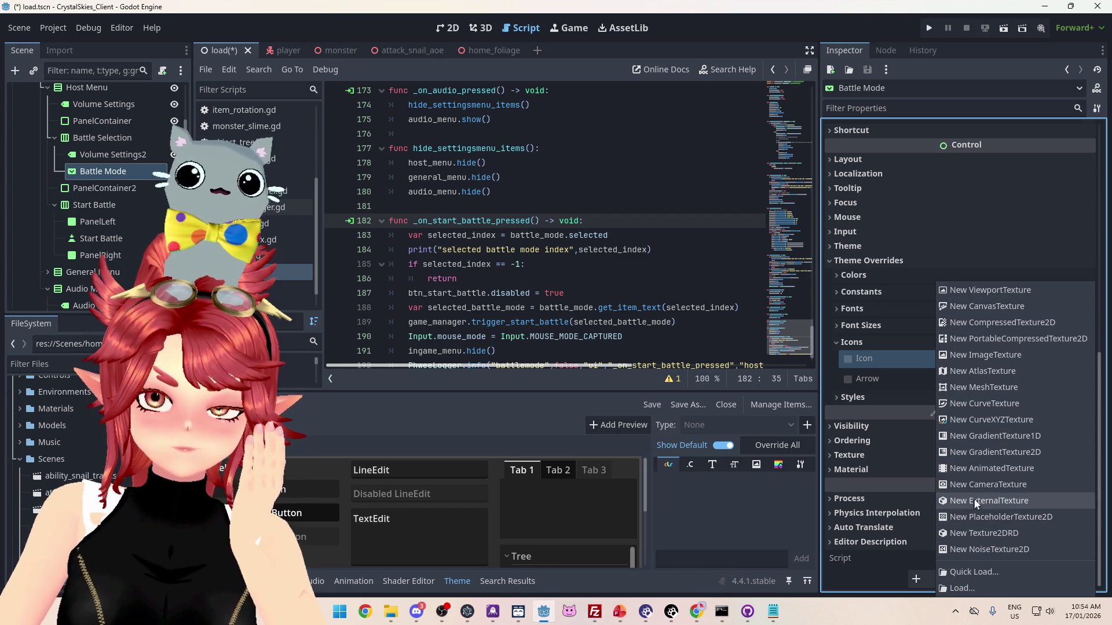
key(Escape)
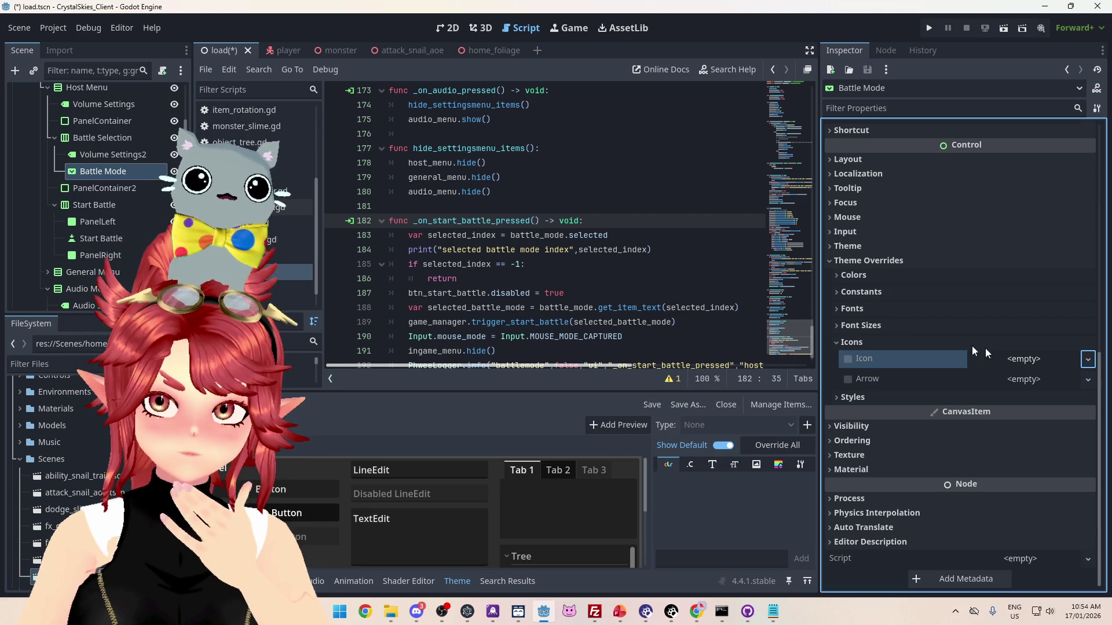
click(840, 341)
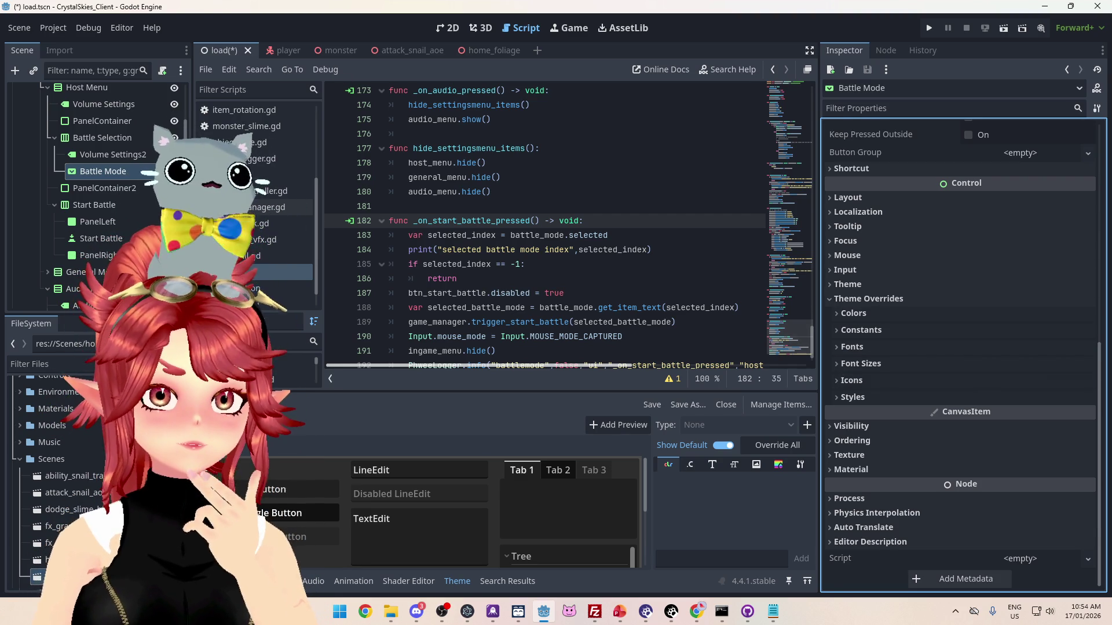
click(455, 580)
click(455, 581)
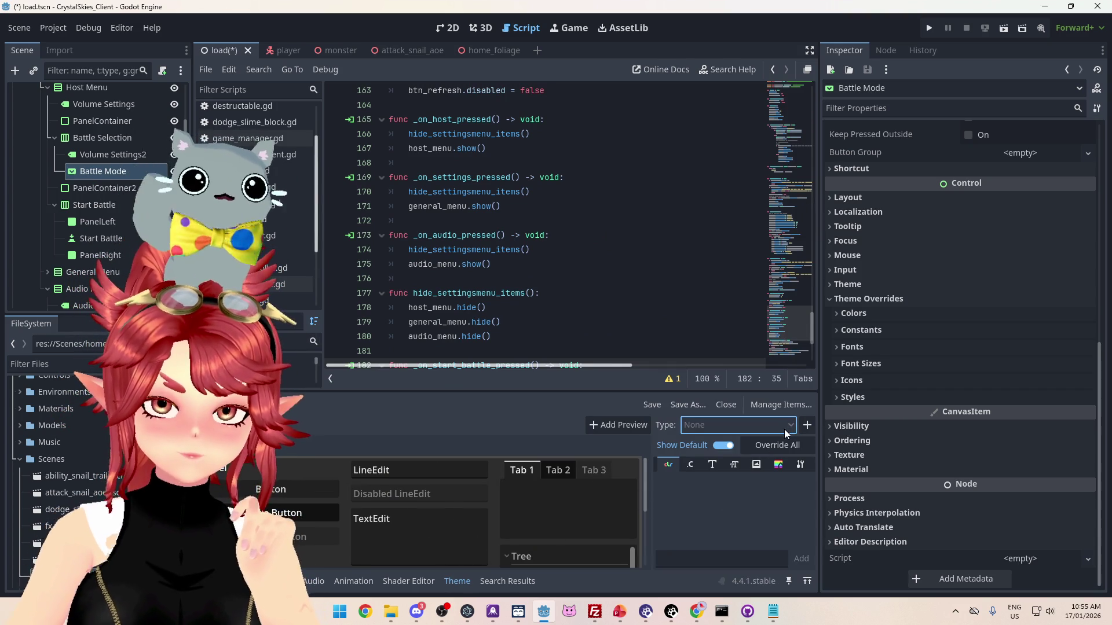
click(807, 426)
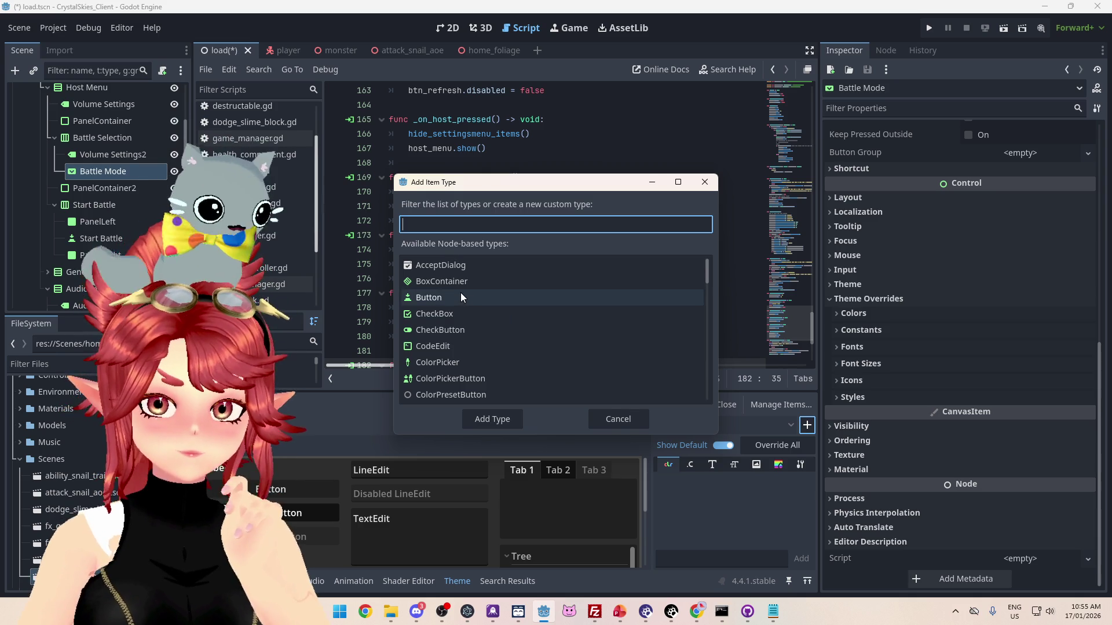
- Add PopupMenu as a theme type and show its icon entries in a larger theme editor
text(pop)
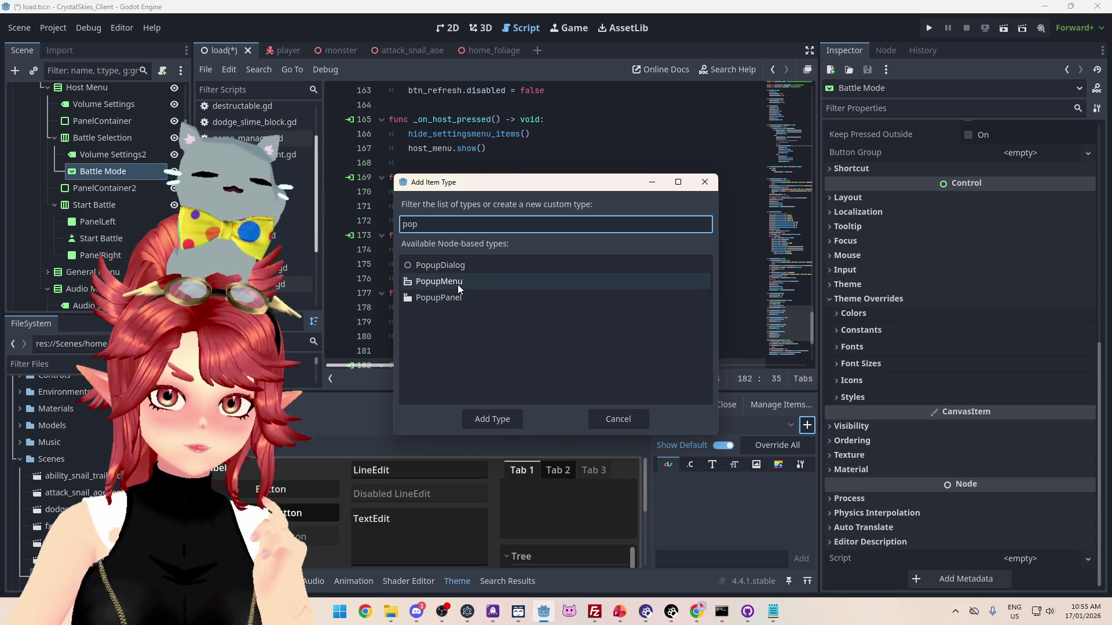
click(458, 282)
click(504, 420)
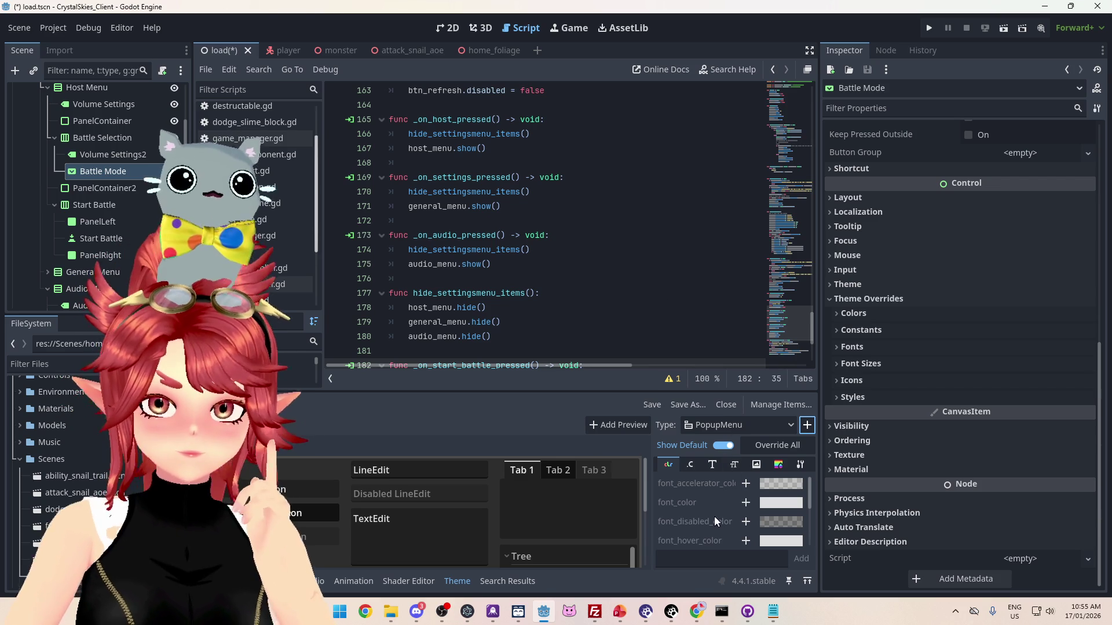
click(757, 465)
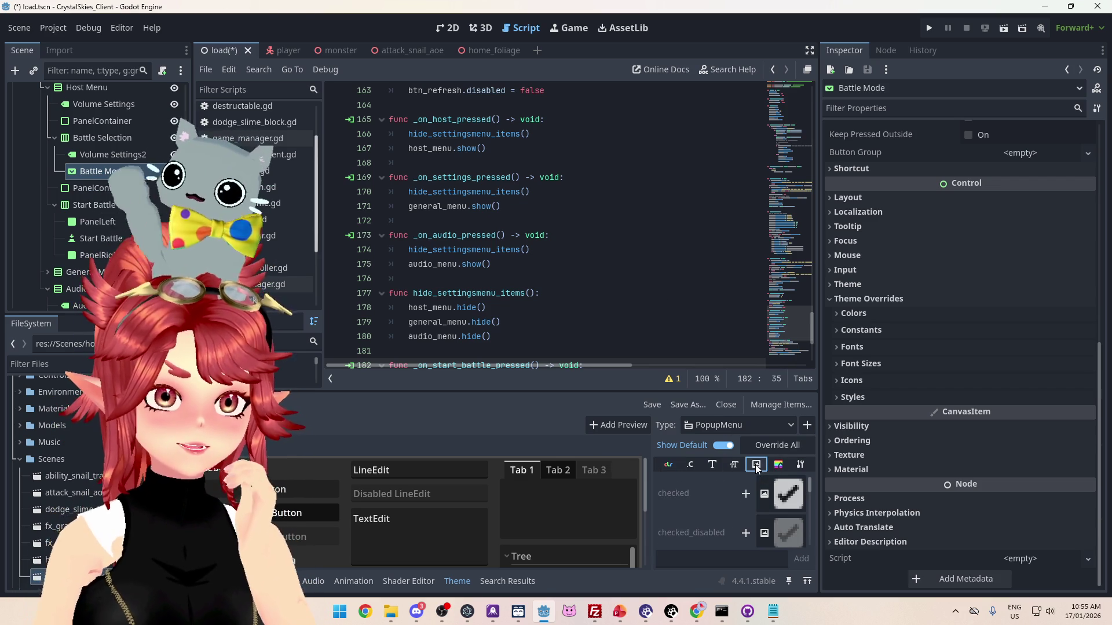
scroll(701, 526, down, 3)
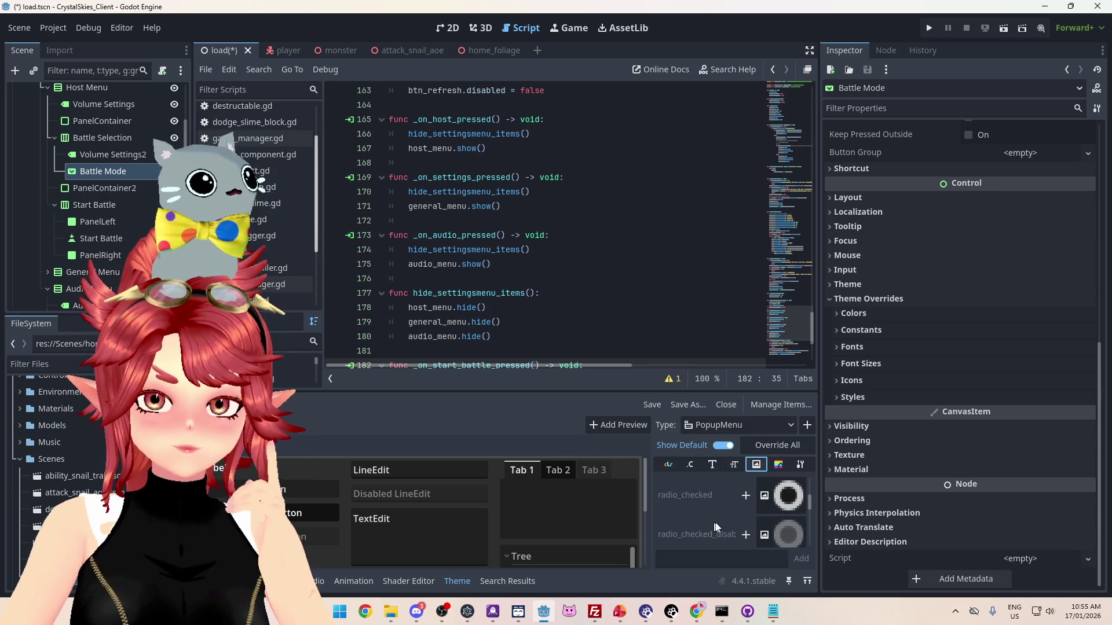
scroll(711, 527, down, 2)
drag(652, 509, 497, 509)
drag(635, 393, 636, 261)
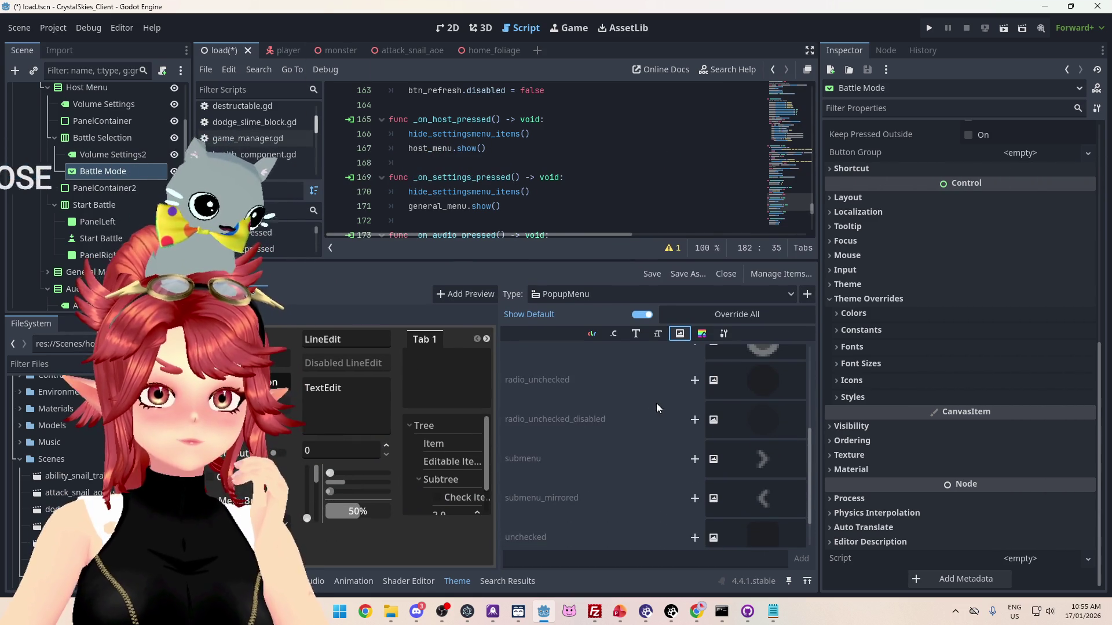
scroll(711, 469, up, 2)
scroll(756, 414, up, 1)
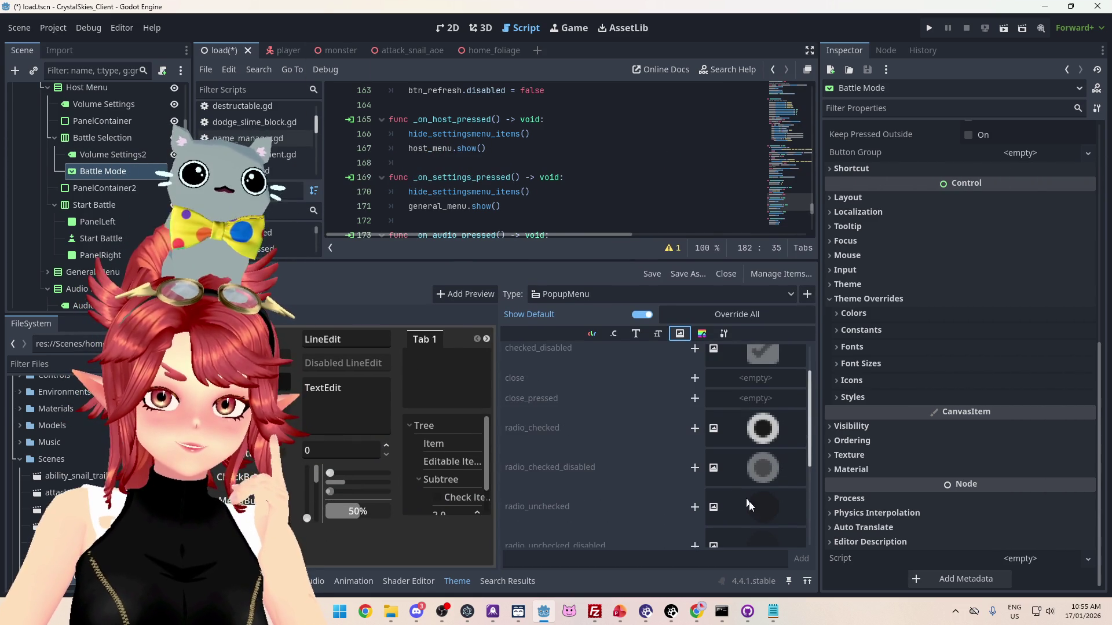
- Add empty overrides for radio_checked, radio_checked_disabled, radio_unchecked and radio_unchecked_disabled, then run the game
click(695, 429)
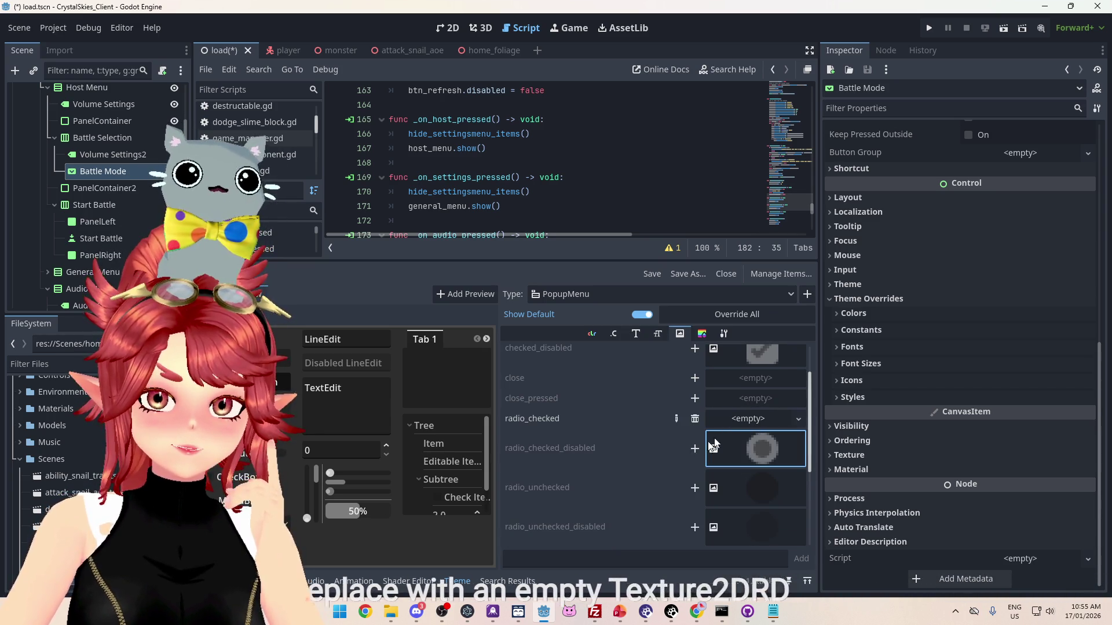
click(741, 419)
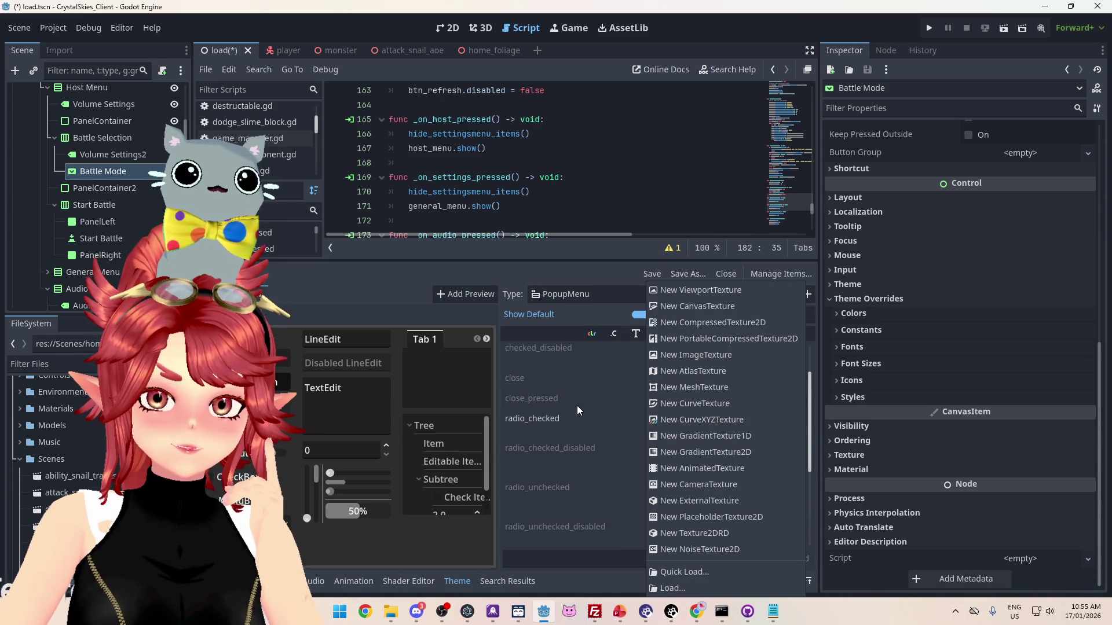
click(548, 384)
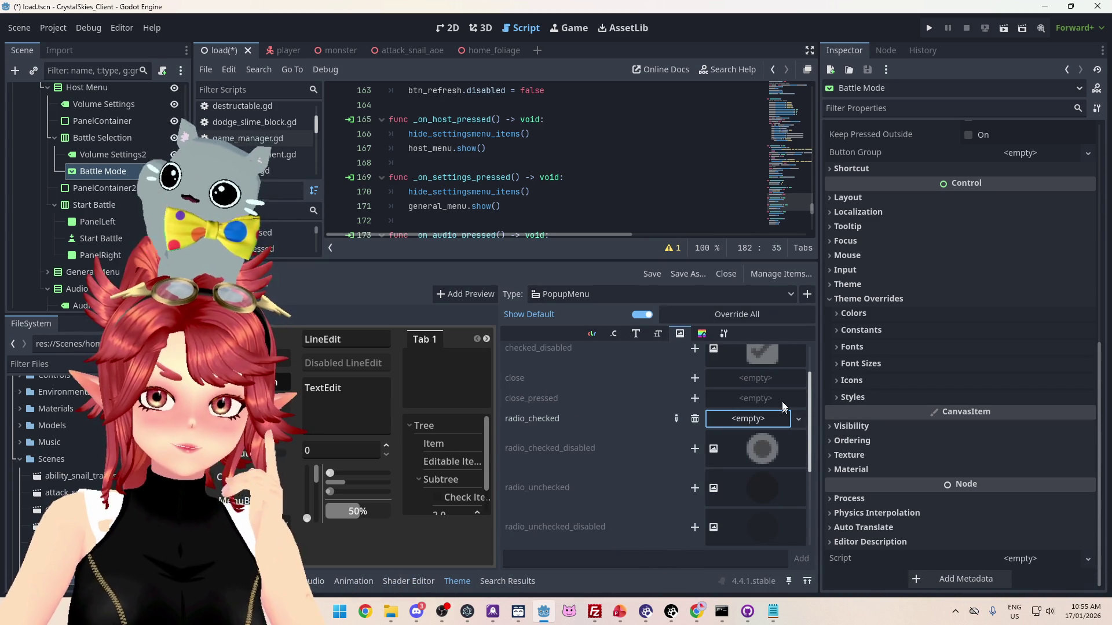
click(695, 451)
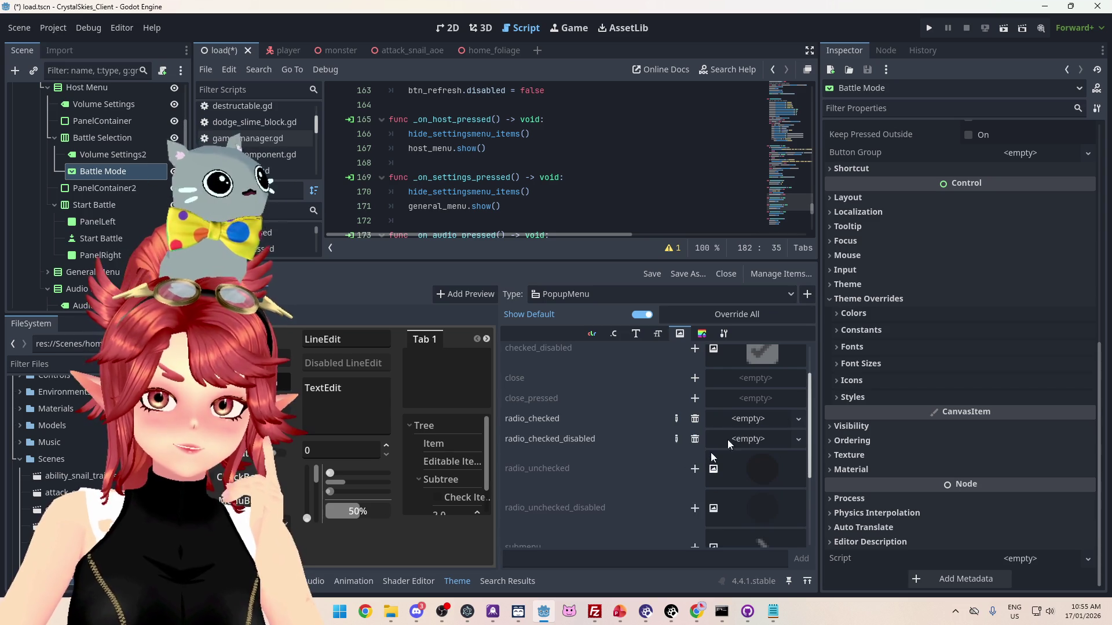
click(695, 470)
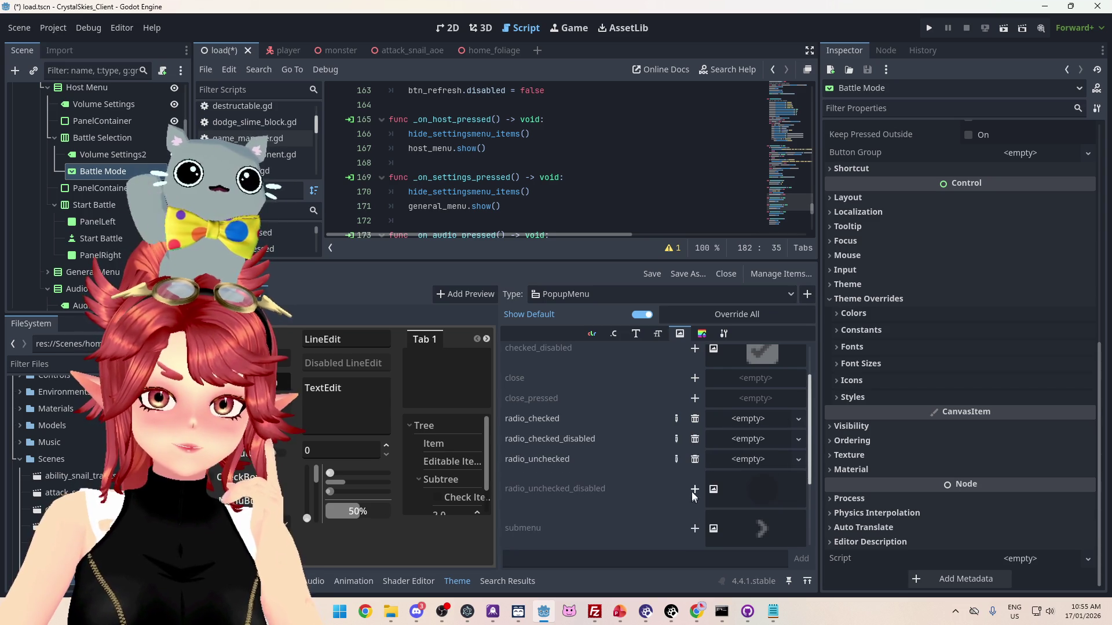
click(693, 491)
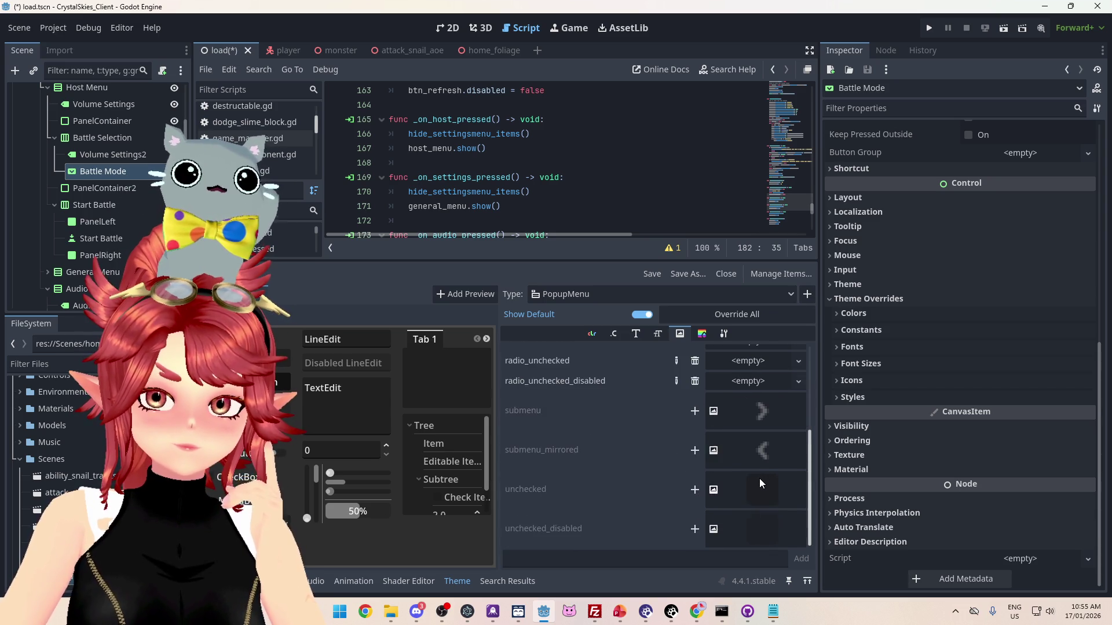
scroll(759, 479, up, 1)
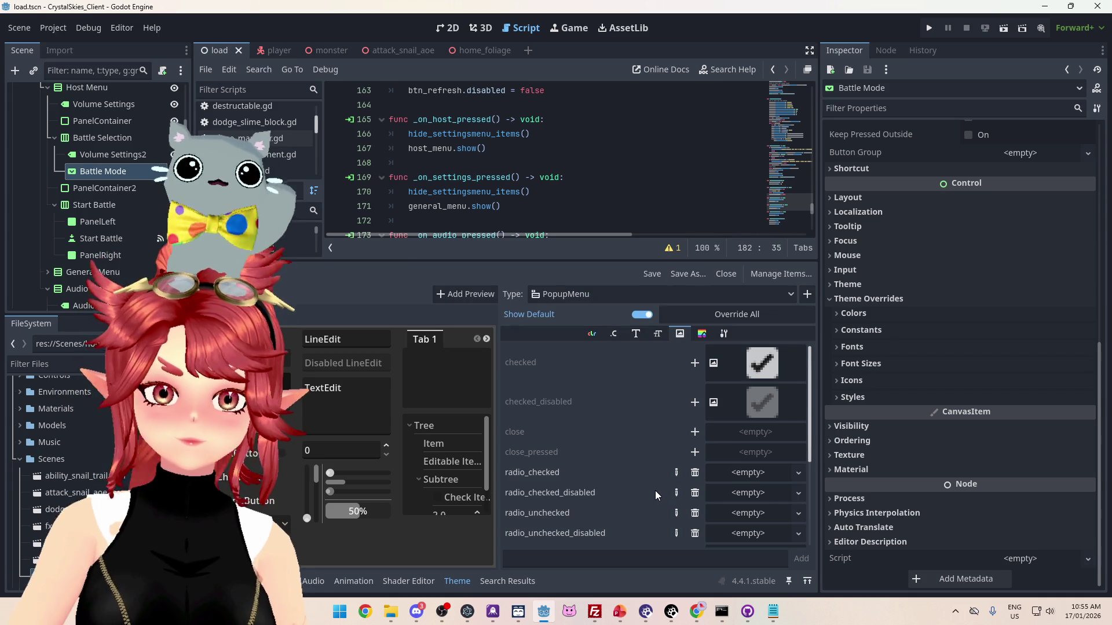
click(929, 28)
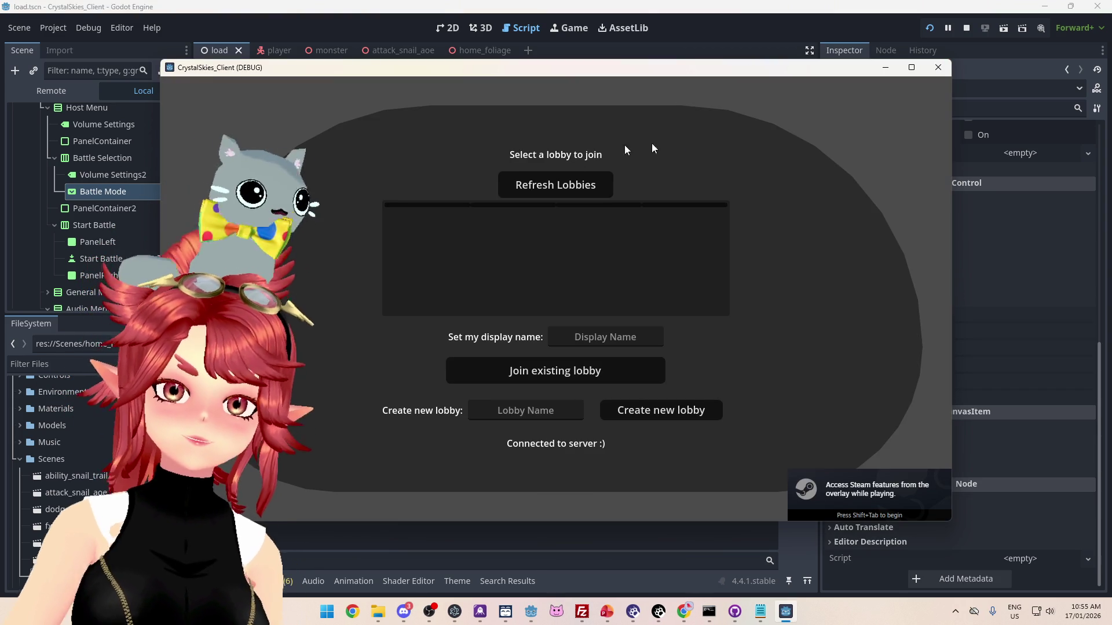
- Enter display name 'asdf', create a lobby, open the battle-mode dropdown, then stop the game
click(598, 338)
text(Phwee)
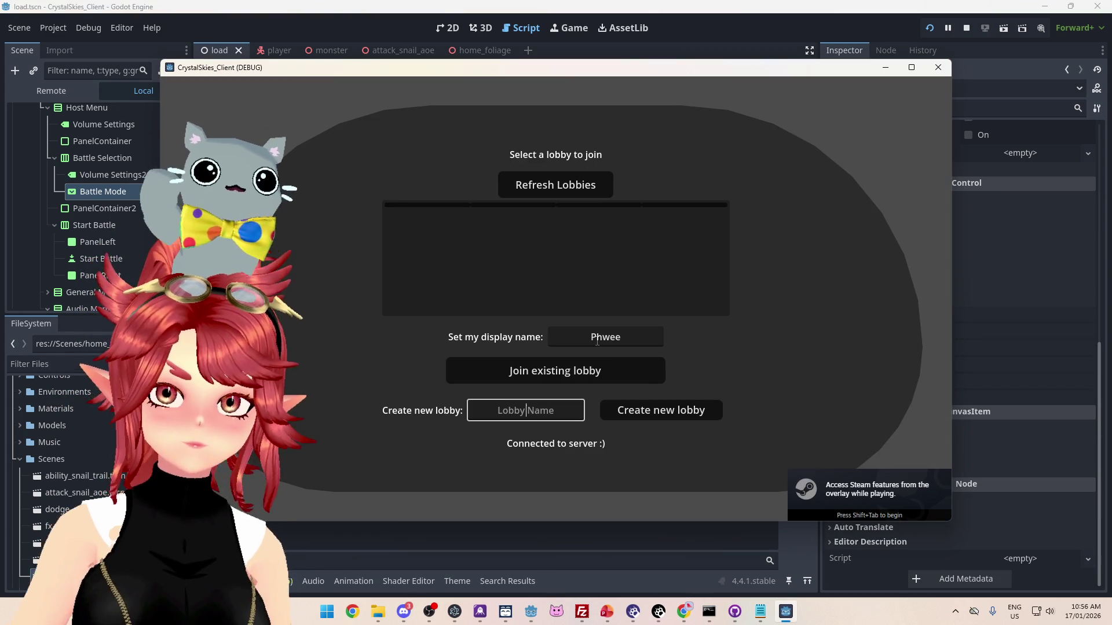
text(asdf)
click(693, 410)
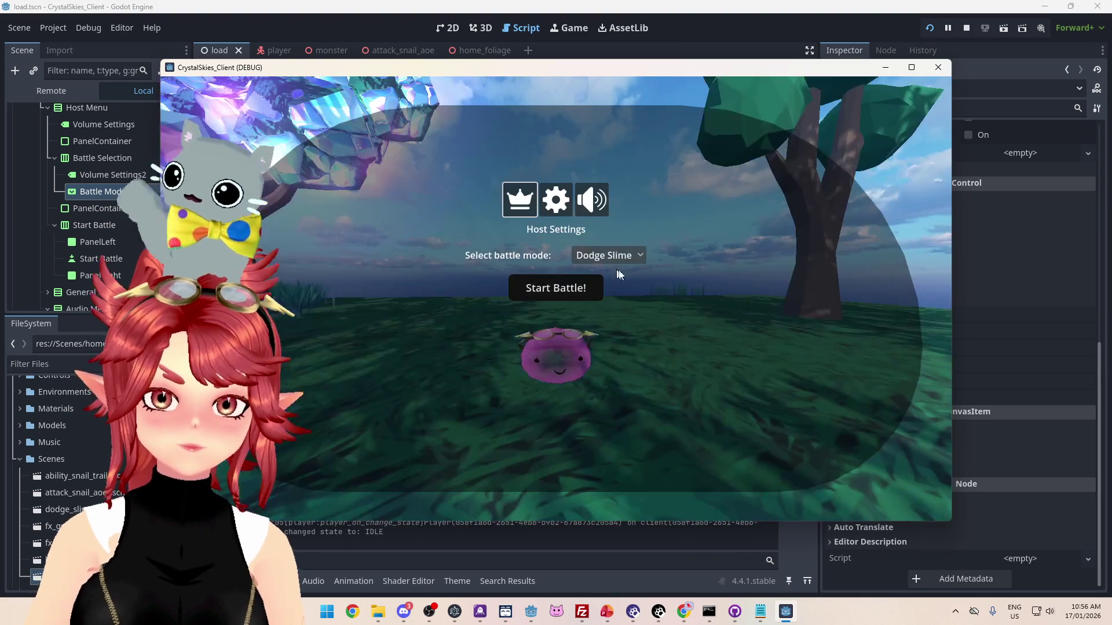
click(634, 255)
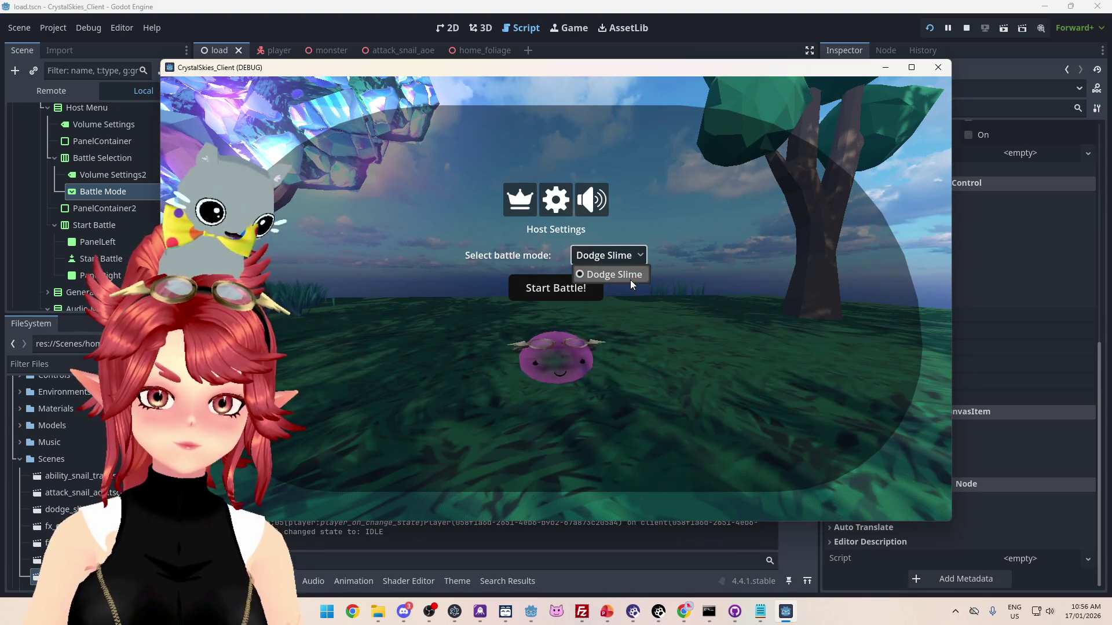
click(939, 67)
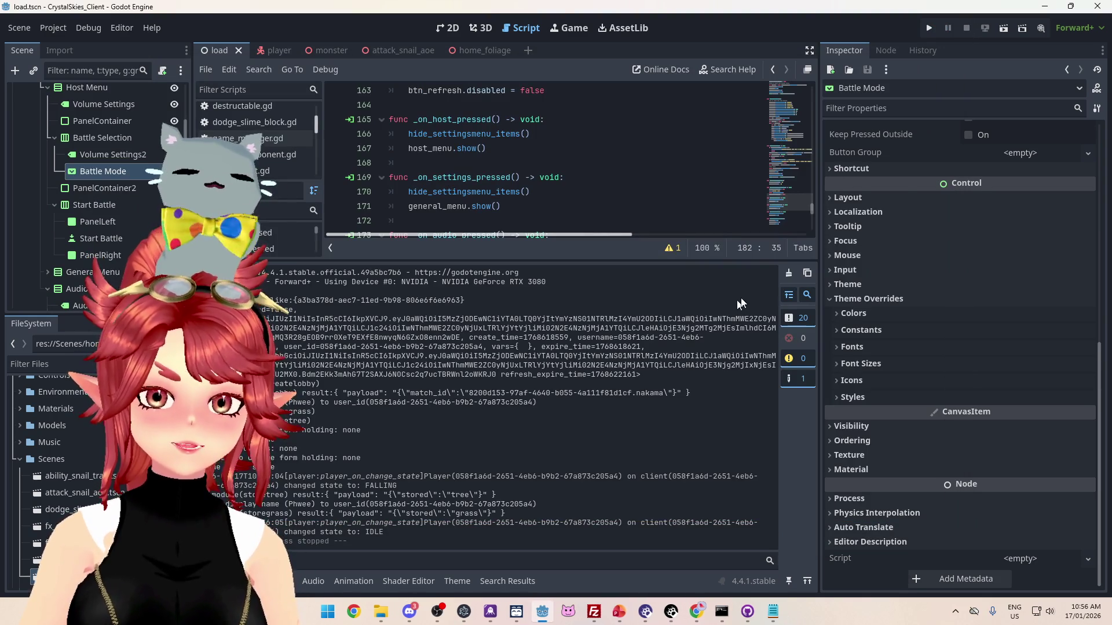
- Recreate the radio_checked icon override and assign it a new Texture2DRD
click(459, 582)
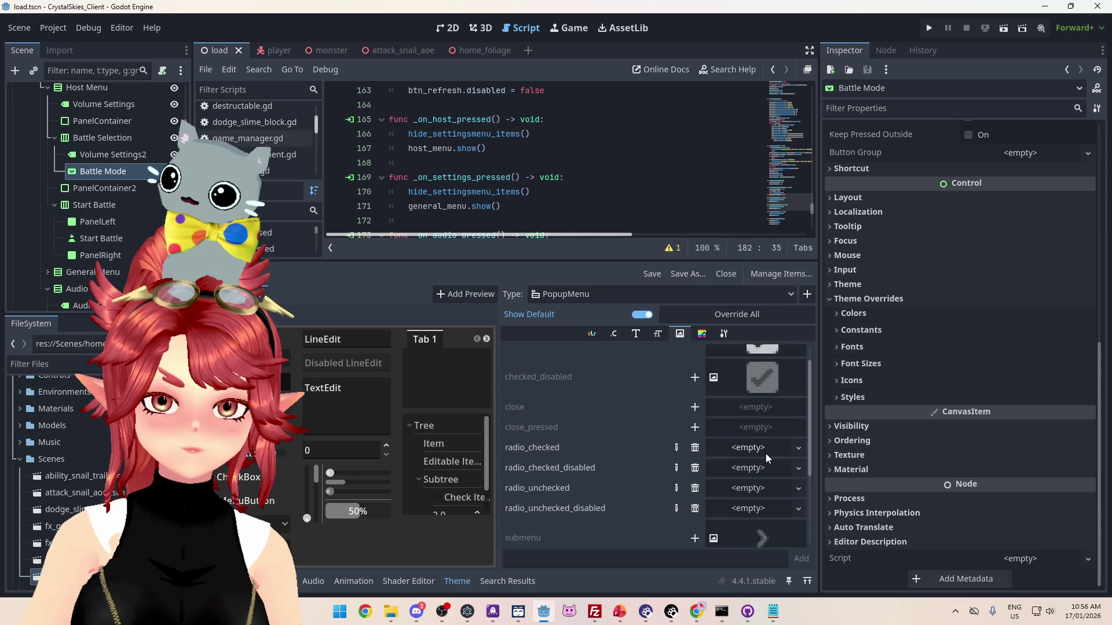
scroll(760, 457, down, 1)
click(757, 458)
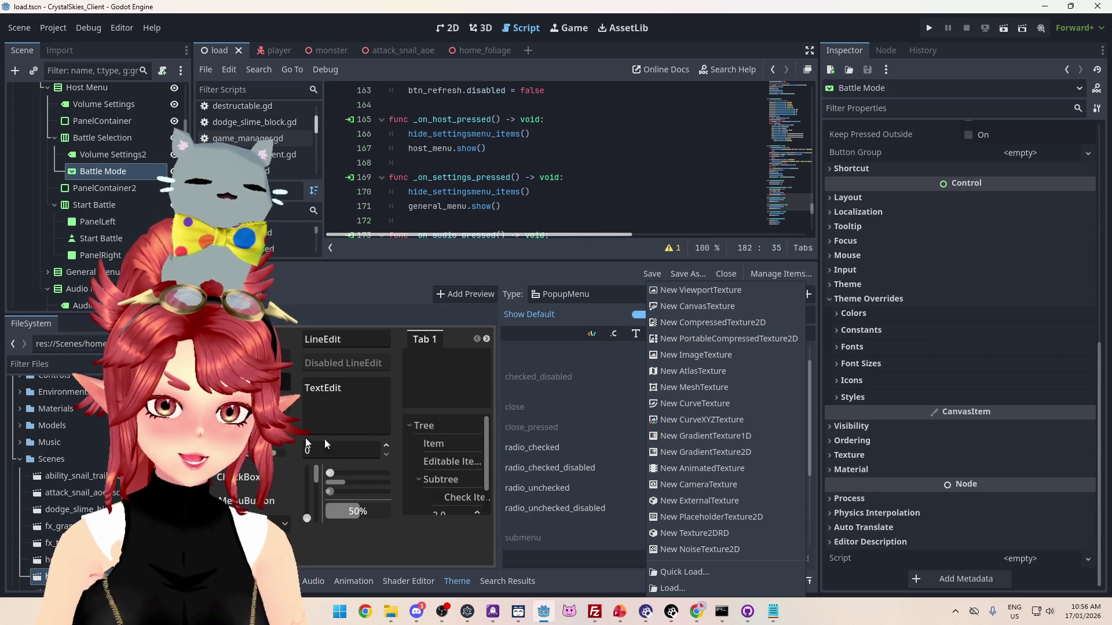
click(486, 503)
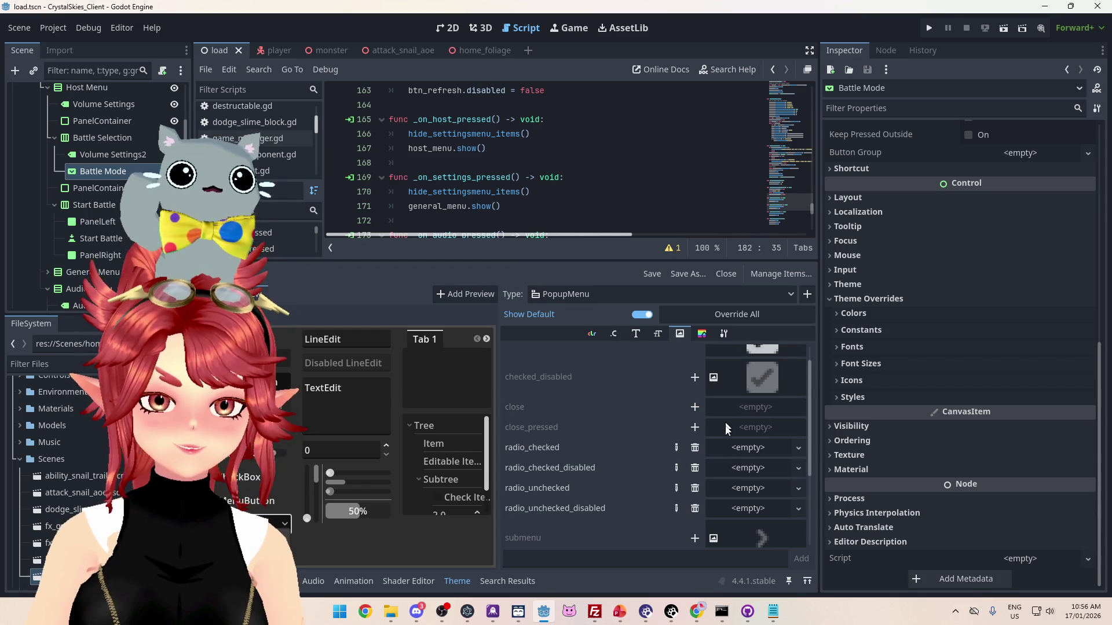
click(695, 448)
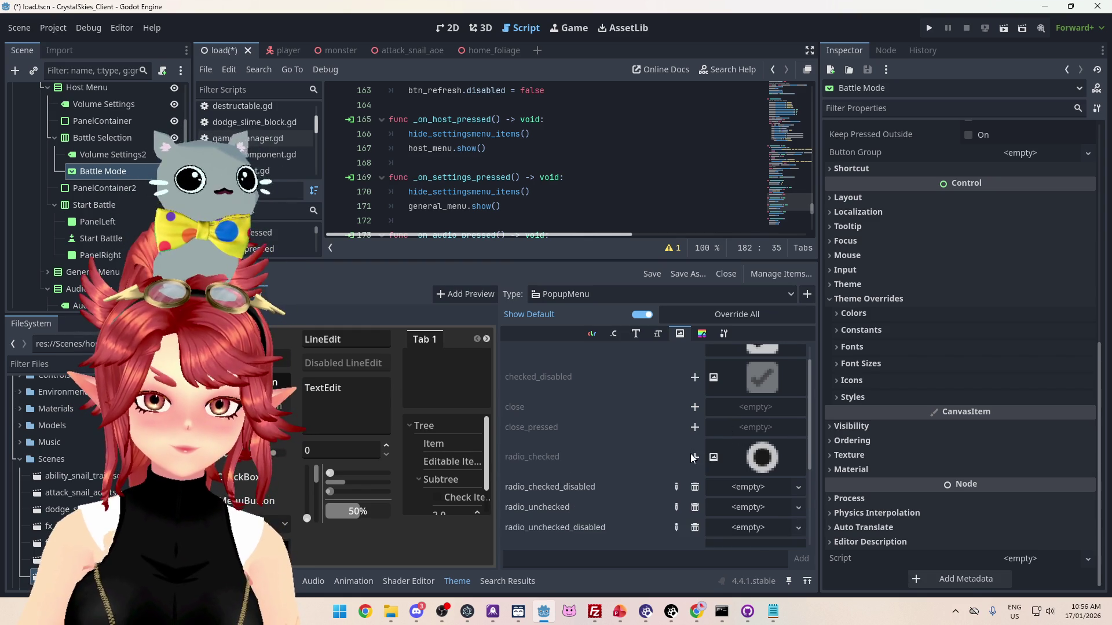
click(695, 463)
click(799, 448)
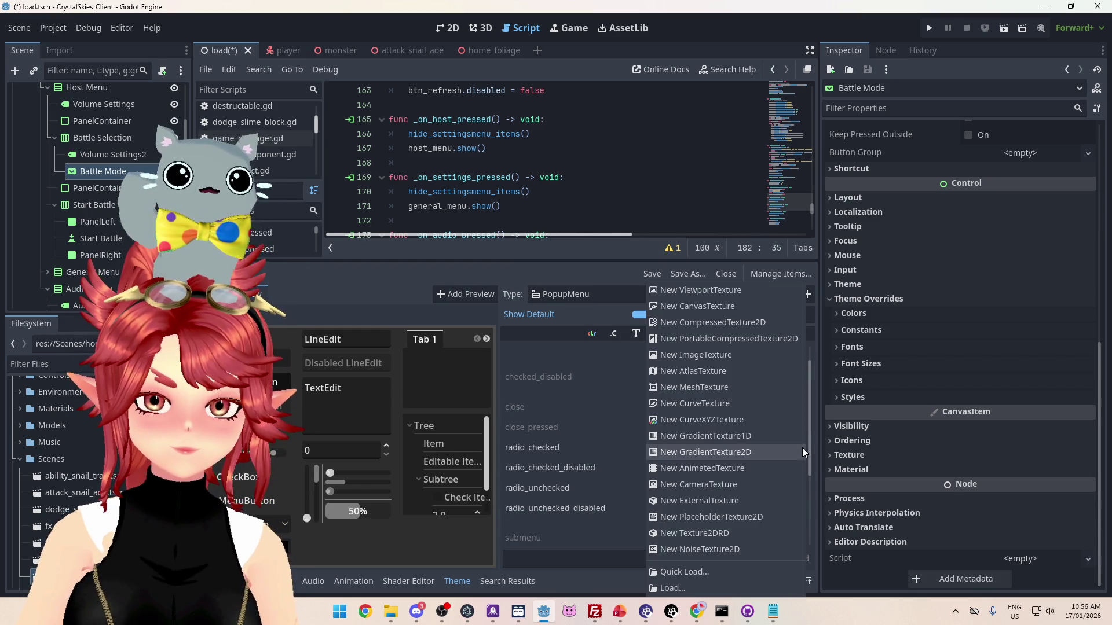
click(725, 532)
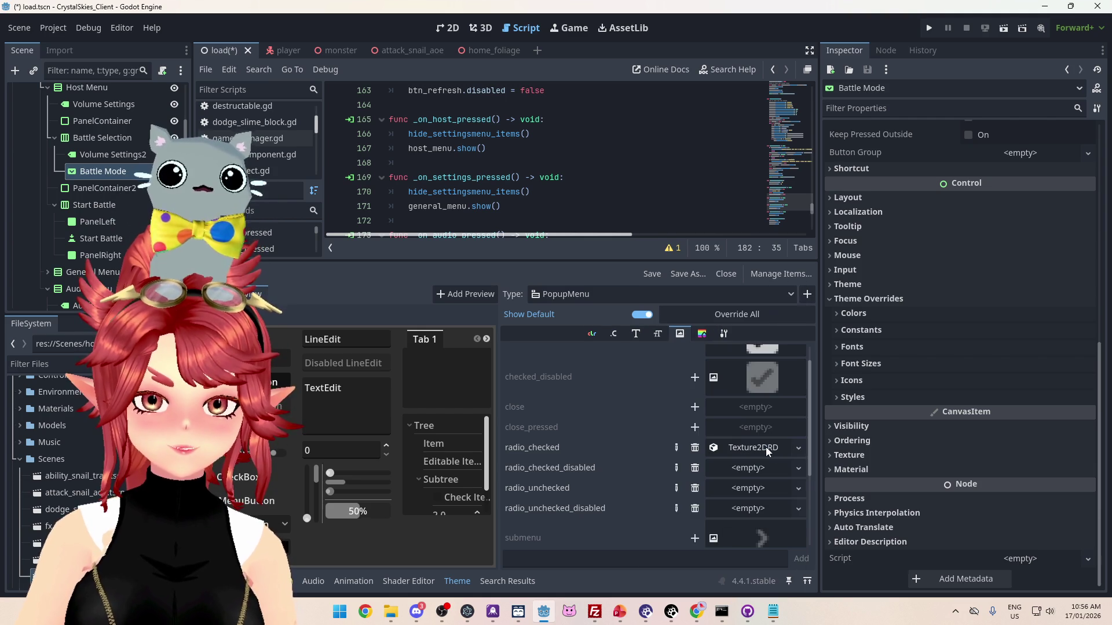
click(765, 447)
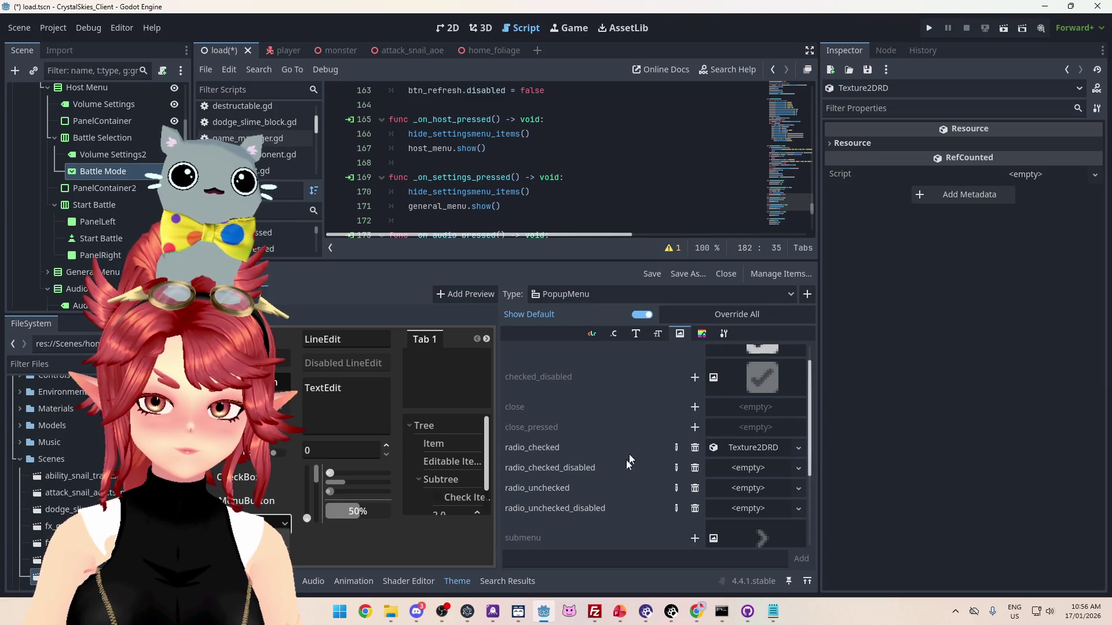
- Give radio_checked_disabled, radio_unchecked and radio_unchecked_disabled each a new Texture2DRD
click(801, 469)
click(718, 537)
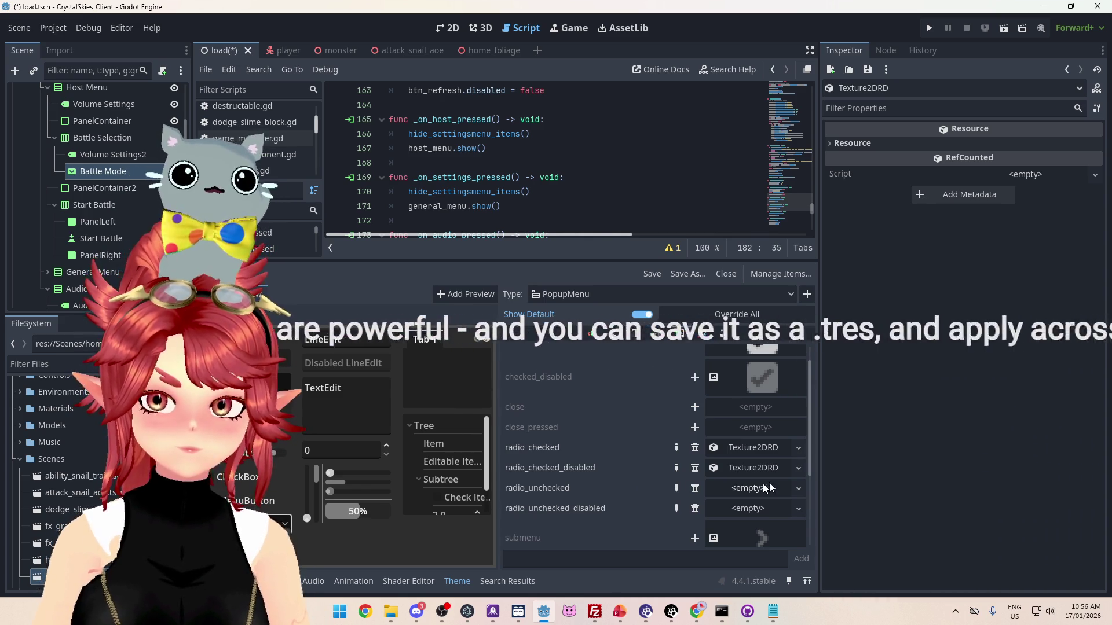
click(801, 489)
click(745, 533)
click(798, 509)
click(732, 533)
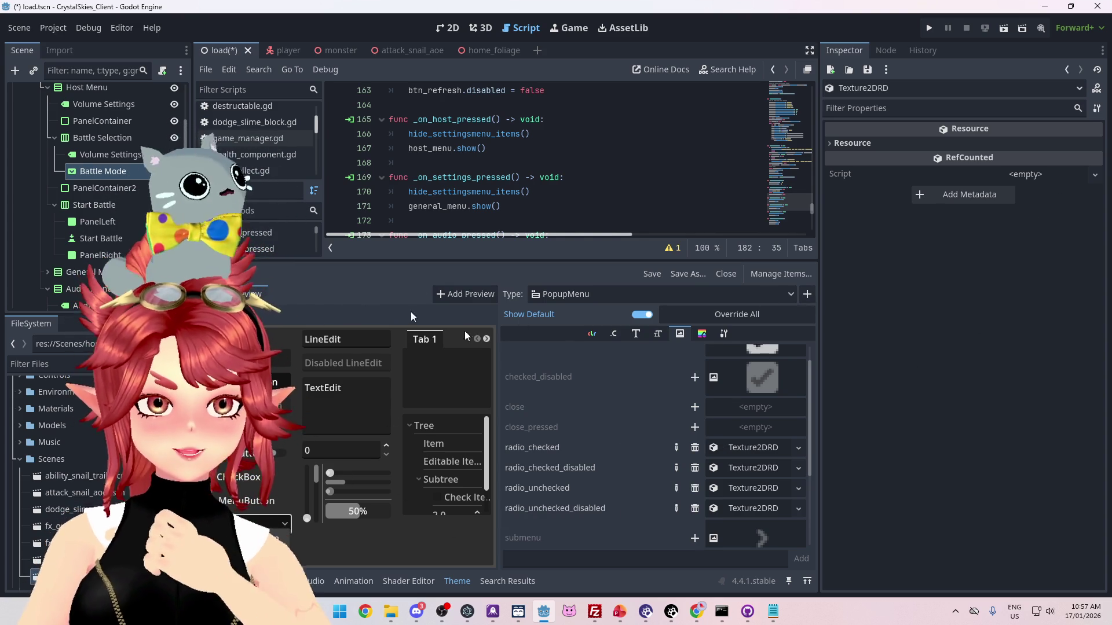
click(103, 170)
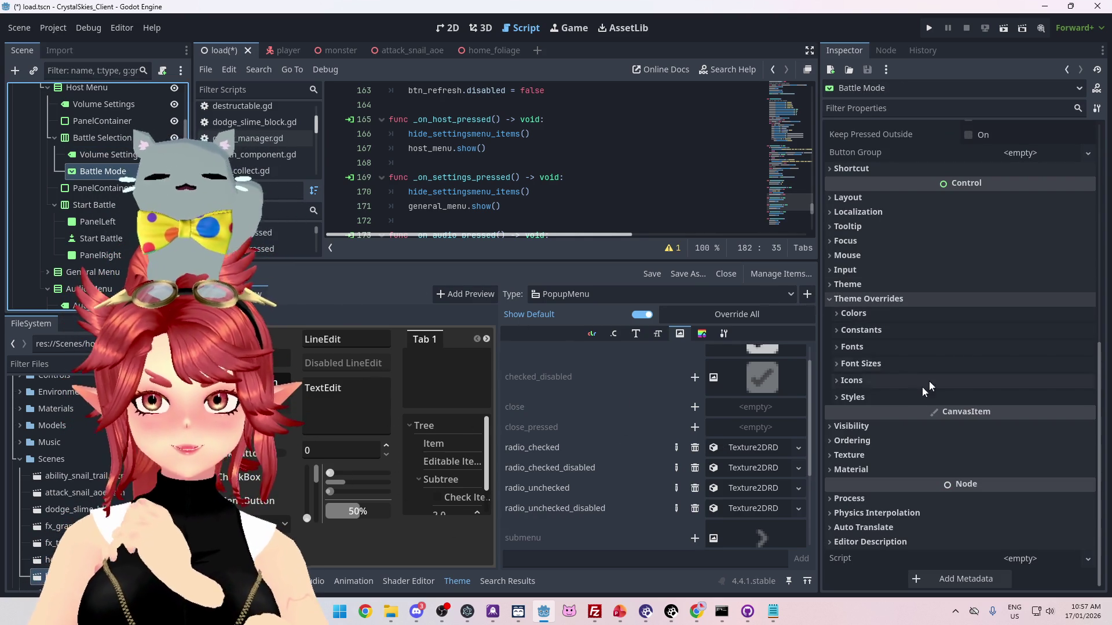
- Dismiss the Battle Mode theme picker without a file, then start saving the theme as new_theme.tres
click(850, 284)
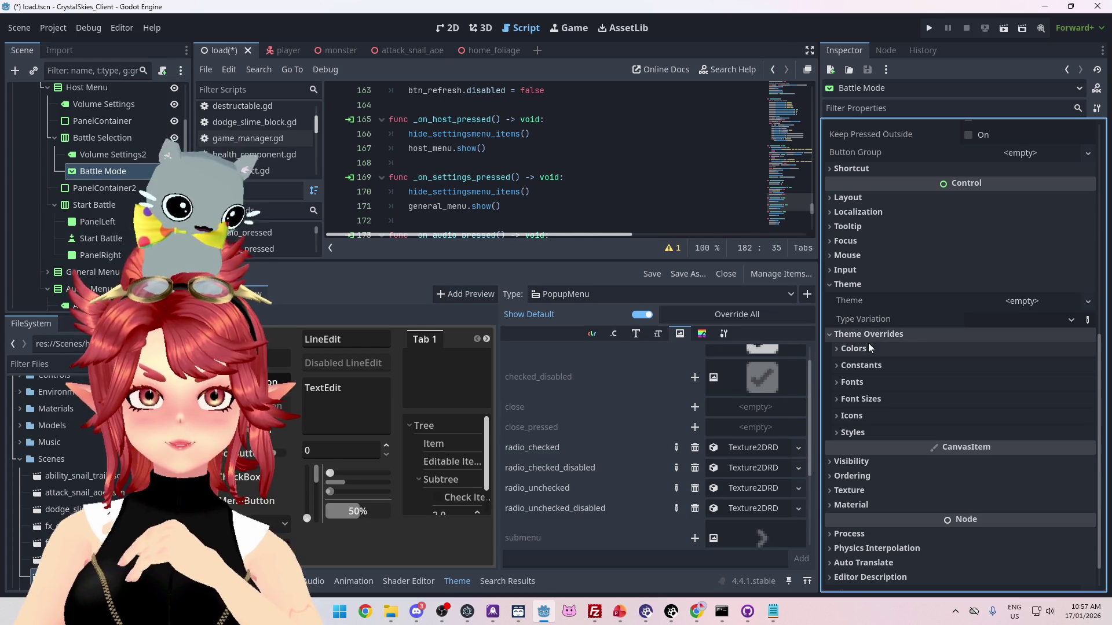
click(855, 417)
click(857, 419)
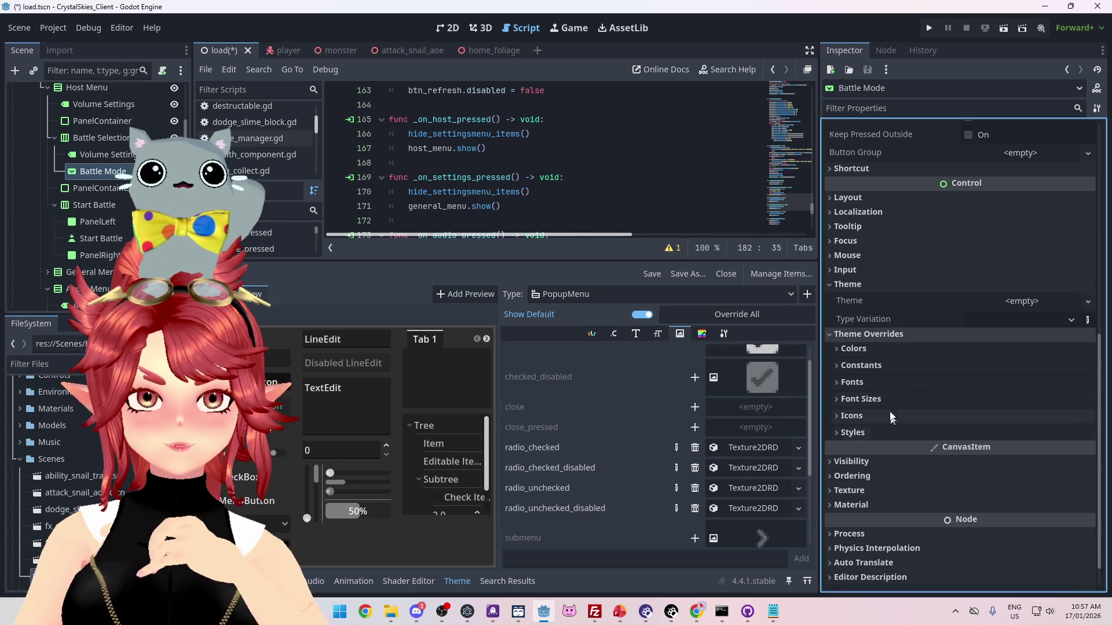
scroll(893, 326, up, 2)
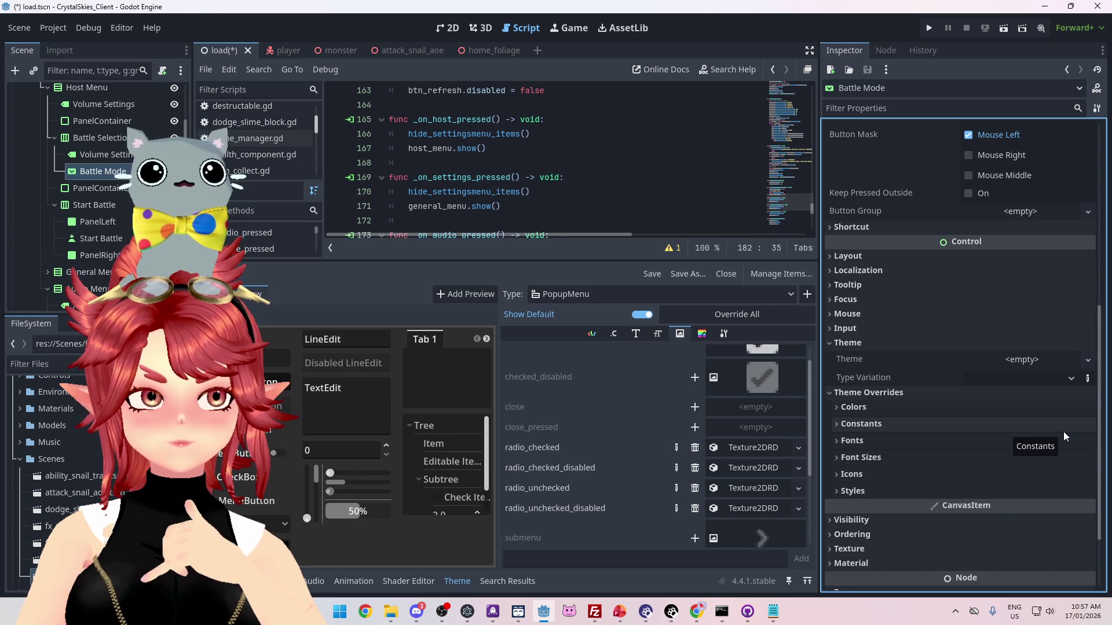
click(1088, 361)
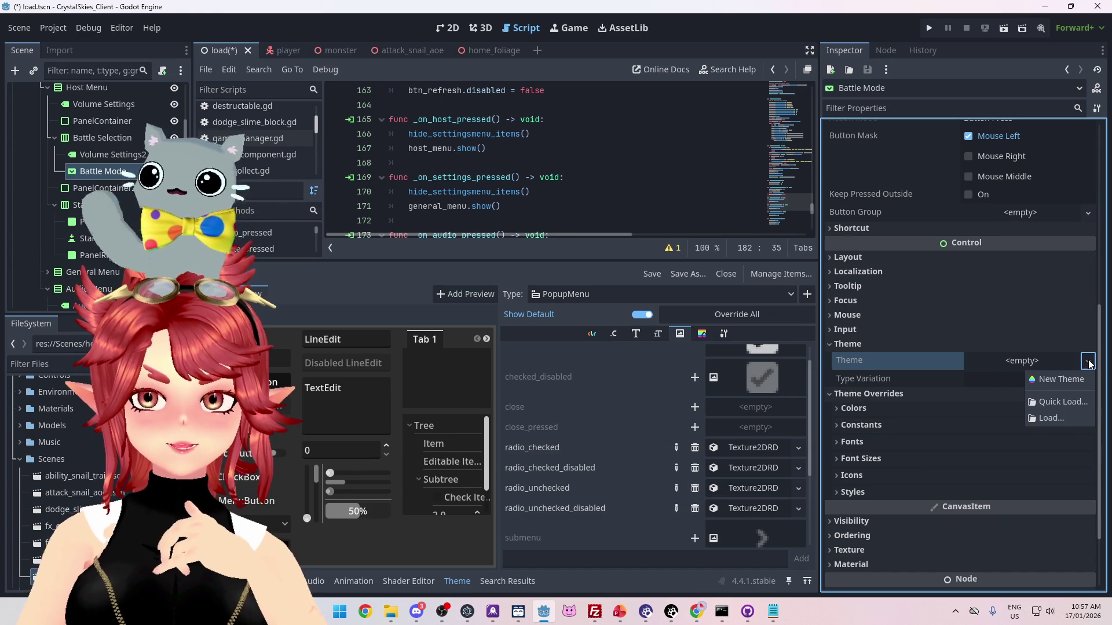
click(1071, 403)
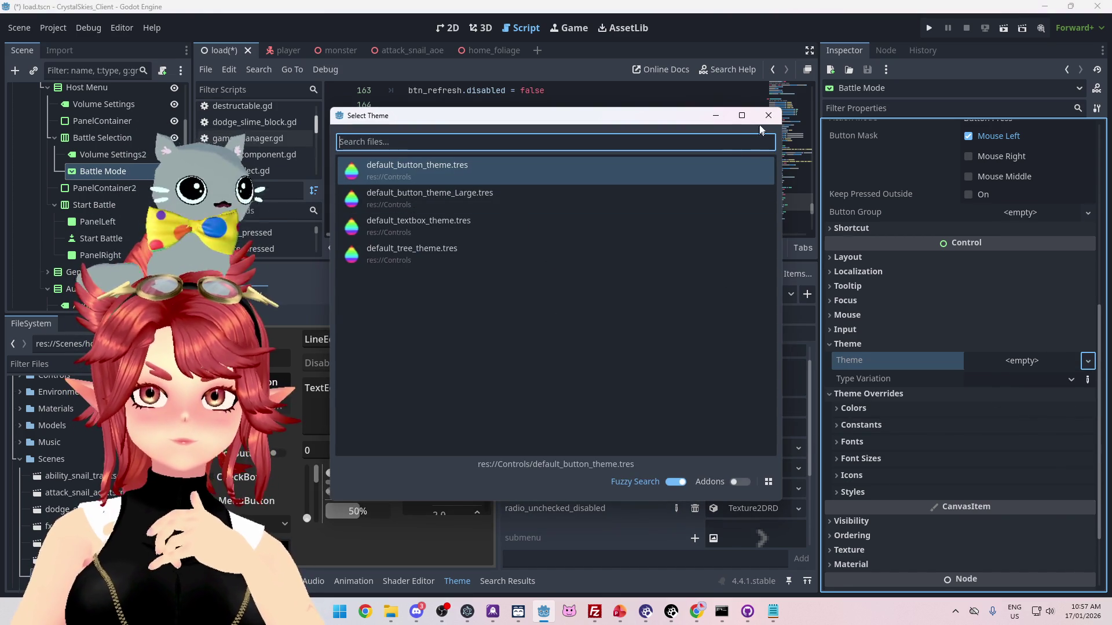
click(769, 115)
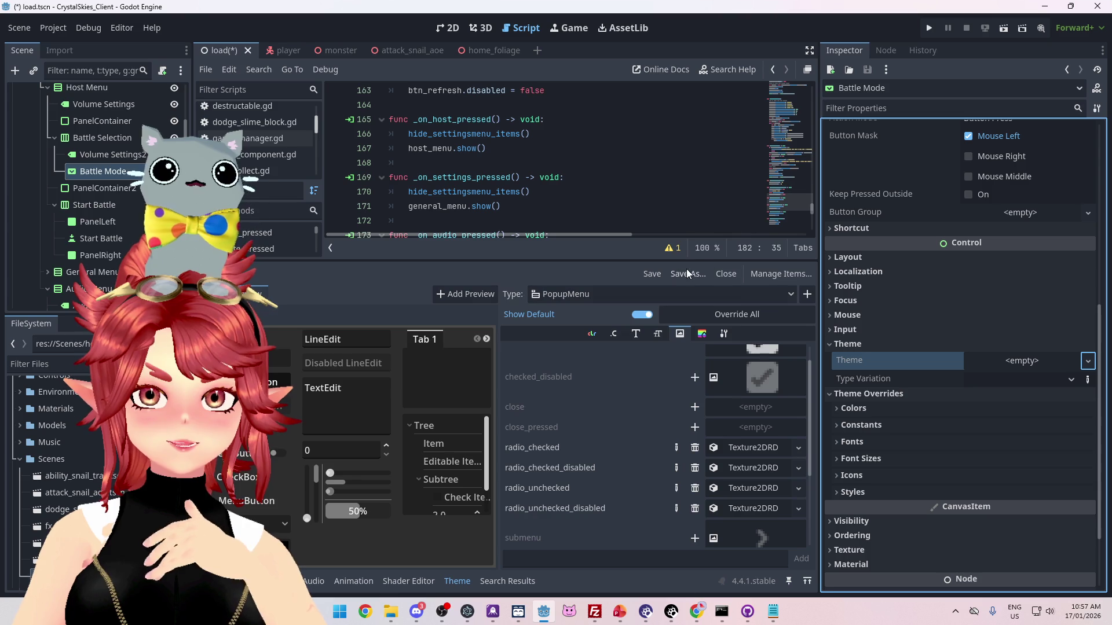
click(681, 276)
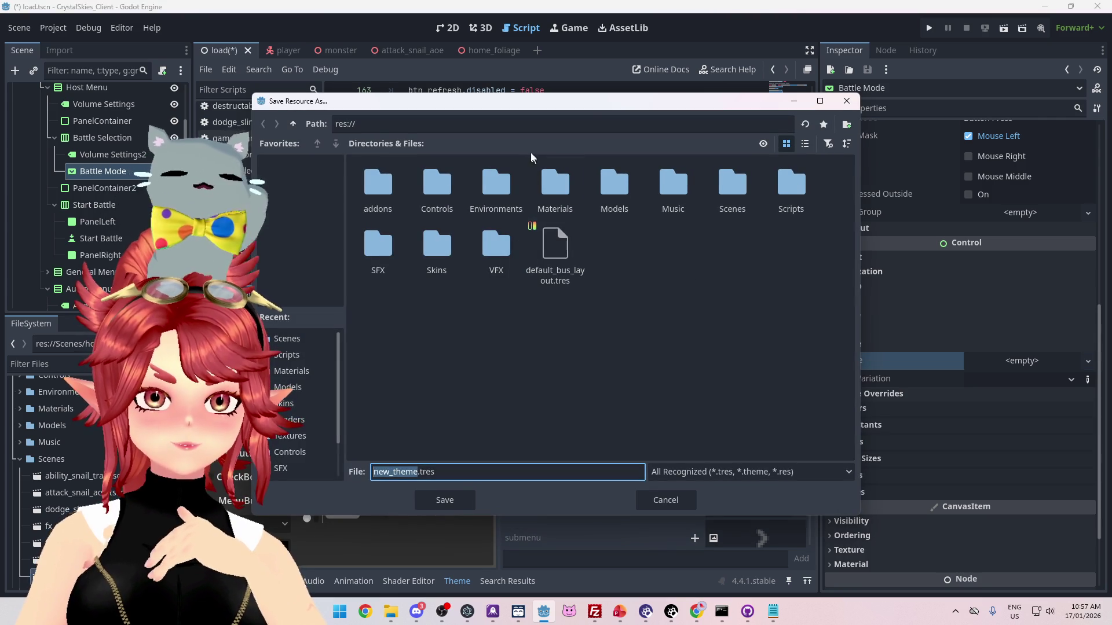
mouse_move(526, 108)
mouse_down()
mouse_move(786, 131)
mouse_move(594, 103)
mouse_up()
click(733, 495)
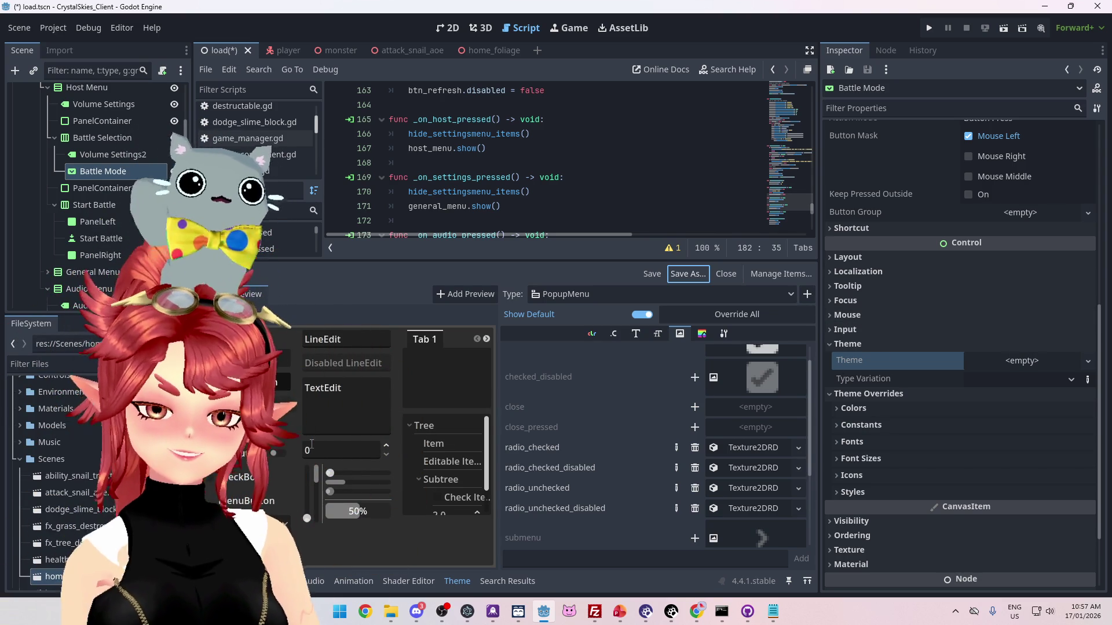
click(576, 296)
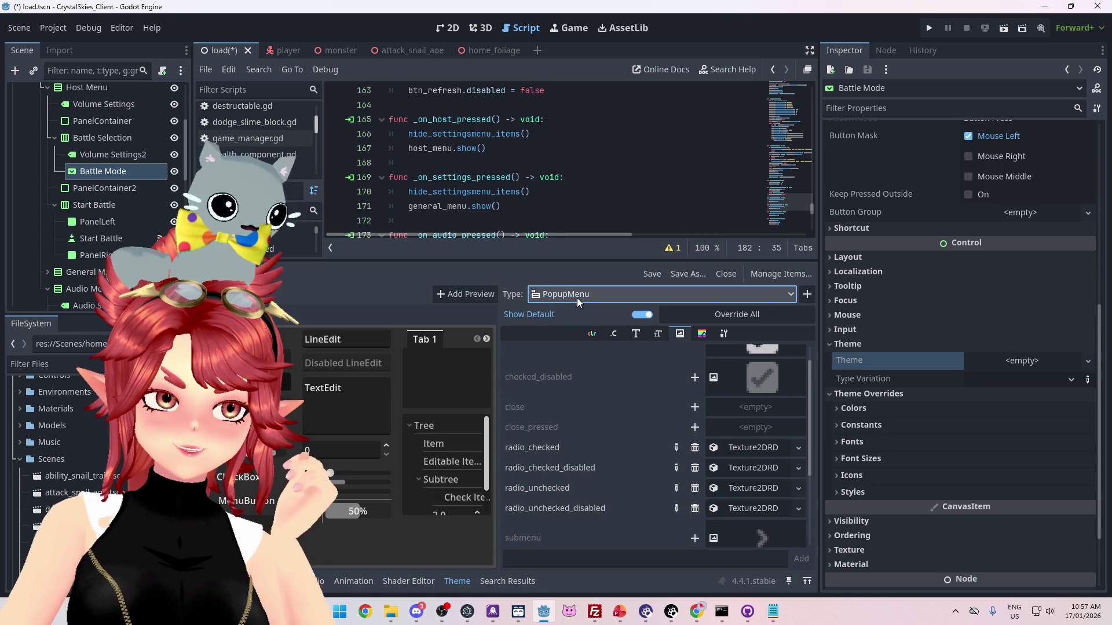
click(587, 312)
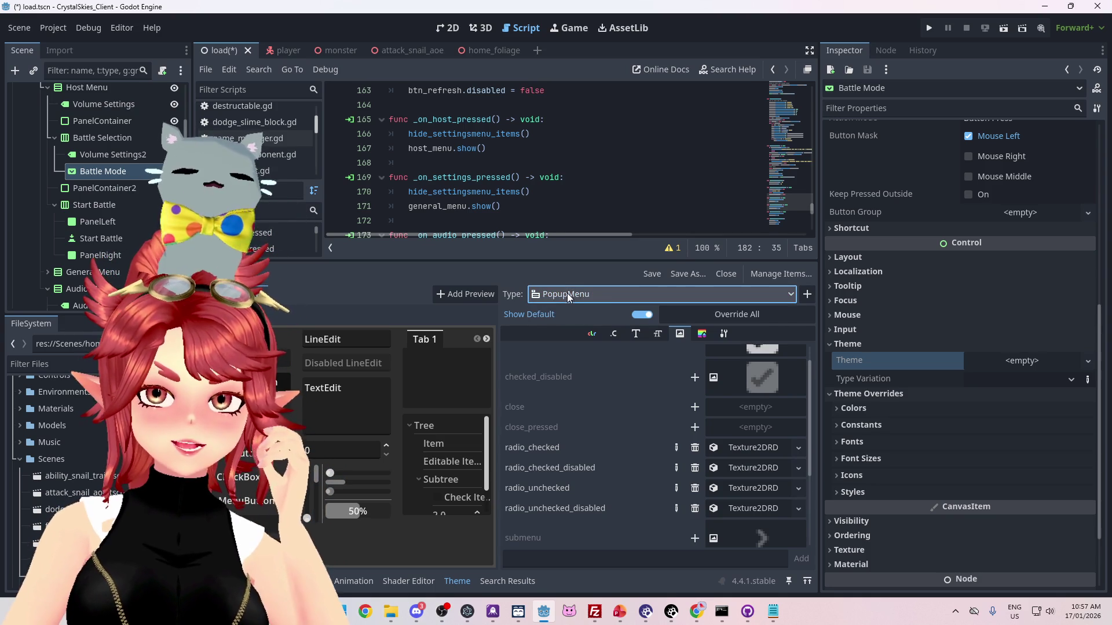
click(789, 294)
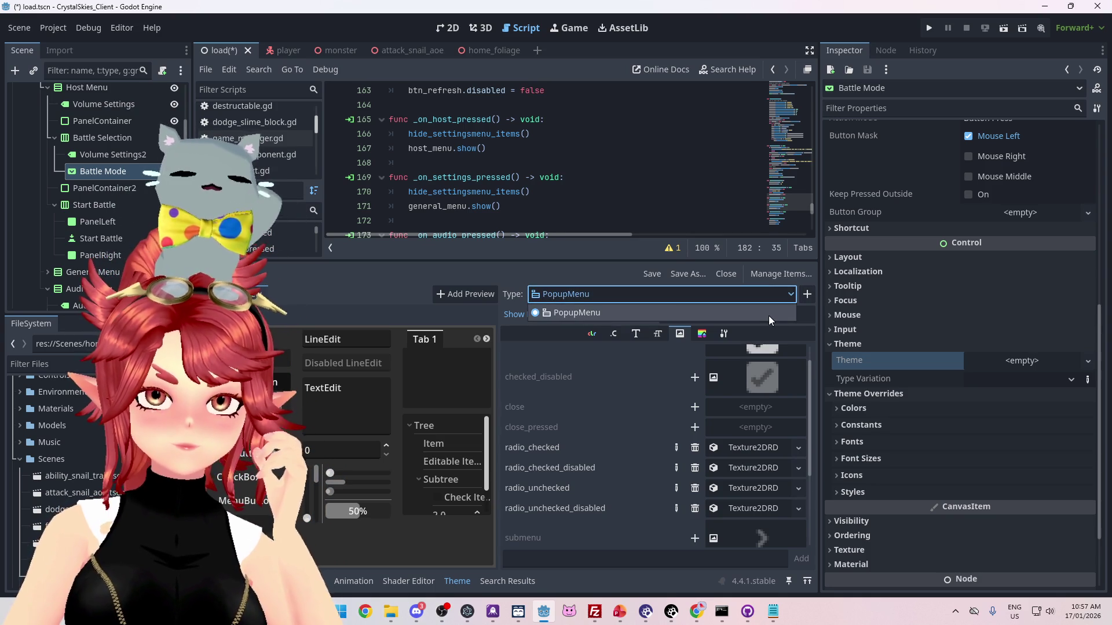
click(769, 315)
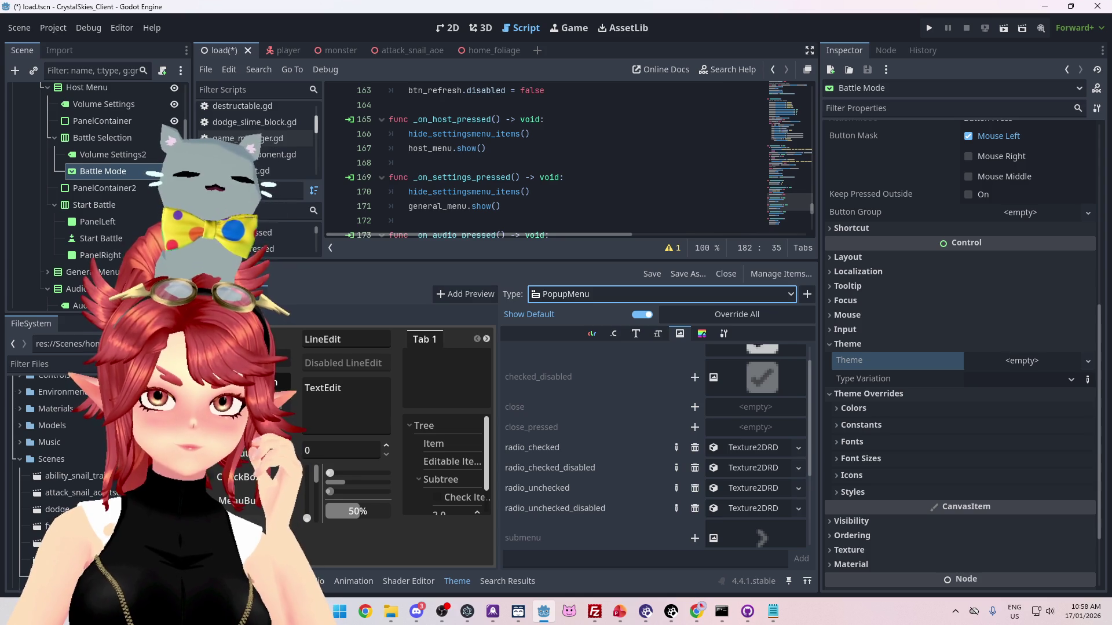
click(806, 294)
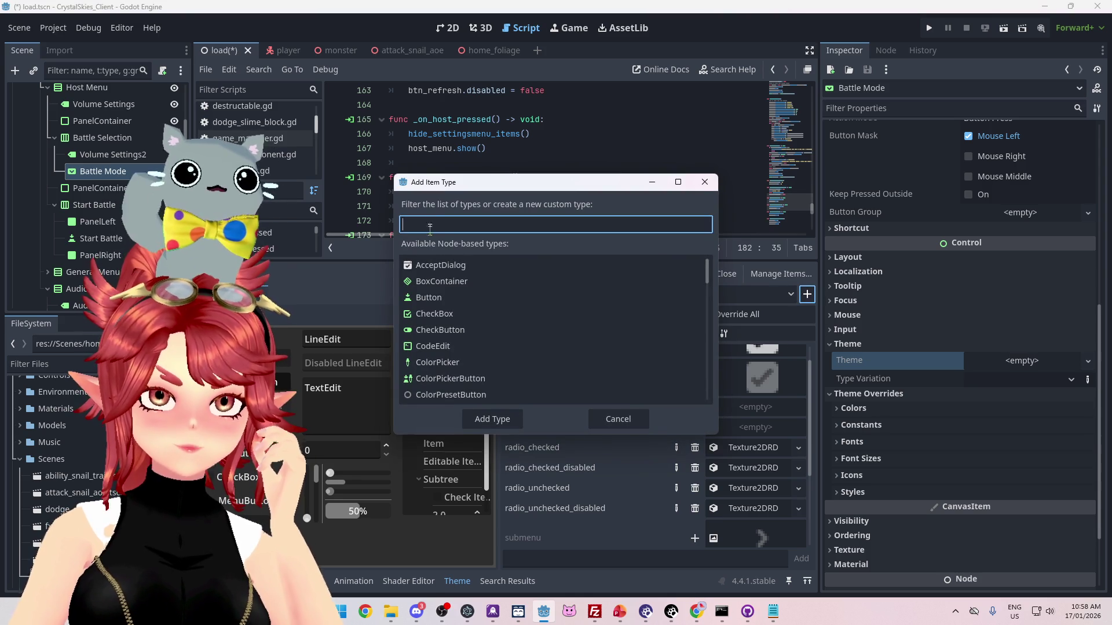
click(623, 419)
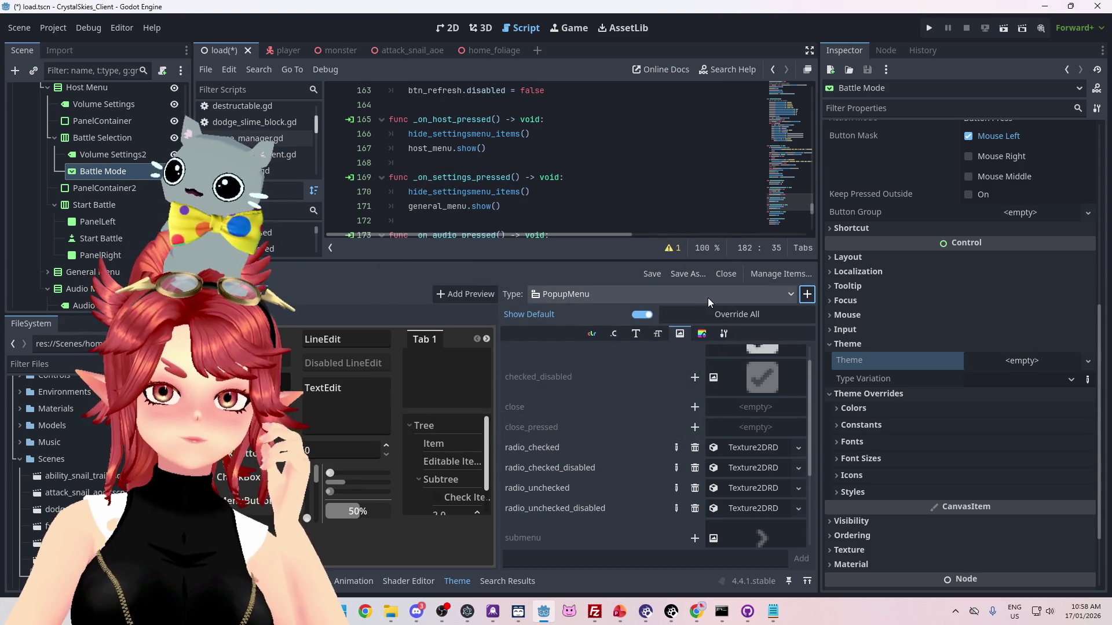
key(Return)
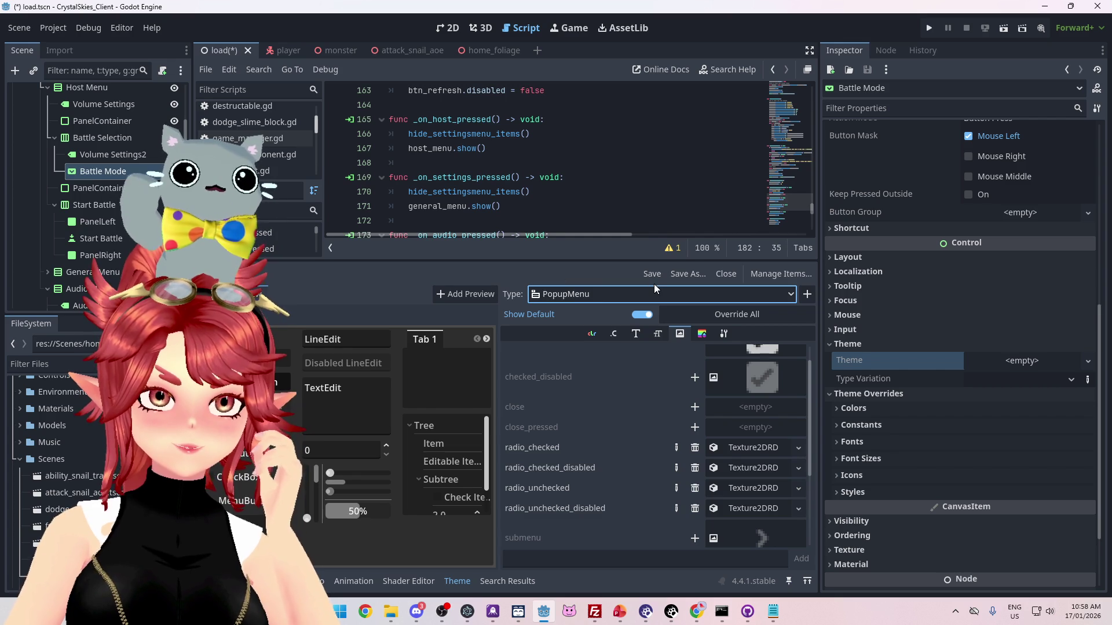
- Save the new theme as CrystalSkies_01.tres in the Controls folder
click(694, 274)
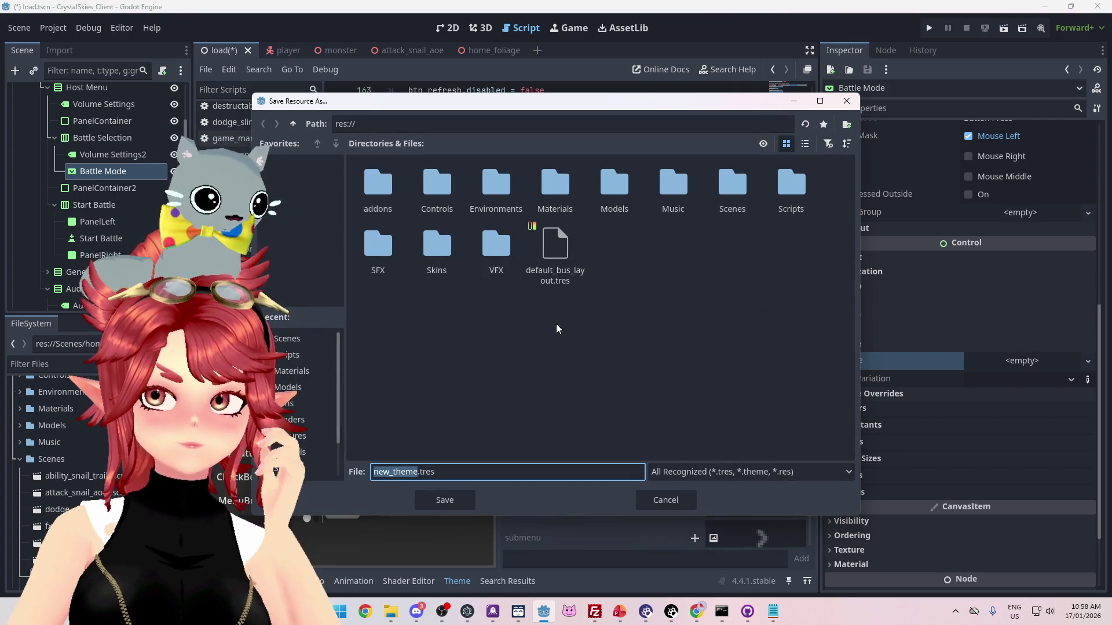
double_click(436, 183)
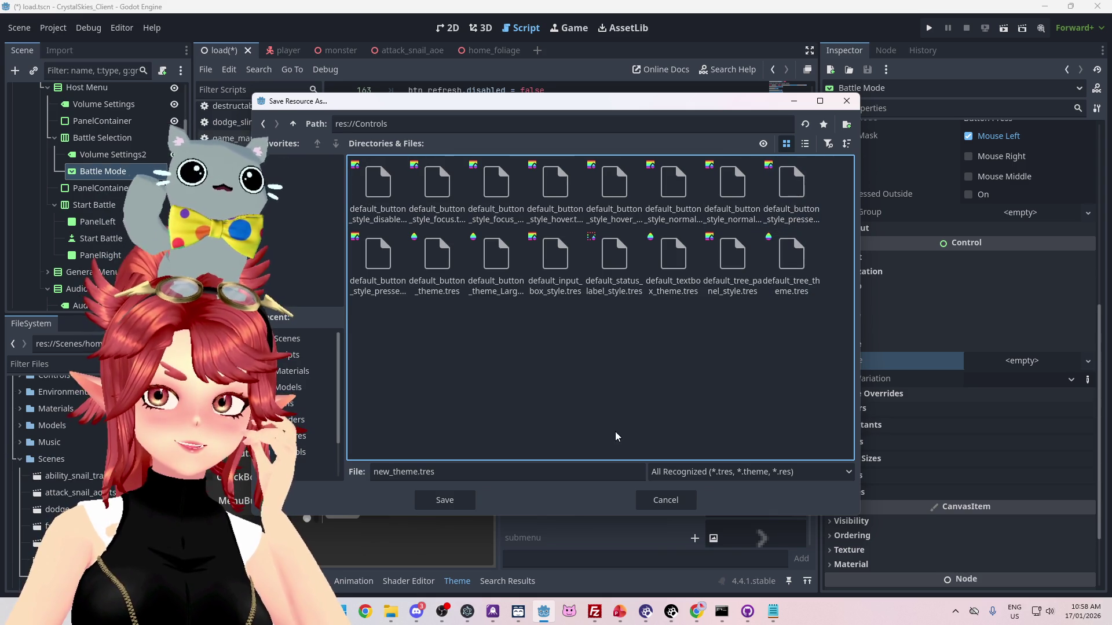
click(446, 471)
drag(377, 473, 338, 467)
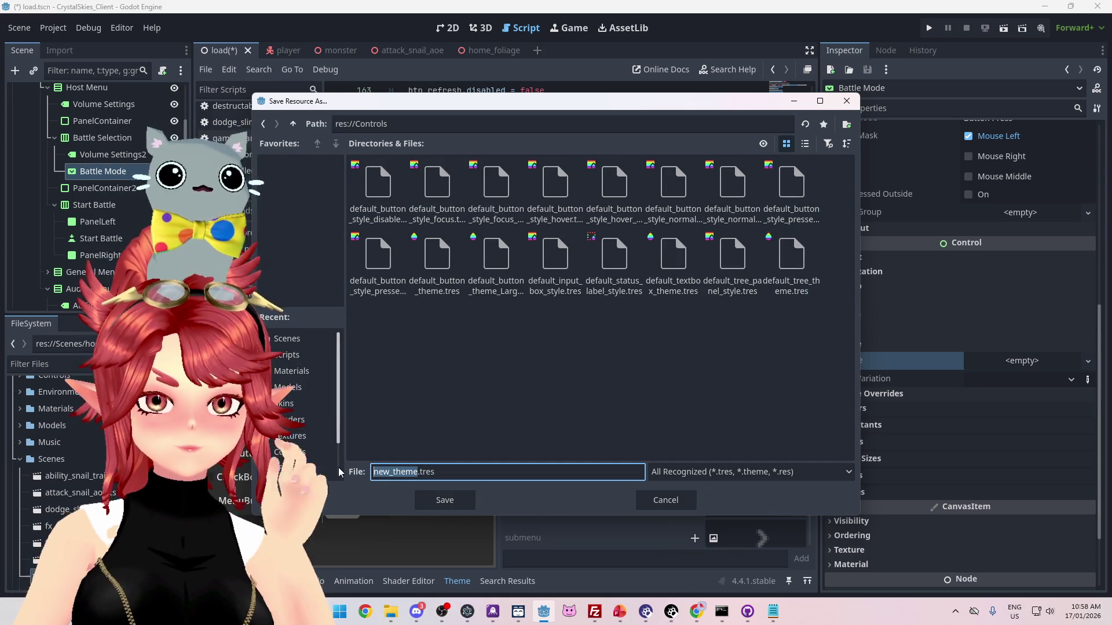
text(Cryst)
text(alSkies)
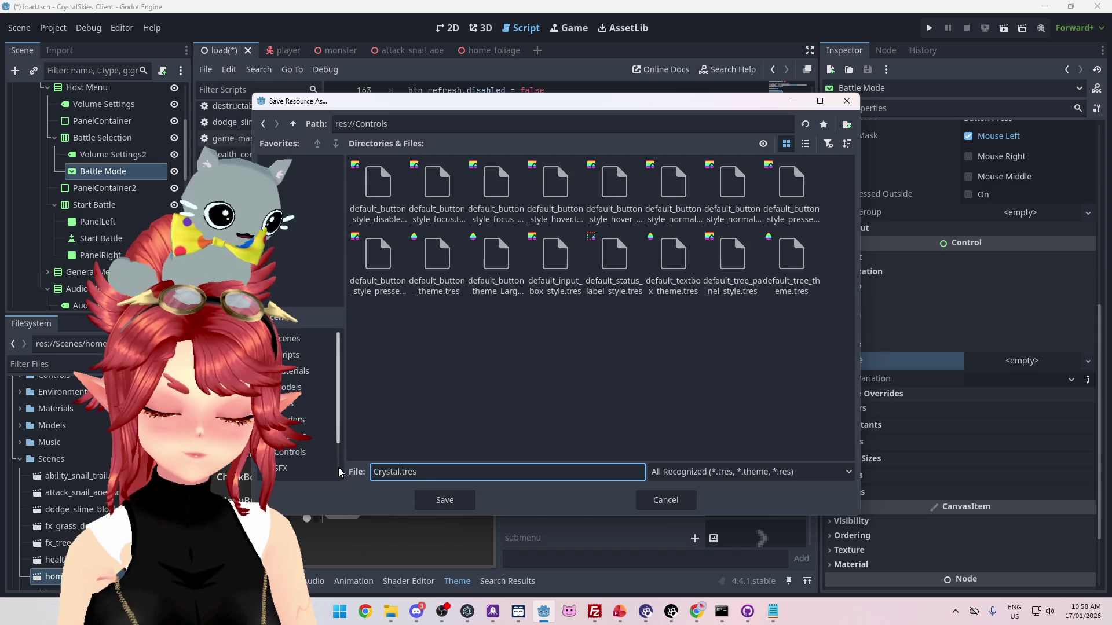
text(_01)
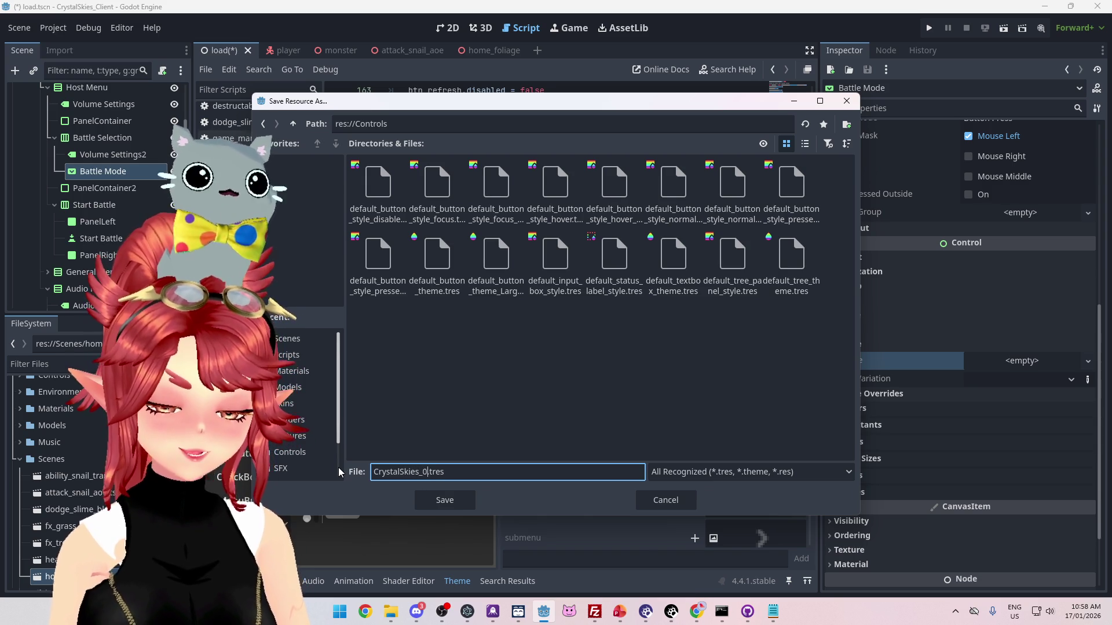
click(445, 501)
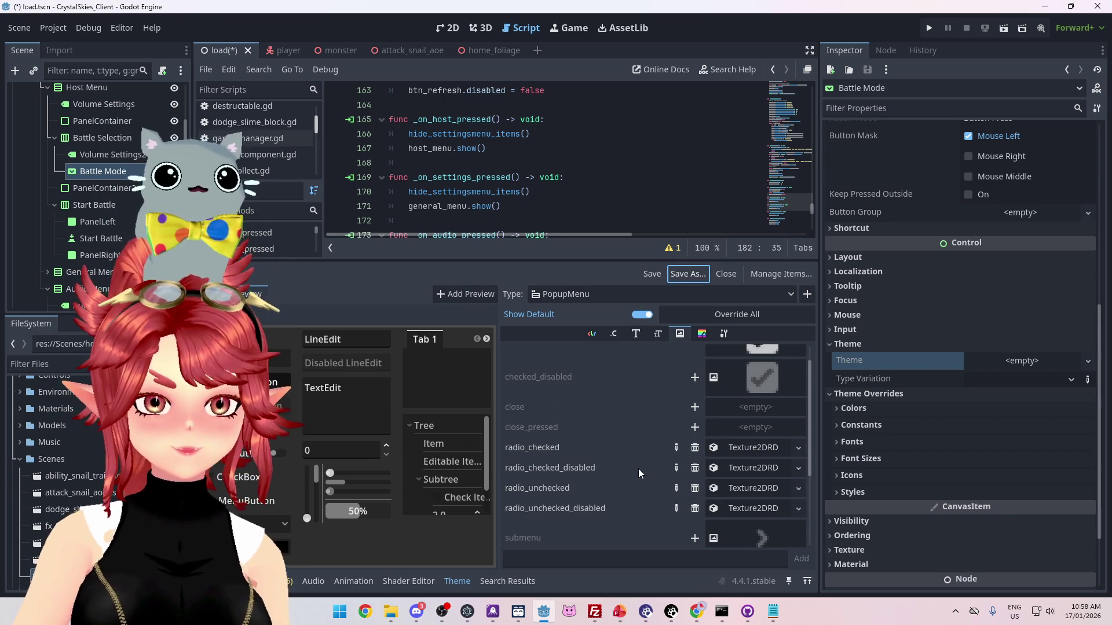
- Quick-load CrystalSkies_01.tres as the Battle Mode control's theme and run the game
scroll(639, 470, up, 1)
scroll(638, 471, down, 4)
scroll(639, 473, up, 3)
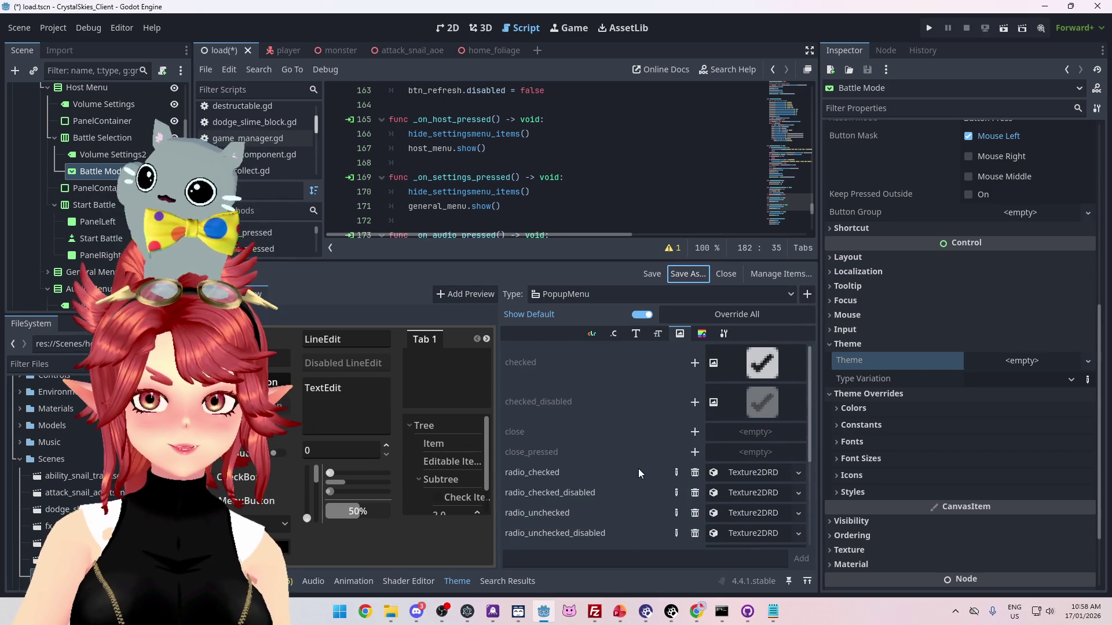
click(1086, 363)
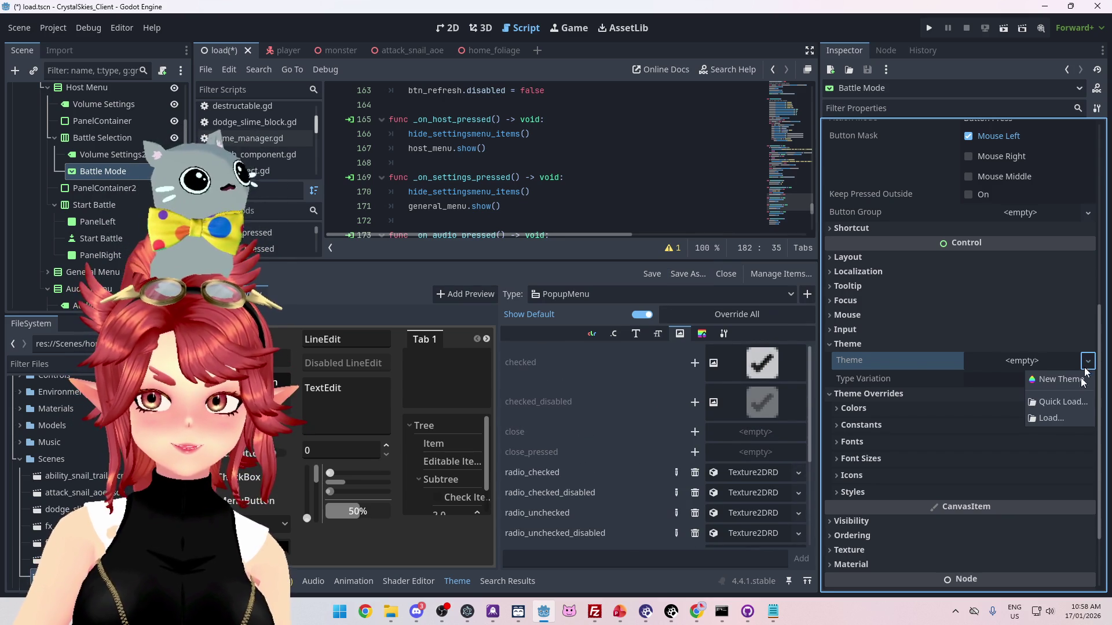
click(1054, 404)
double_click(432, 286)
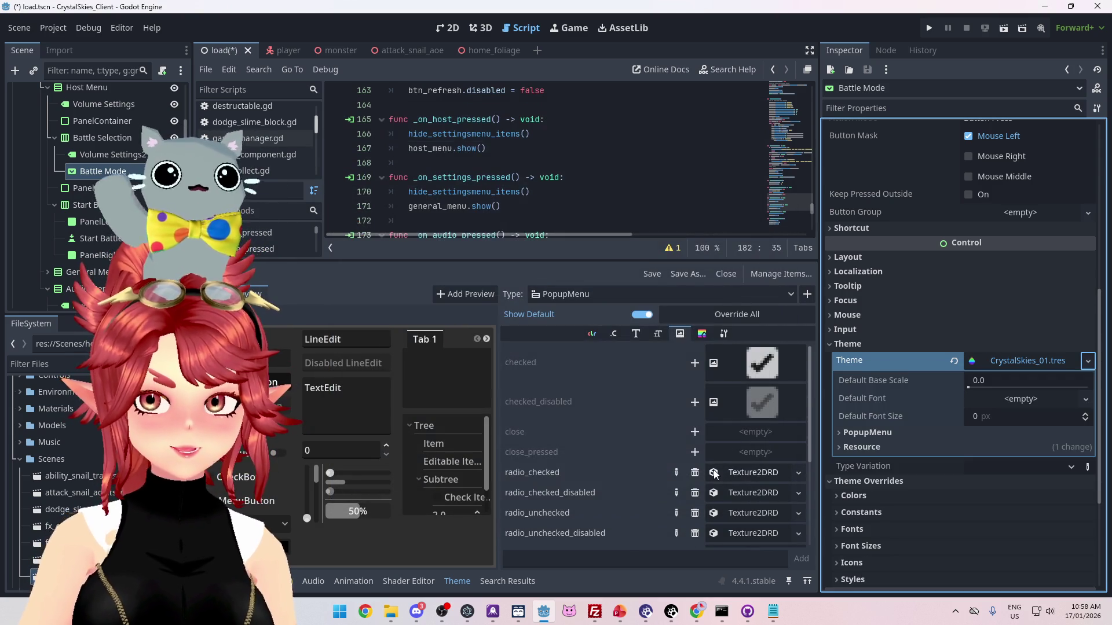
click(931, 27)
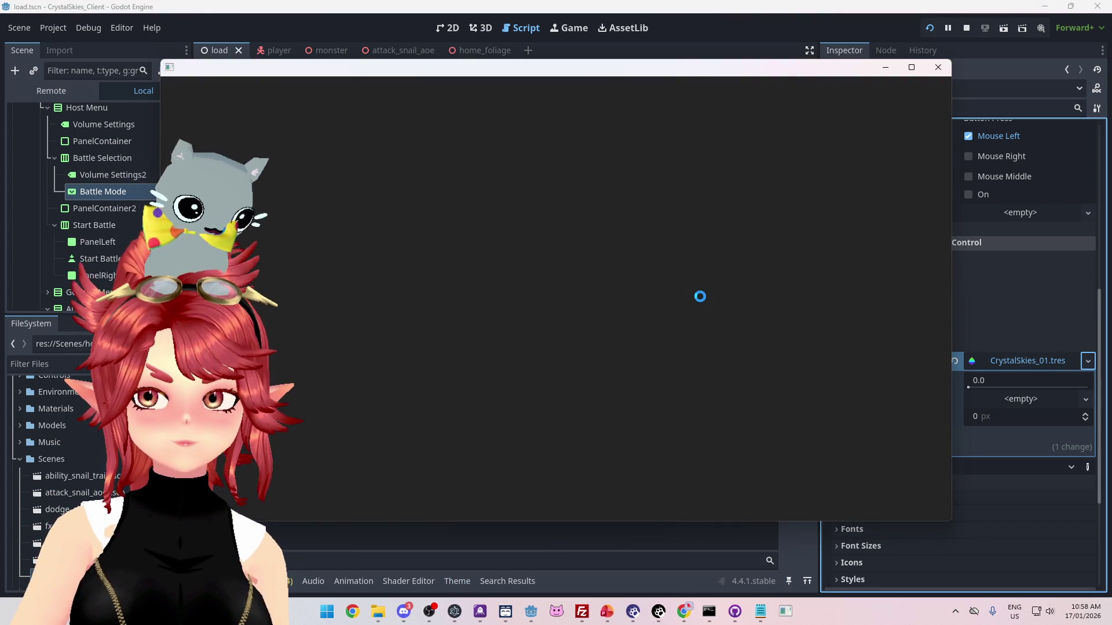
- In the themed game, create a lobby, open the battle-mode list twice to confirm Dodge Slime, then stop
mouse_move(718, 68)
mouse_down()
mouse_move(789, 67)
mouse_move(519, 65)
mouse_move(629, 44)
mouse_move(622, 69)
mouse_up()
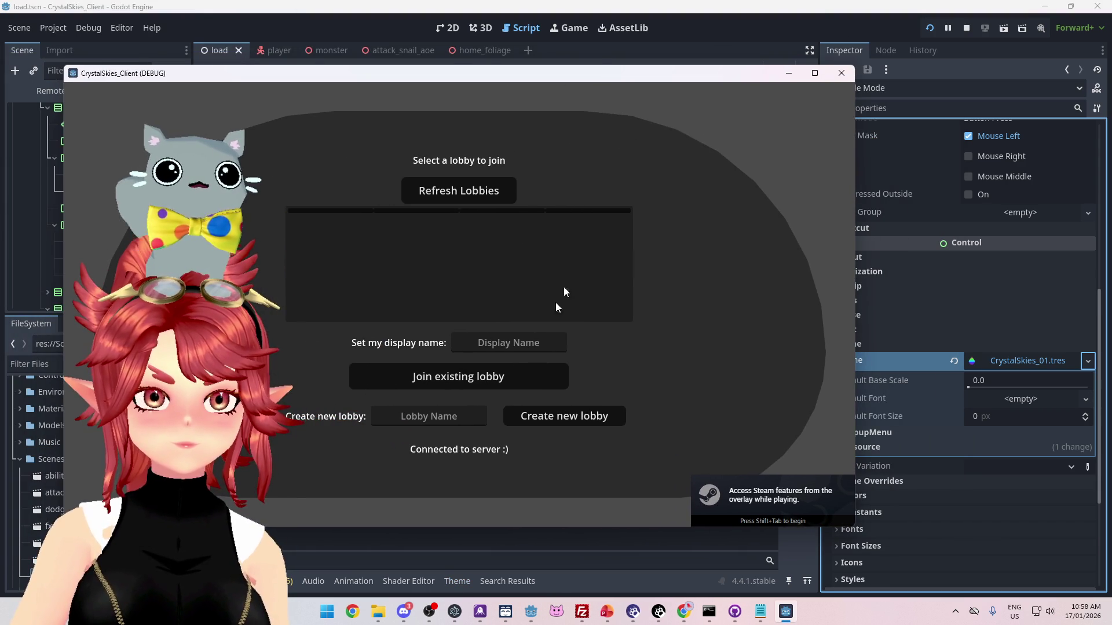
click(1017, 465)
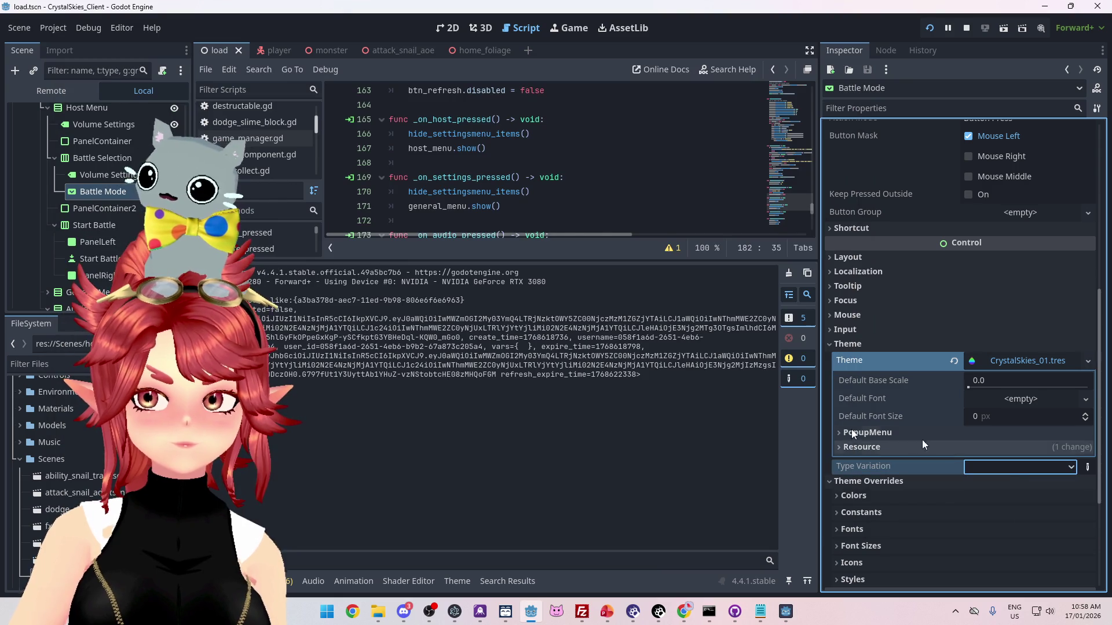
click(786, 615)
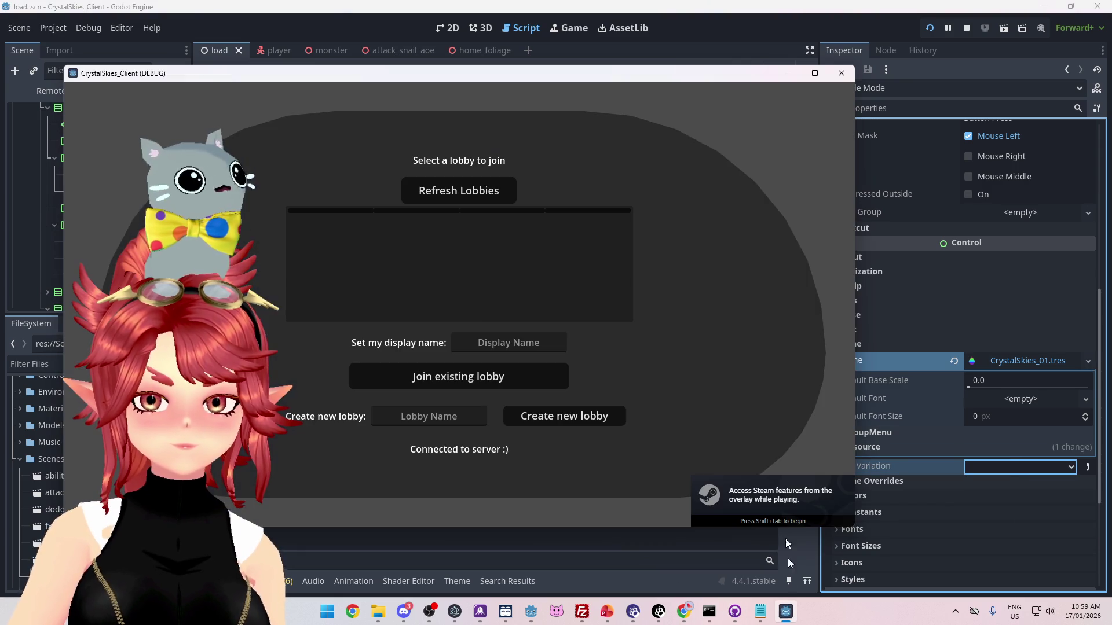
click(500, 343)
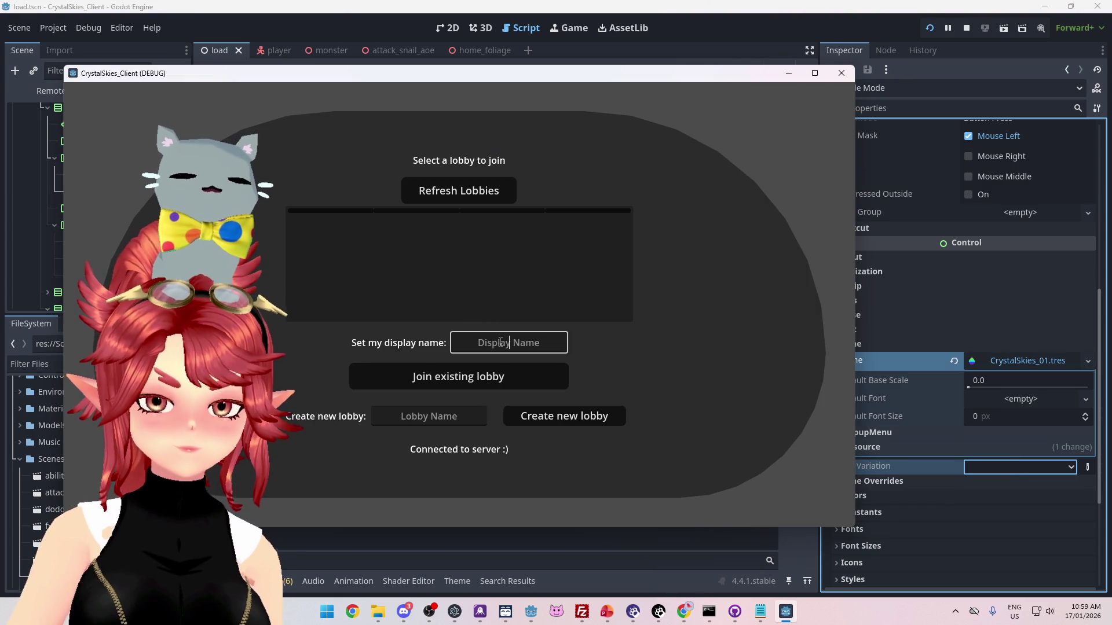
click(543, 423)
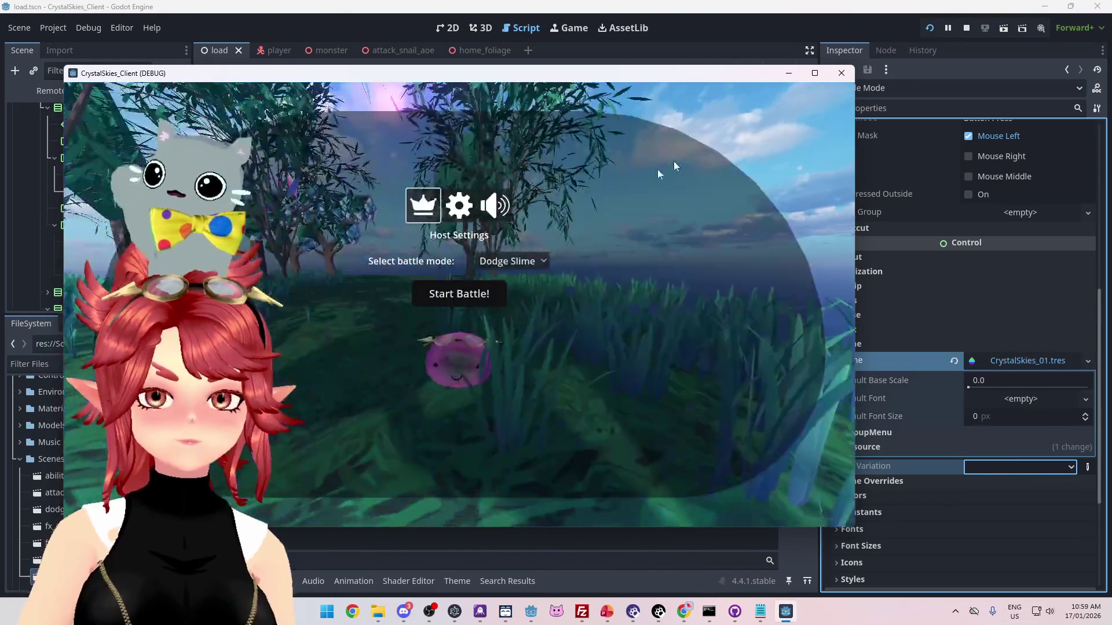
click(521, 260)
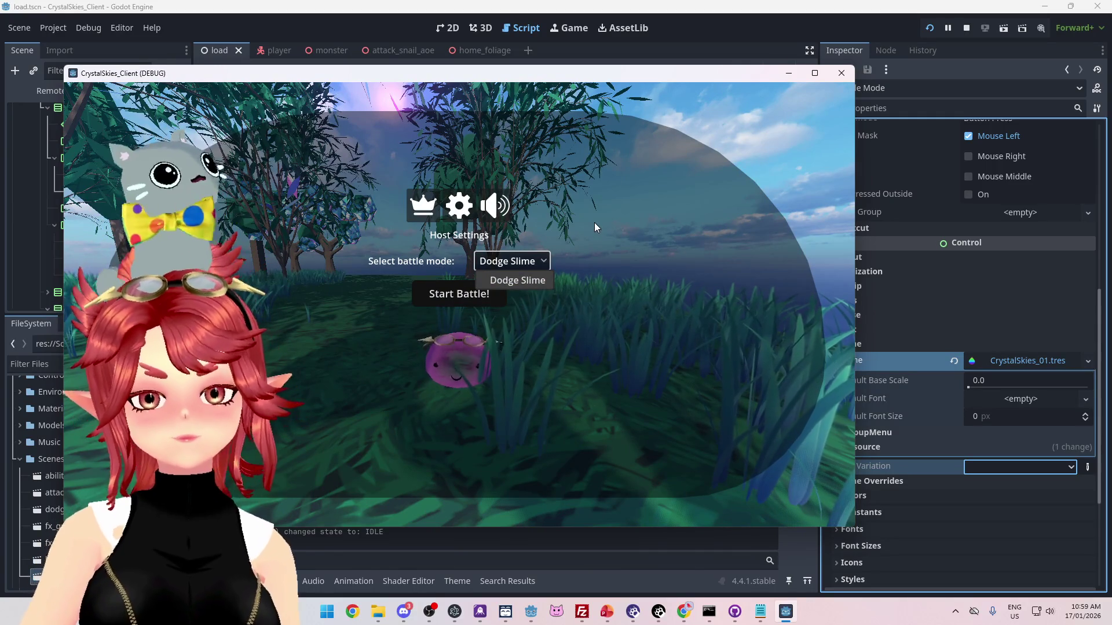
click(583, 221)
click(533, 262)
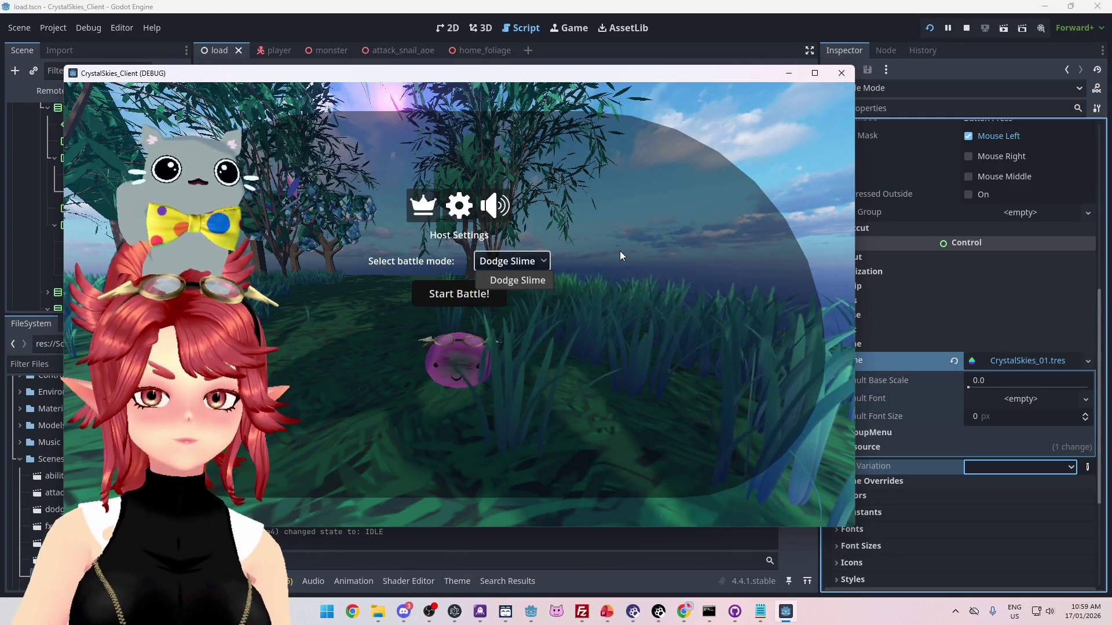
click(516, 278)
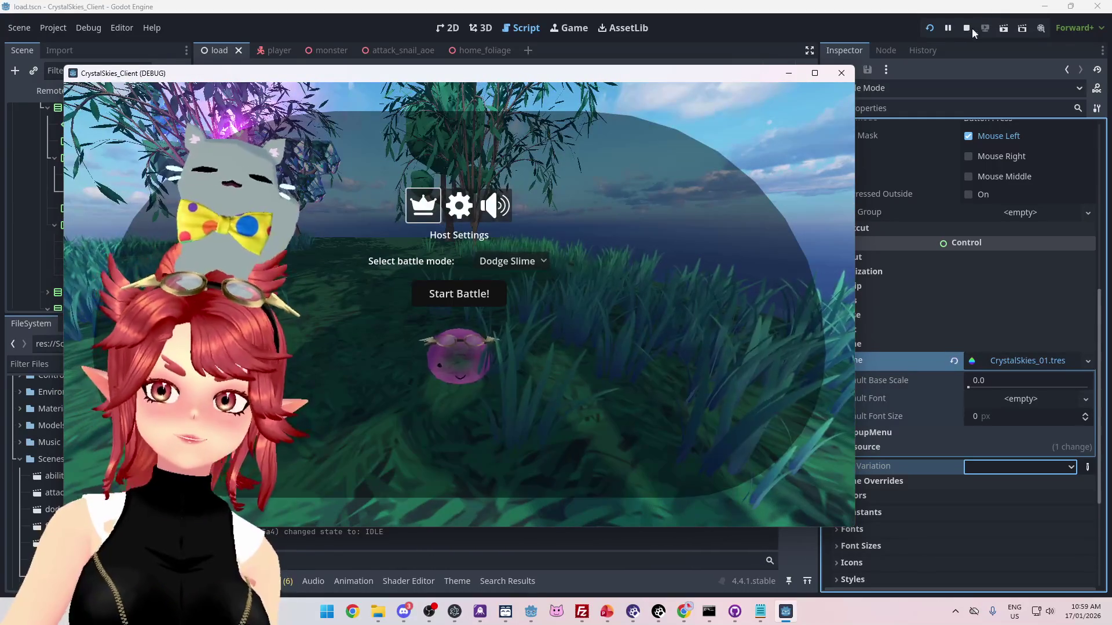
click(841, 73)
click(575, 188)
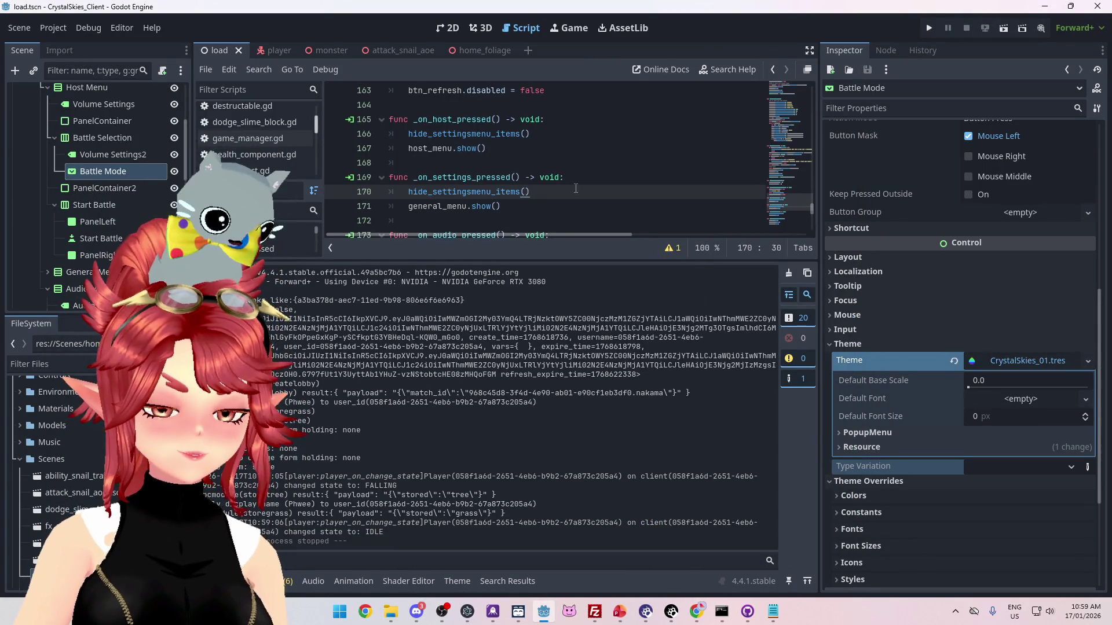
mouse_move(698, 616)
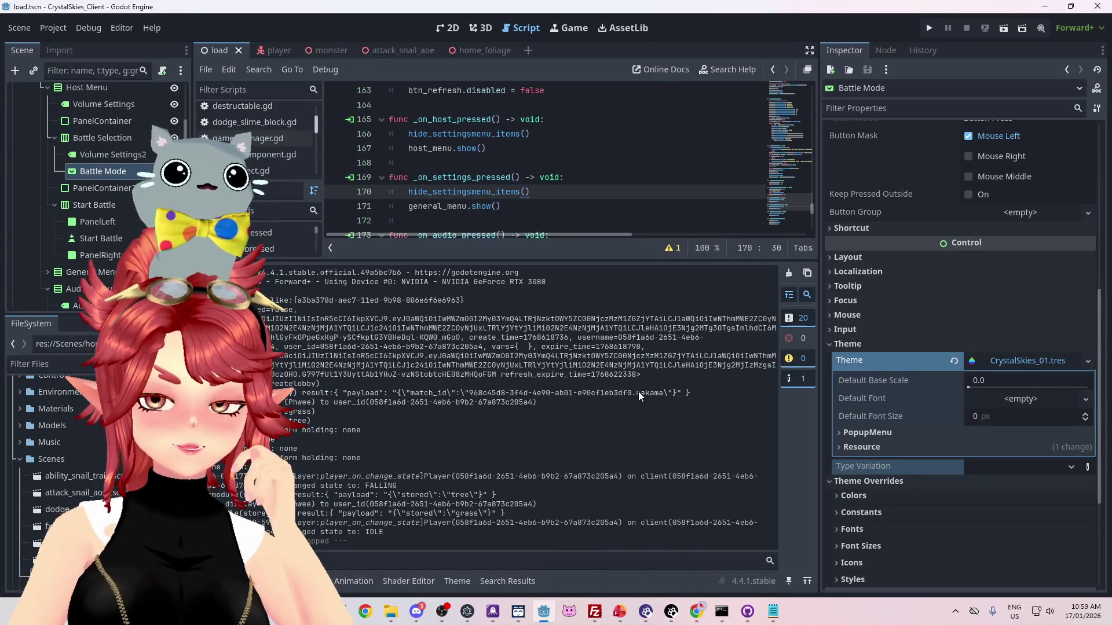
click(619, 612)
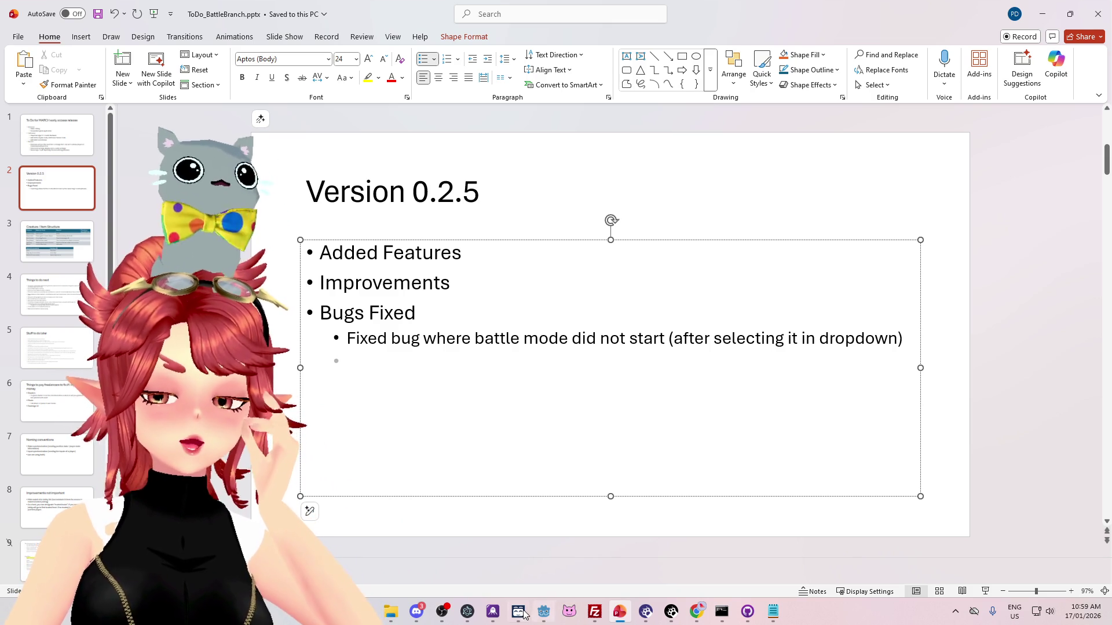
click(541, 612)
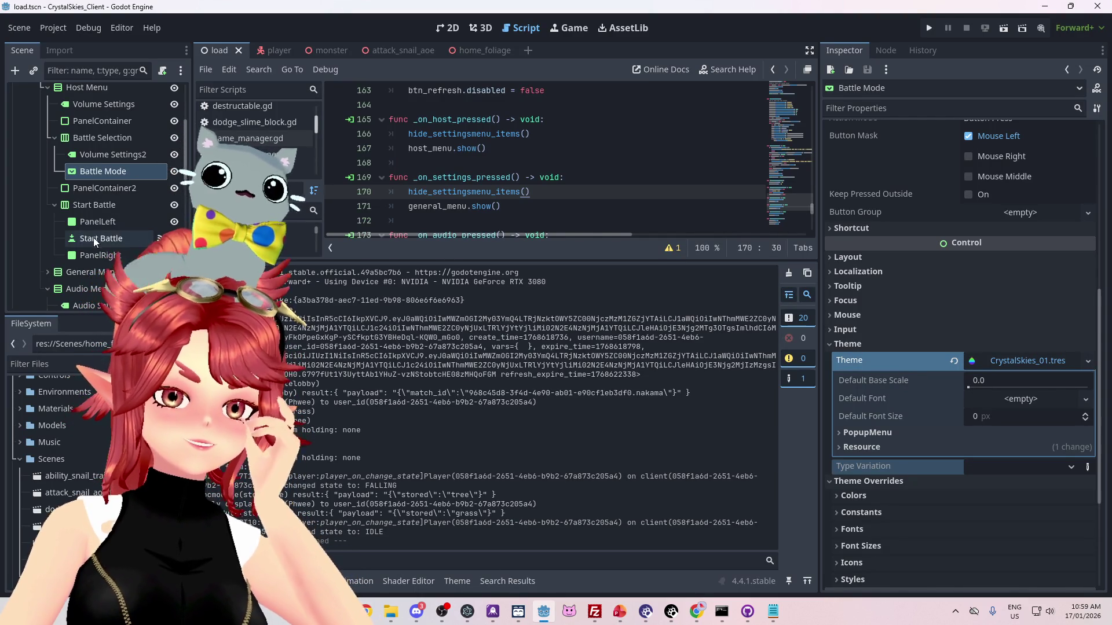
- Quick-load CrystalSkies_01.tres as the Theme of the root UI control
scroll(92, 238, up, 3)
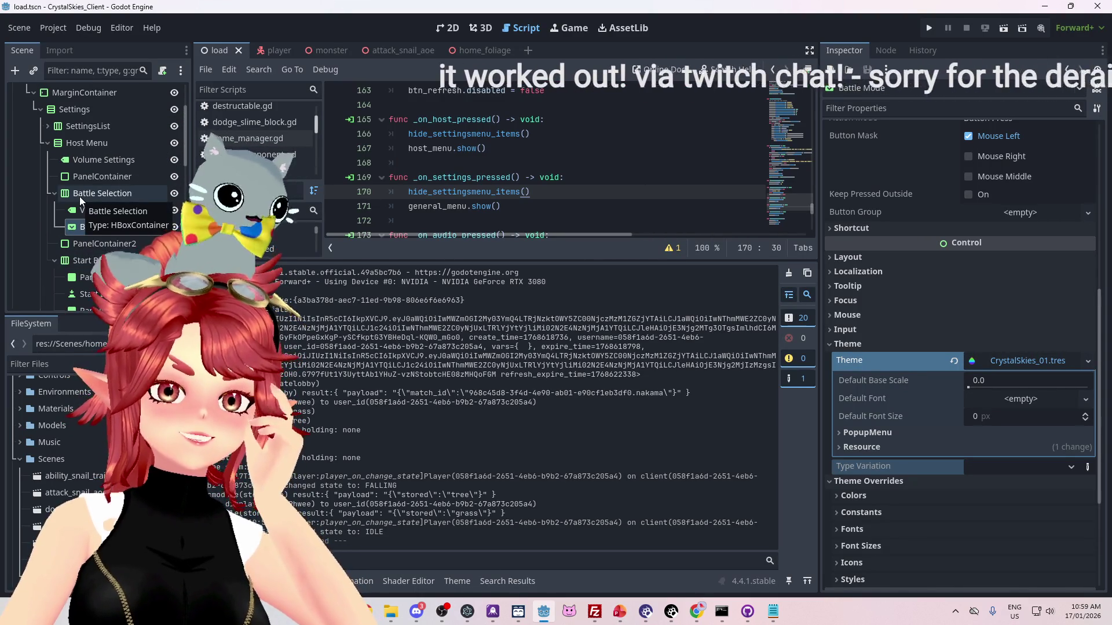
scroll(80, 199, up, 2)
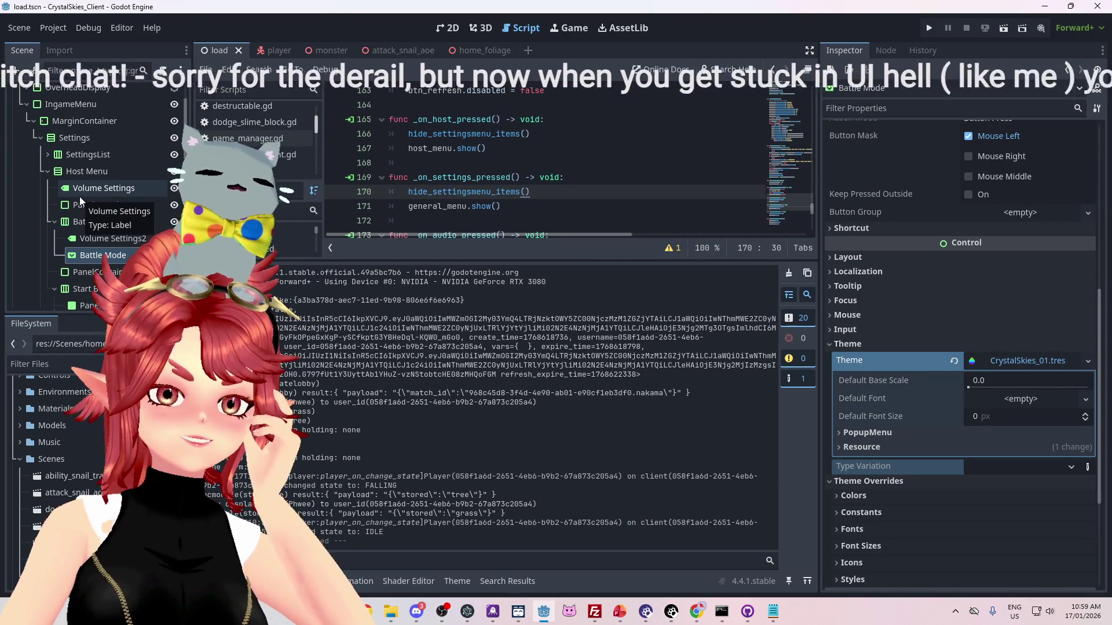
scroll(79, 197, up, 3)
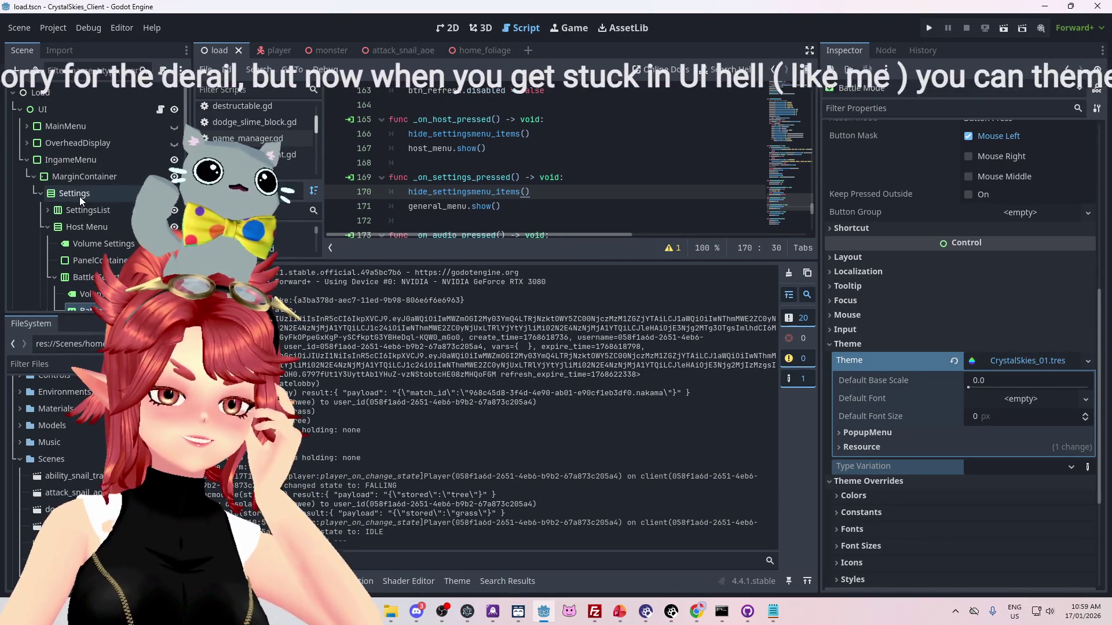
click(58, 110)
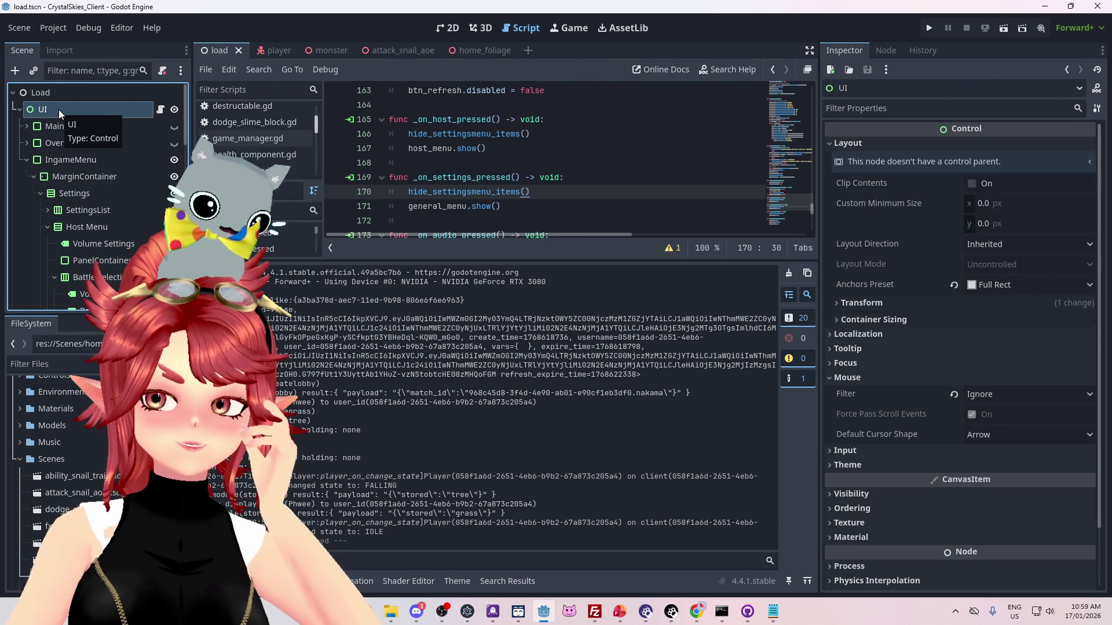
click(857, 467)
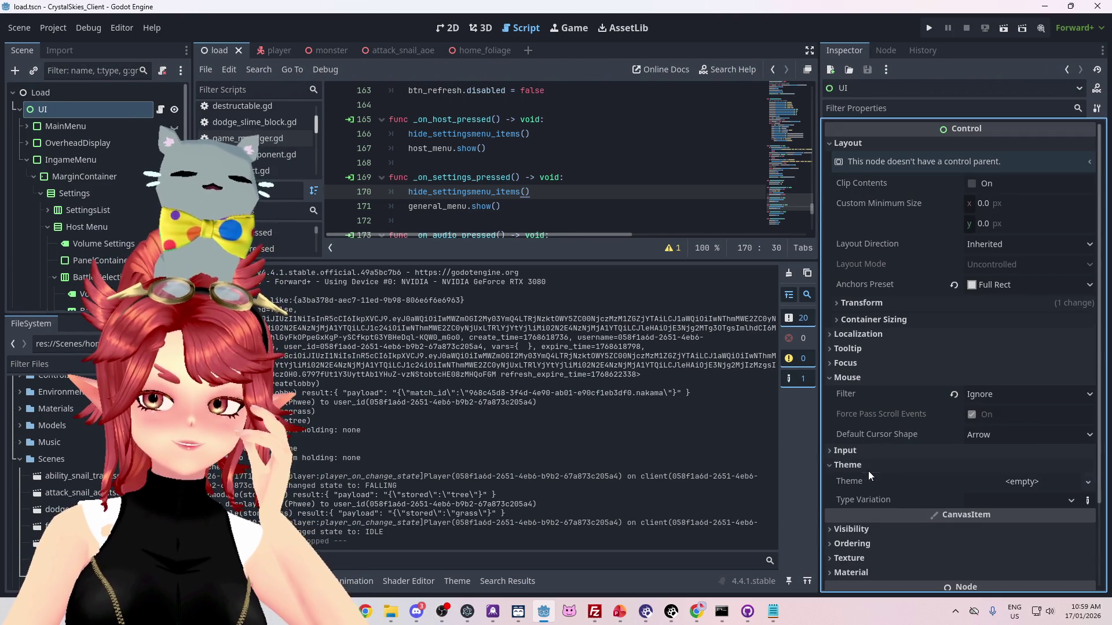
click(1088, 483)
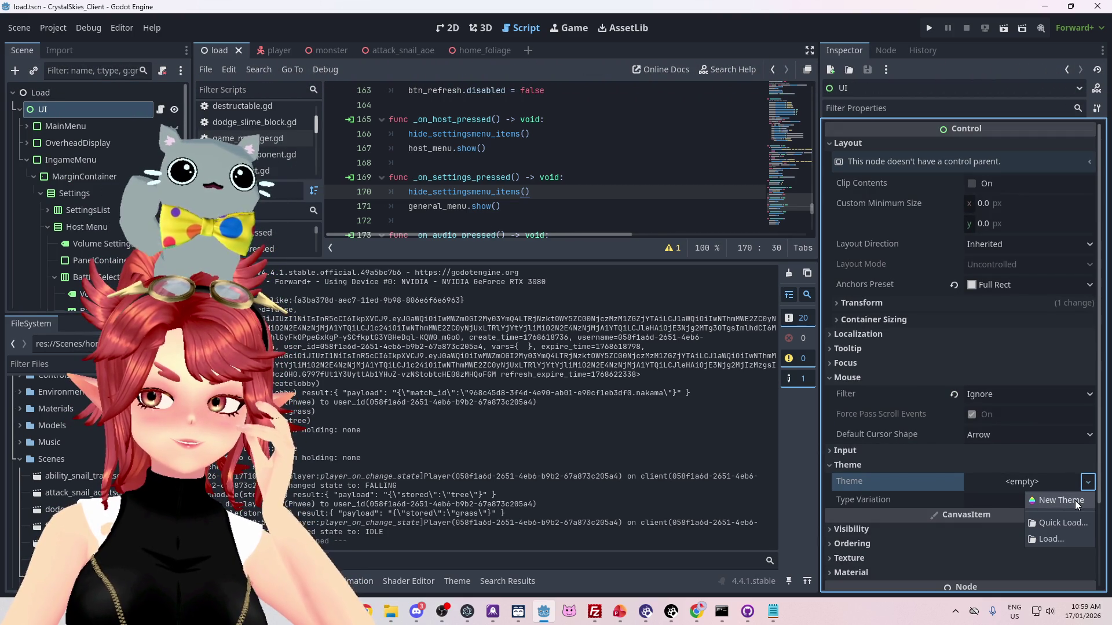
click(1061, 527)
double_click(398, 280)
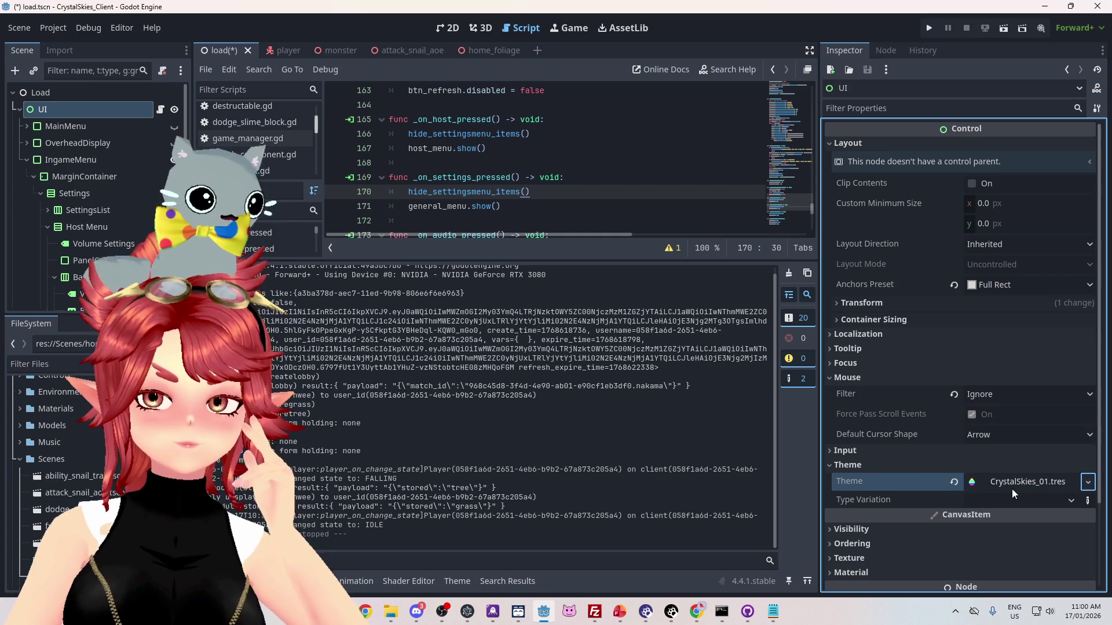
- Check the Battle Mode and Volume Settings2 theme settings, reselect UI, and run the game
scroll(93, 214, down, 5)
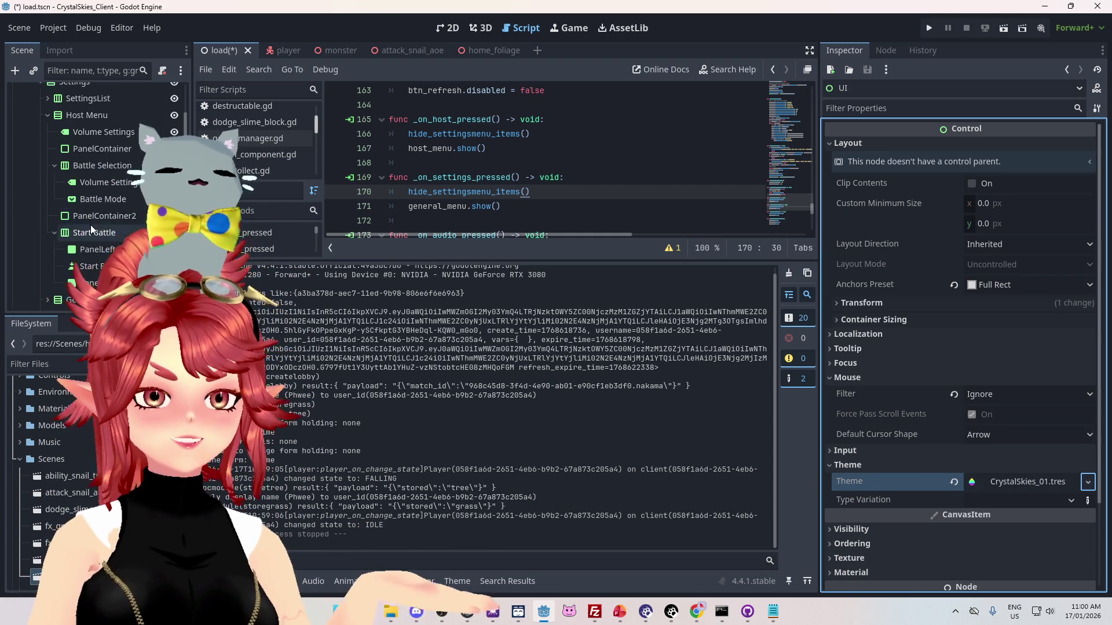
scroll(98, 271, down, 6)
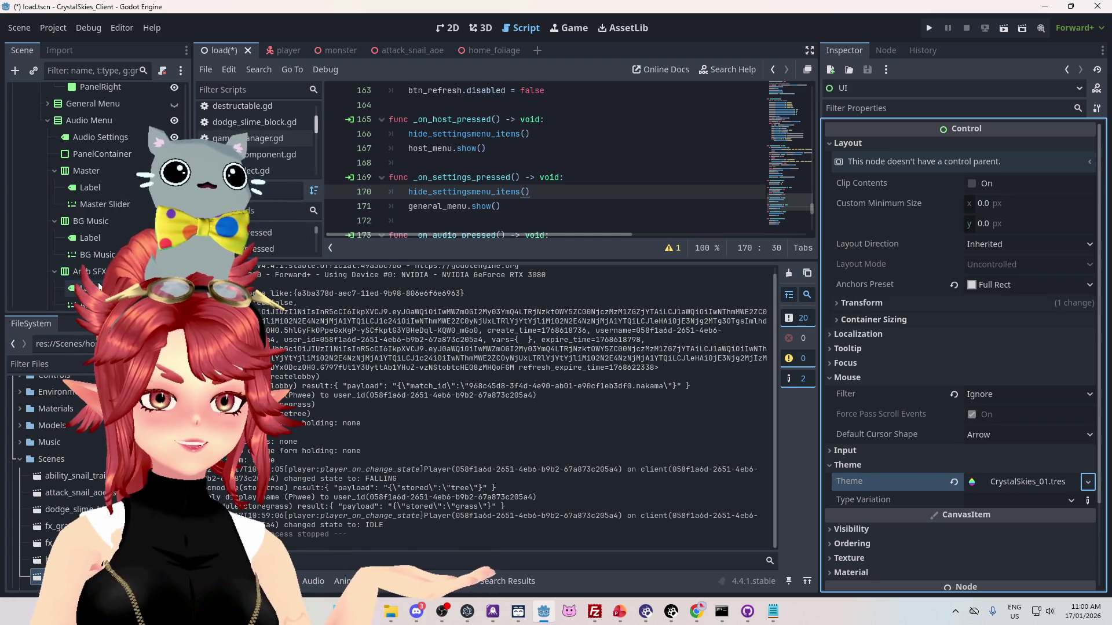
scroll(101, 241, up, 6)
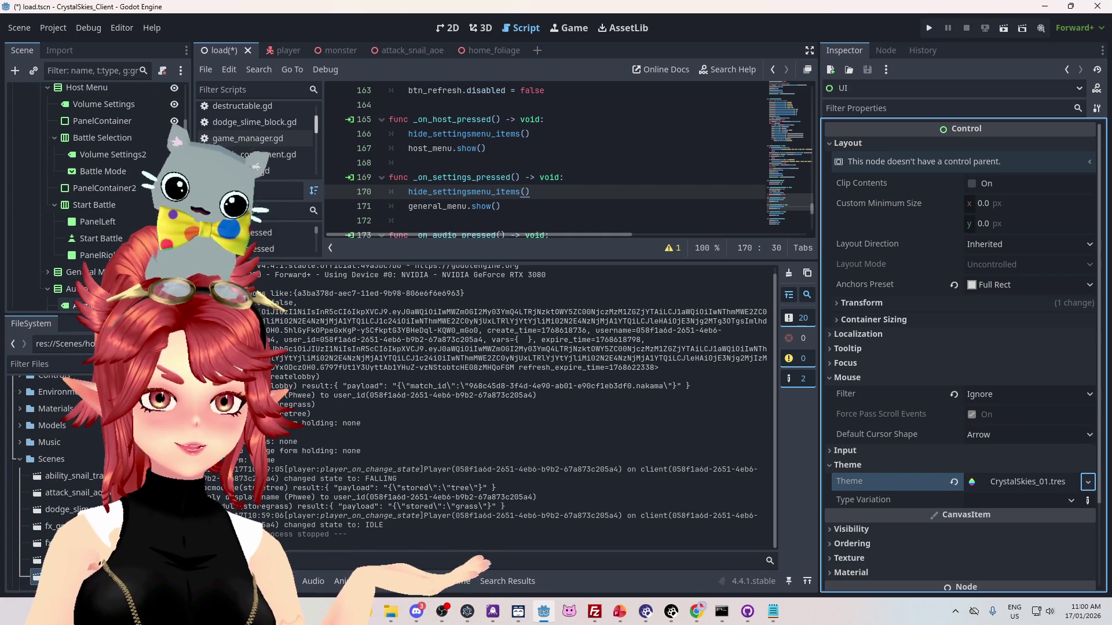
click(95, 172)
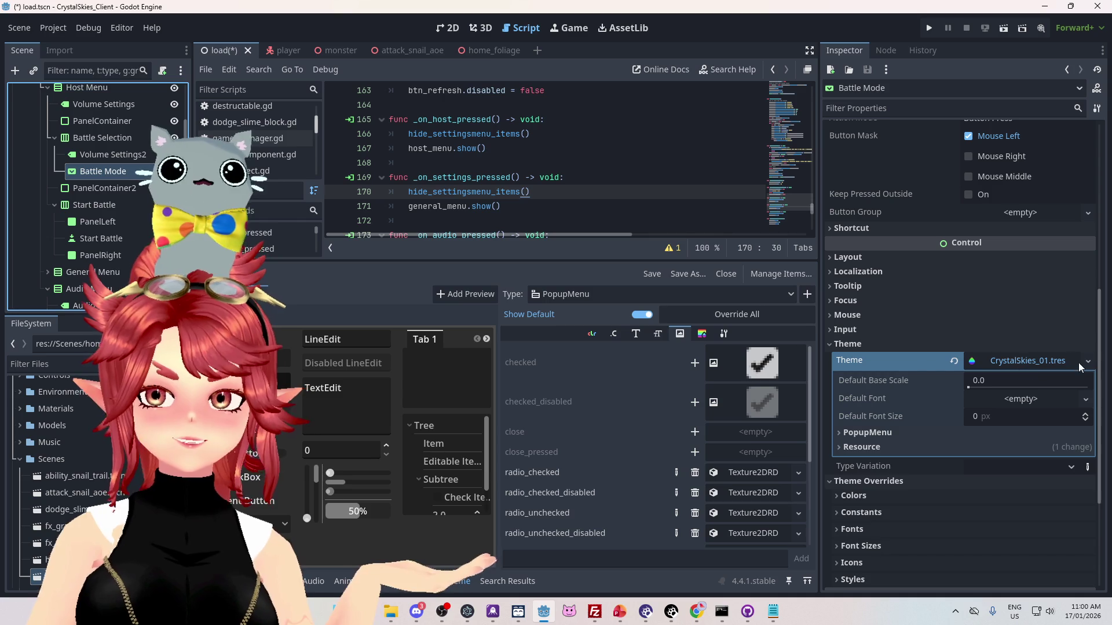
click(104, 155)
click(95, 172)
scroll(92, 236, up, 5)
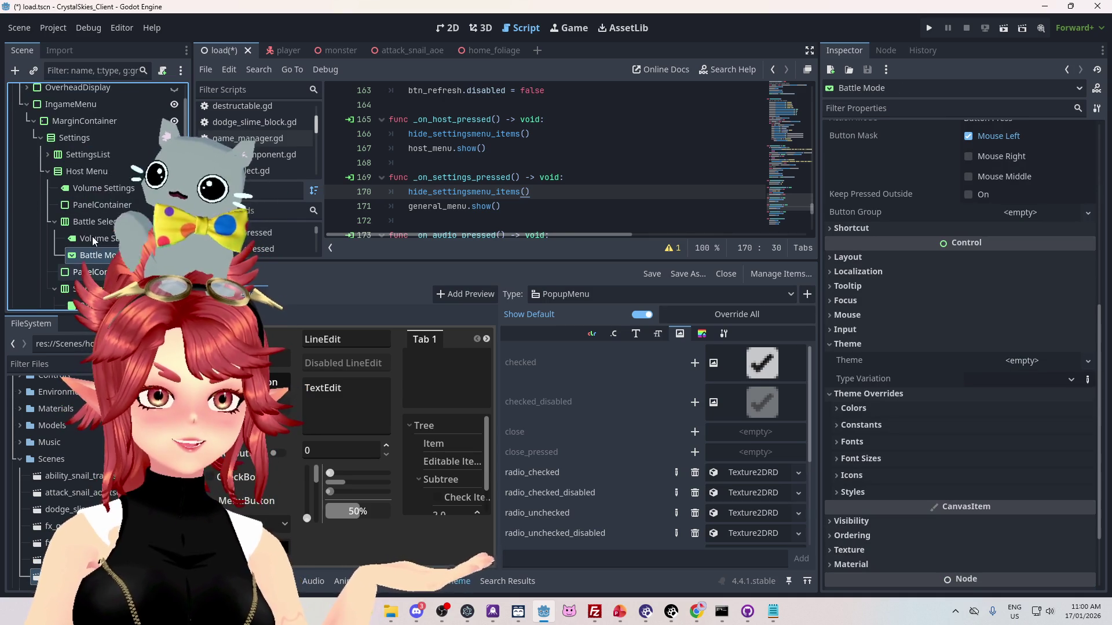
click(70, 109)
click(929, 28)
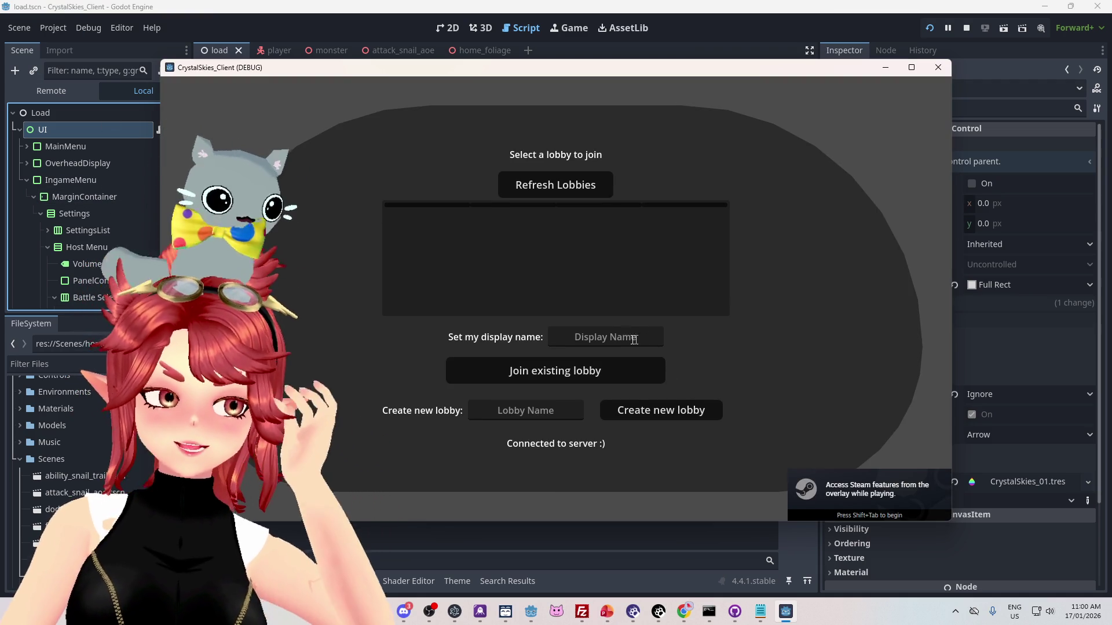
- Enter a display name and lobby name 'asddd', then create the new lobby
mouse_move(735, 71)
mouse_down()
mouse_move(715, 81)
mouse_move(734, 79)
mouse_up()
click(594, 341)
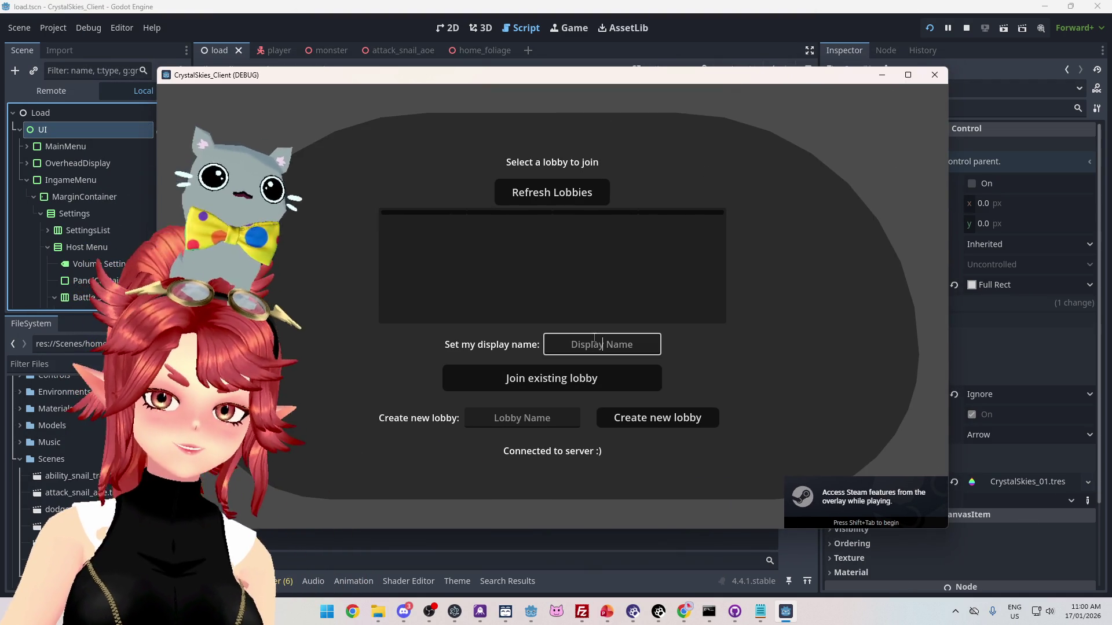
text(Phwee)
key(Tab)
key(Tab)
text(asddd)
click(672, 424)
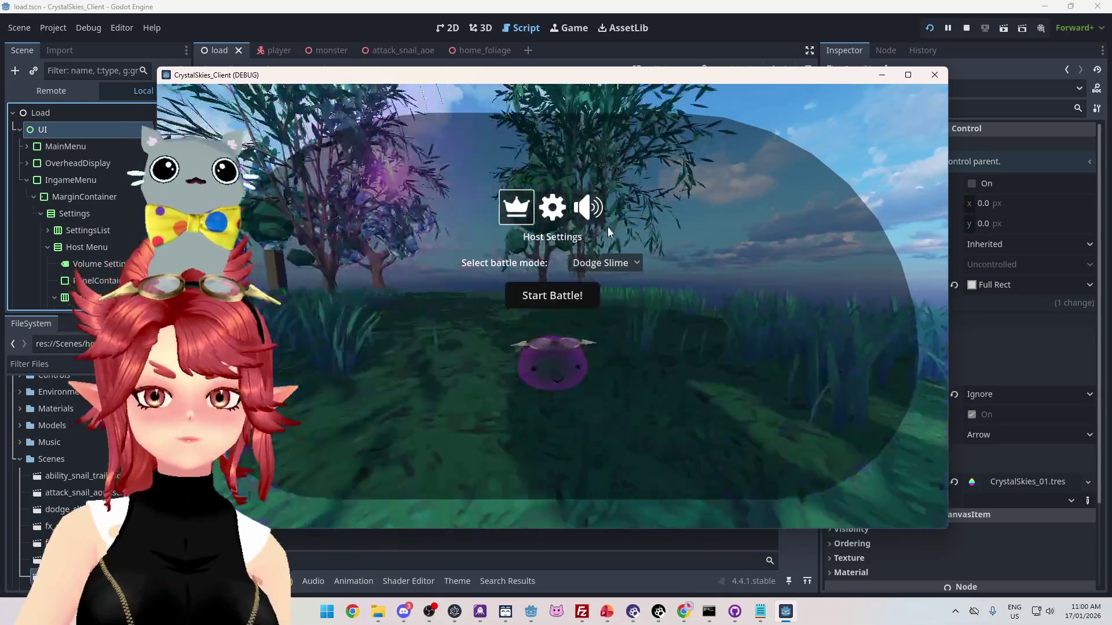
- Choose Dodge Slime in the battle-mode dropdown, stop the game, and switch to PowerPoint
click(636, 264)
click(637, 265)
key(Escape)
key(Escape)
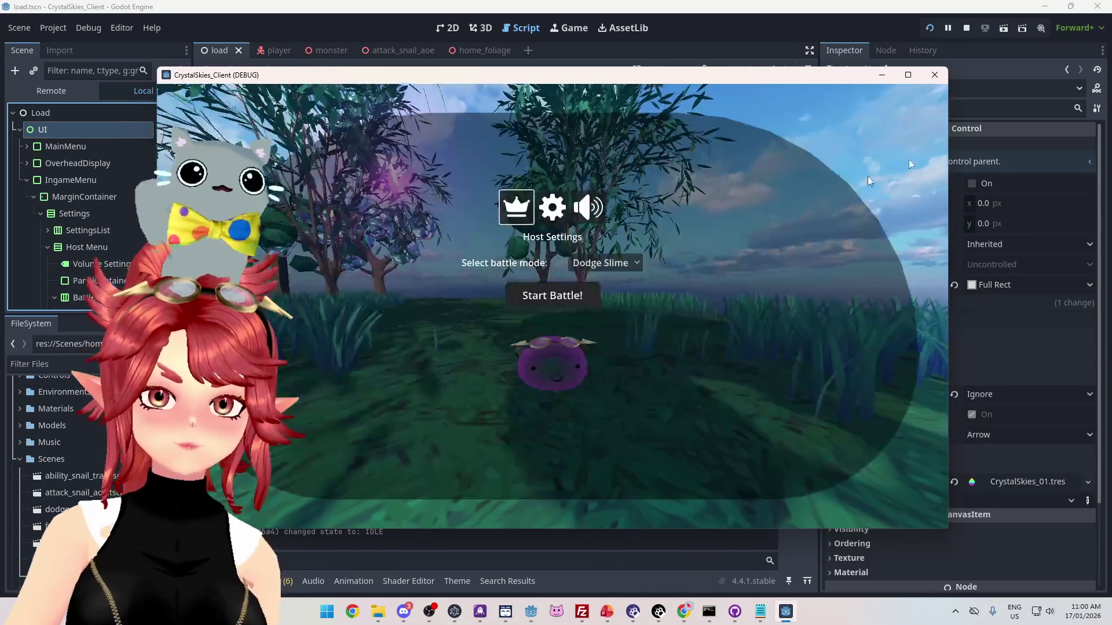
click(966, 27)
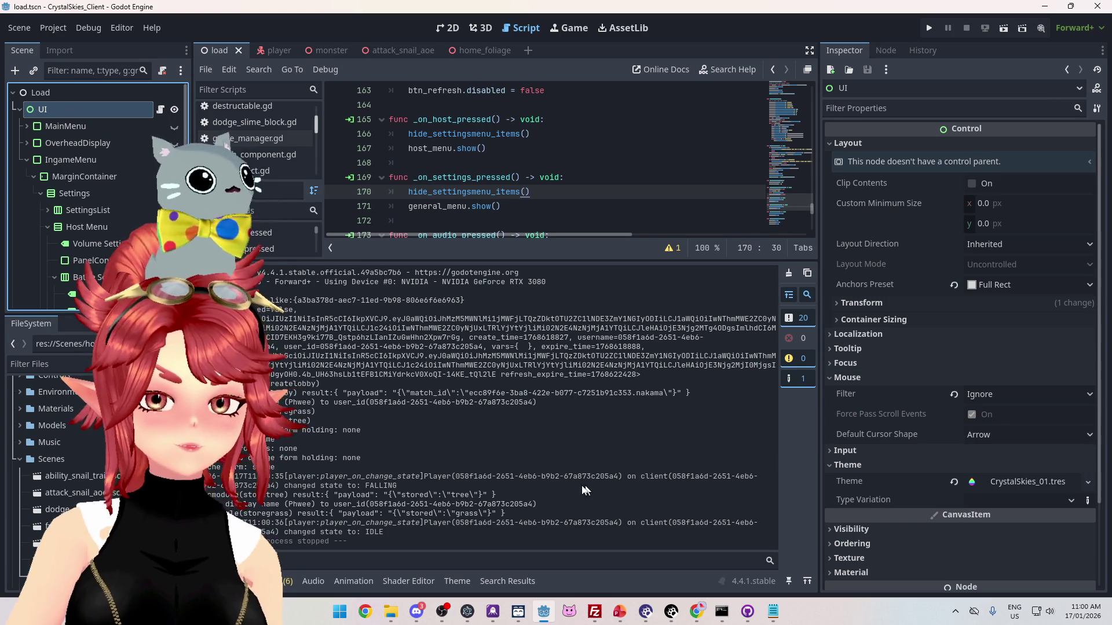
click(620, 613)
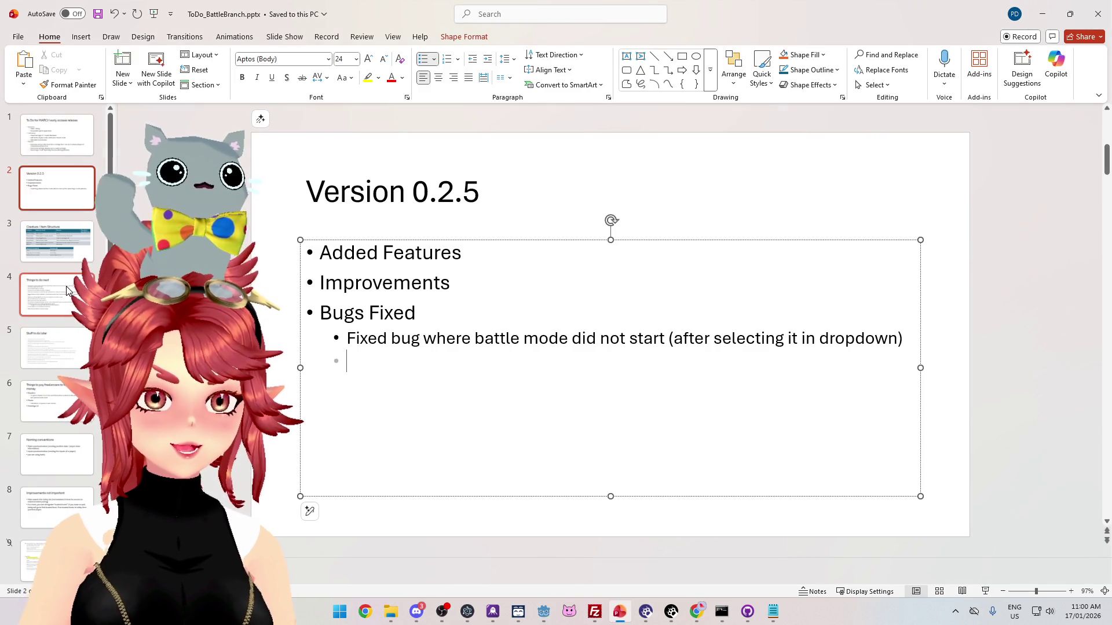
- Insert a top 'Clean up themes' bullet on the Things to do next slide about a single UI-root theme
click(67, 291)
click(323, 246)
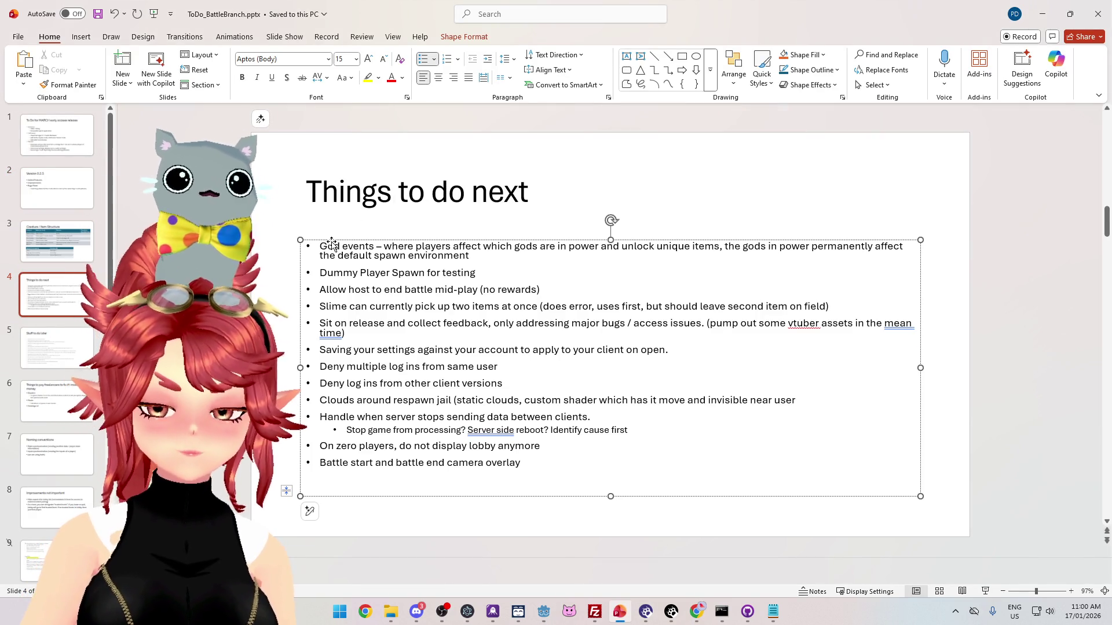
key(Return)
key(Up)
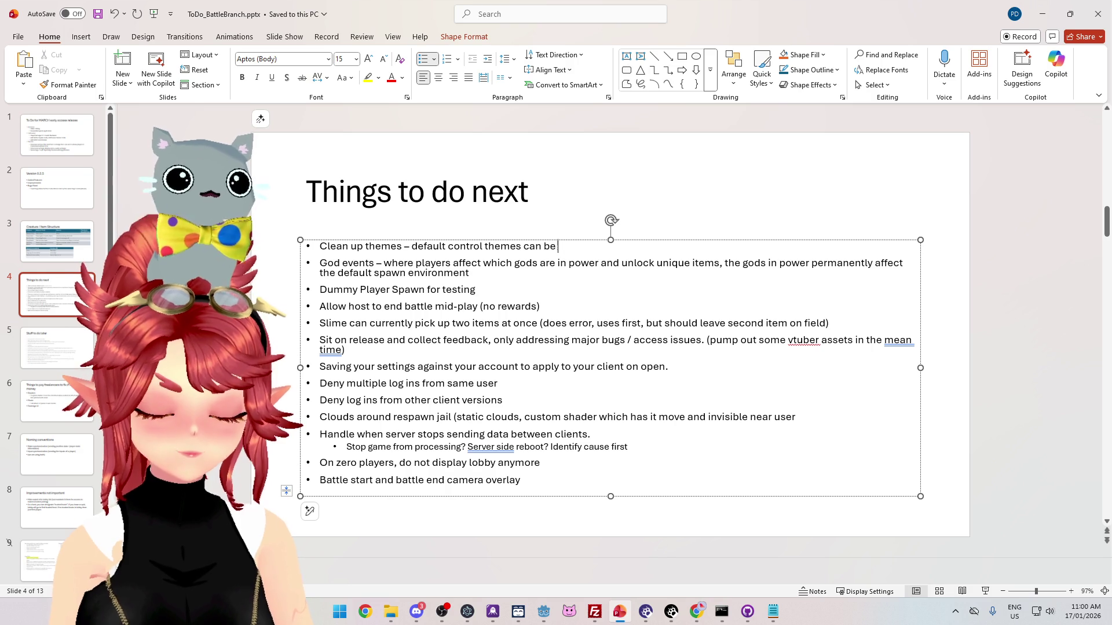
text(the)
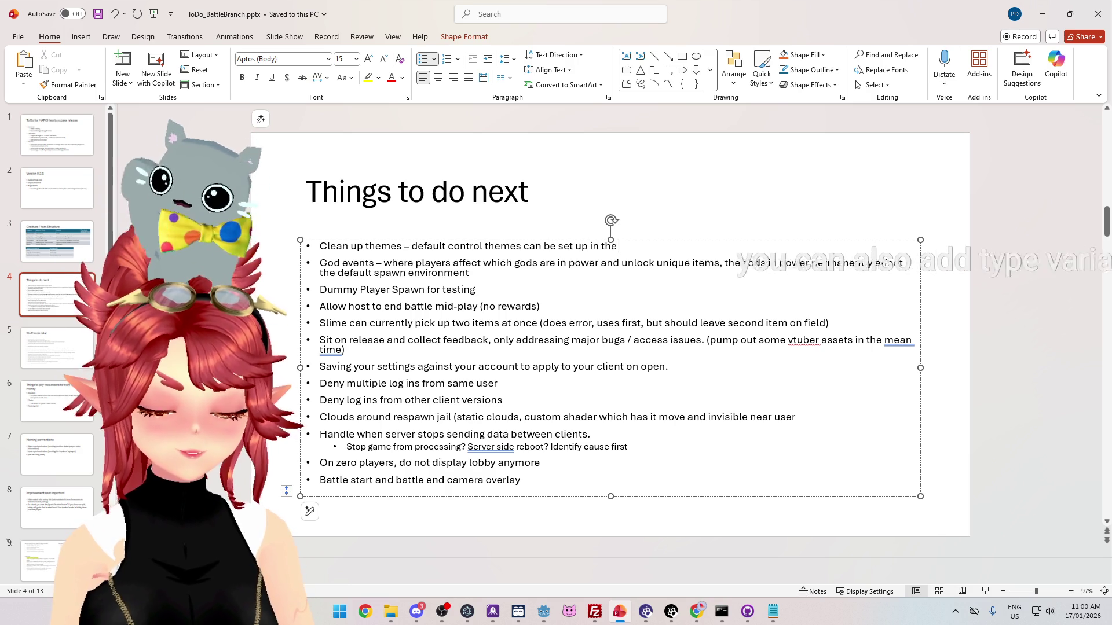
text( single theme which)
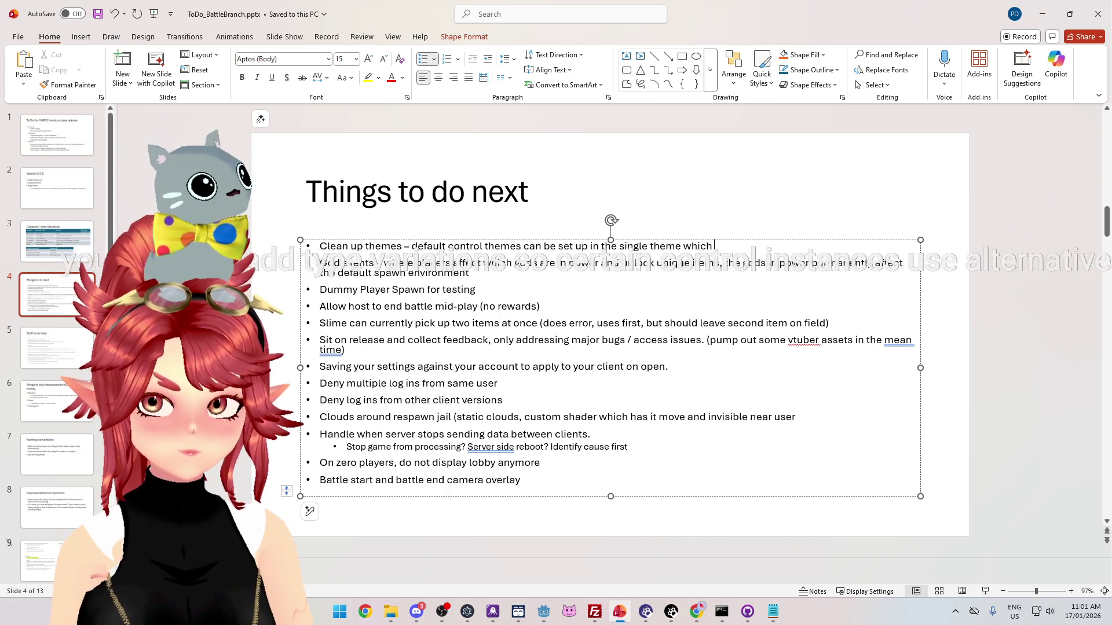
text( applies to all UI root objects, and have a type variation for the large / small ones)
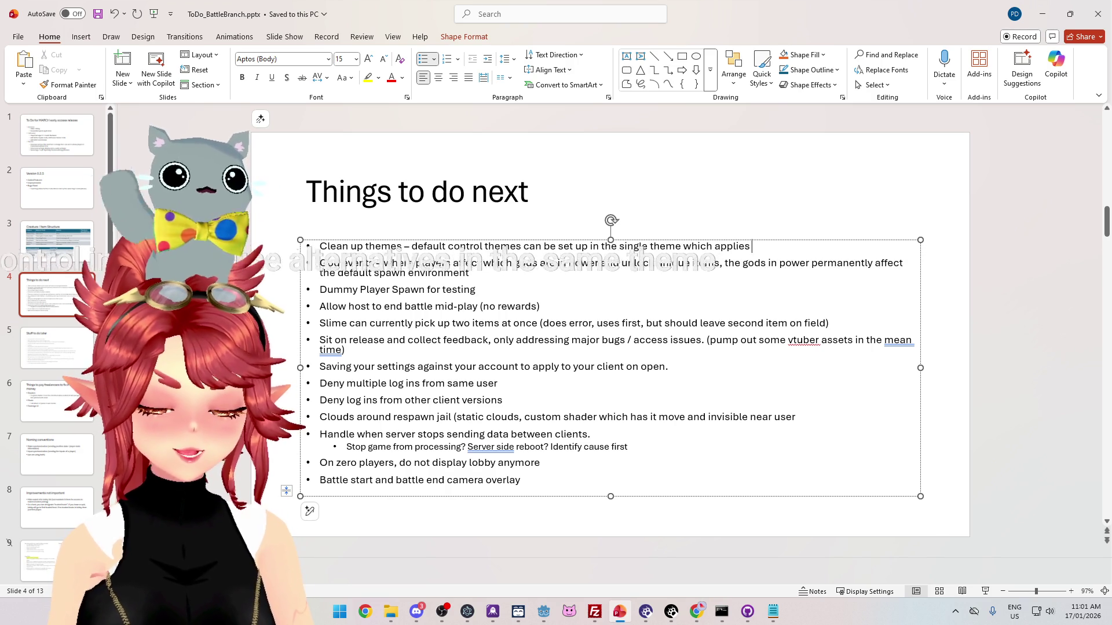
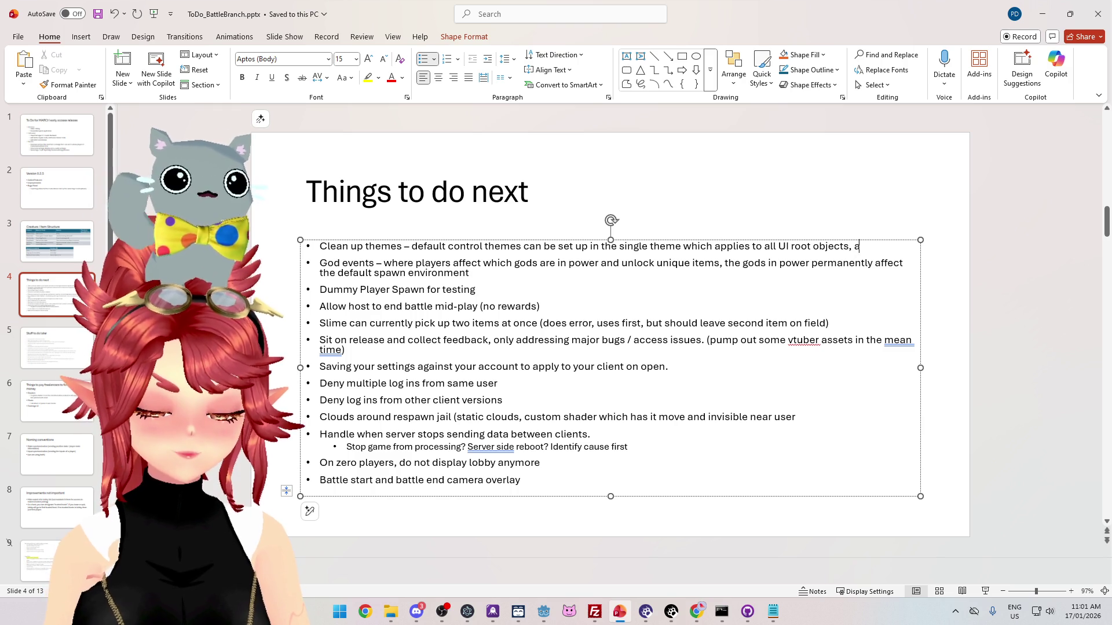
- Finish the first slide-4 to-do bullet with '…have a type variation for the large / small ones', then return to Godot
text(nd have a type c)
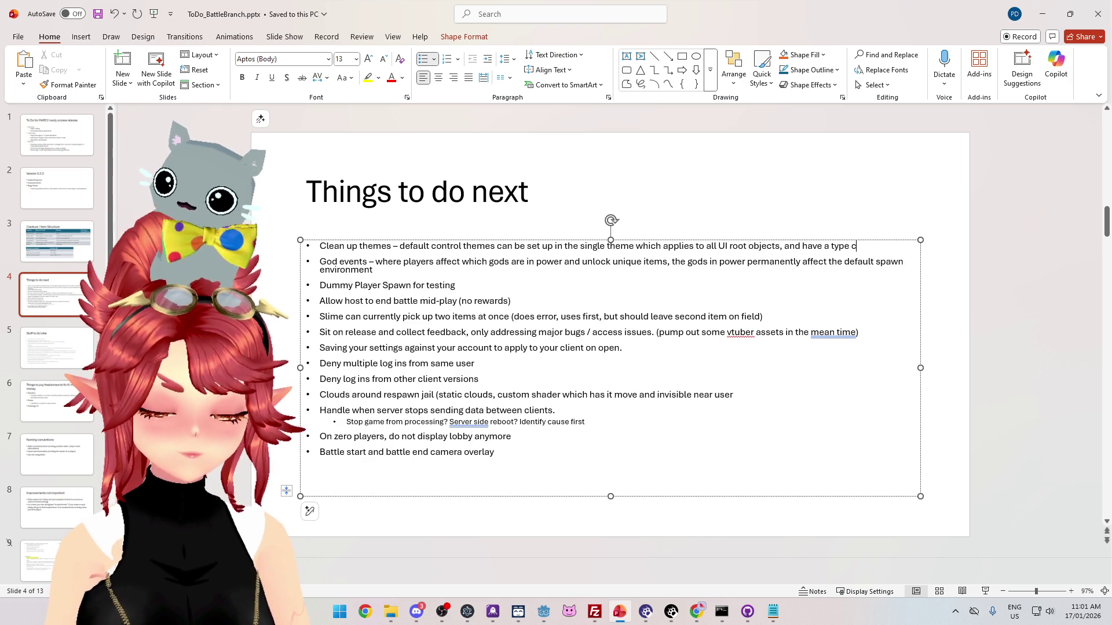
key(BackSpace)
text(variation)
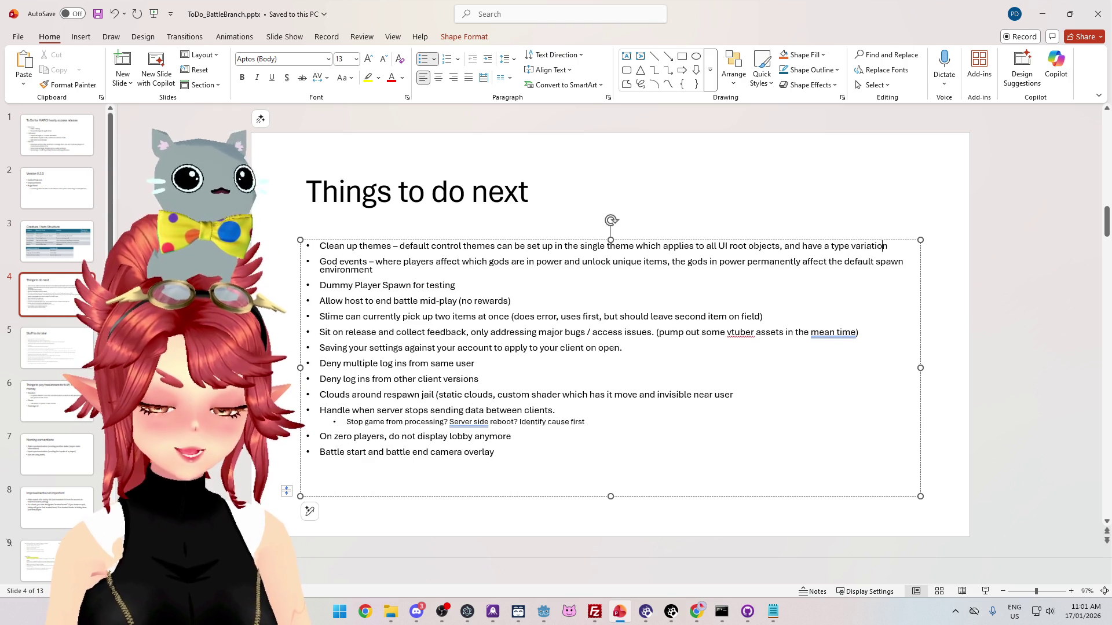
text( for the large / small ones)
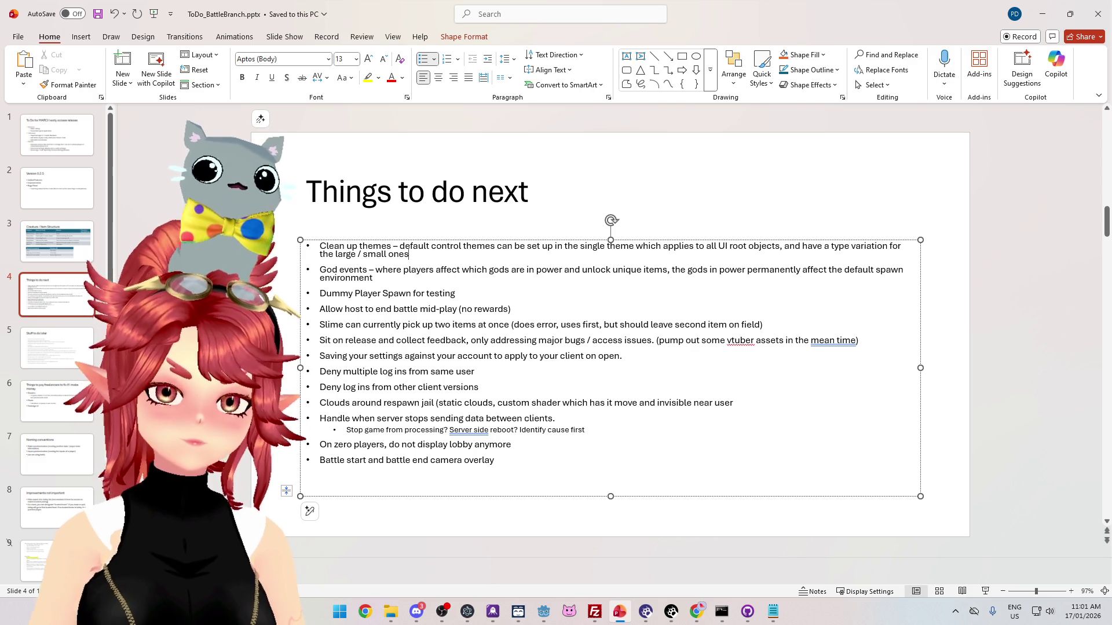
key(alt+Tab)
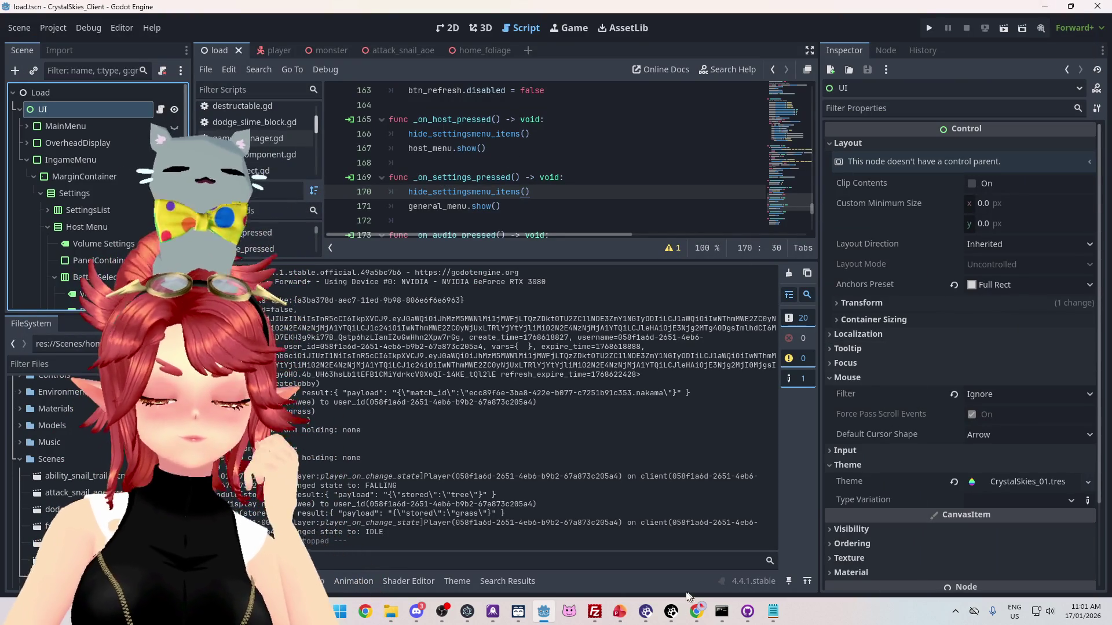
click(619, 612)
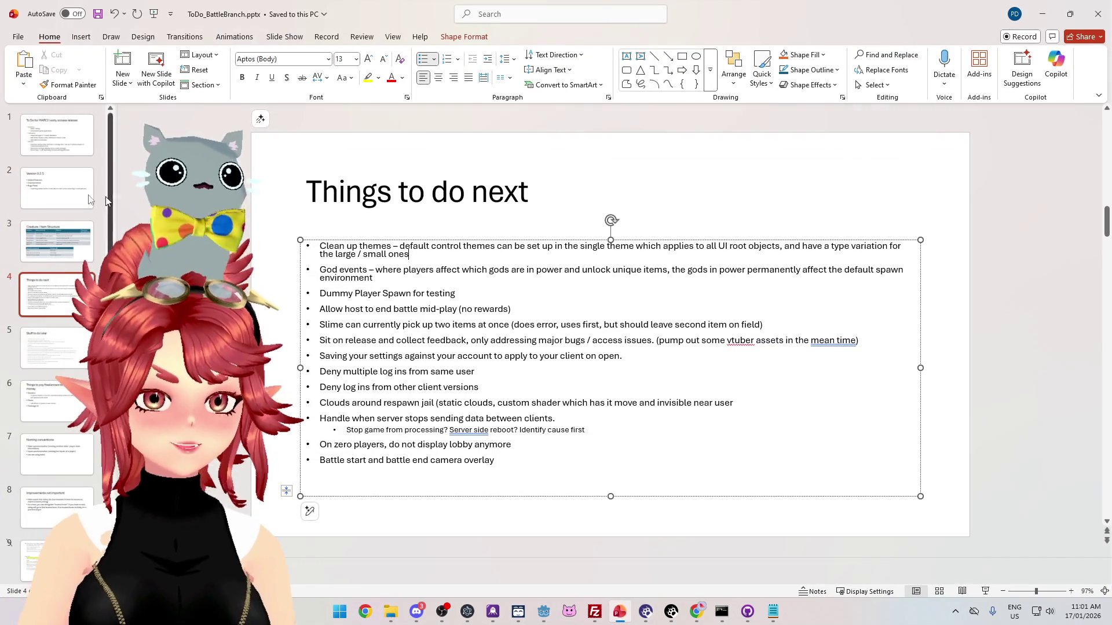
click(53, 135)
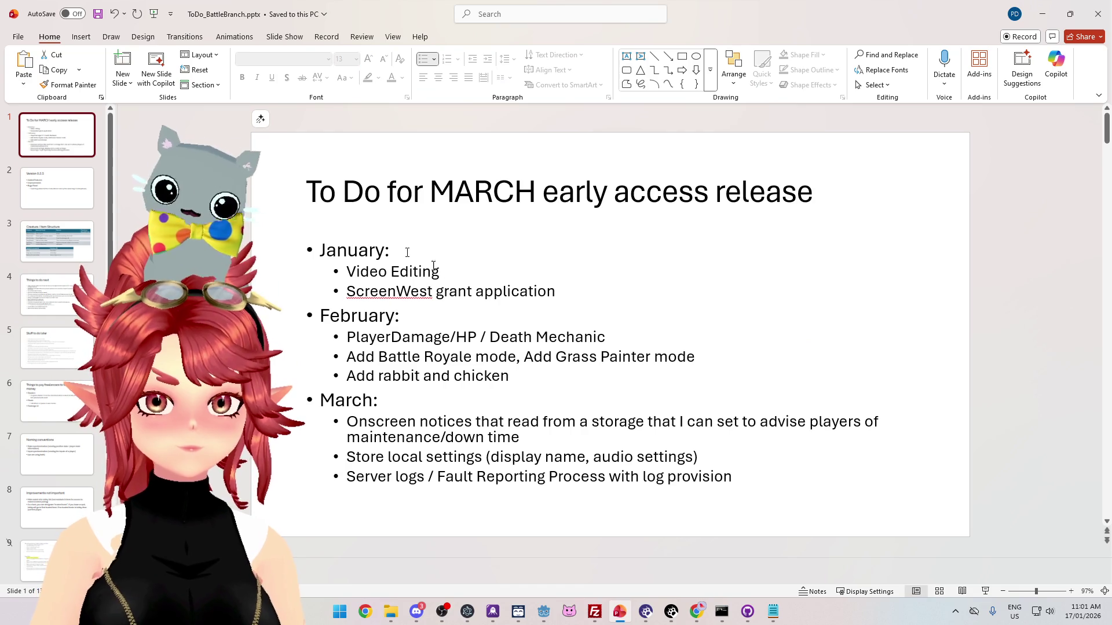
key(alt+Tab)
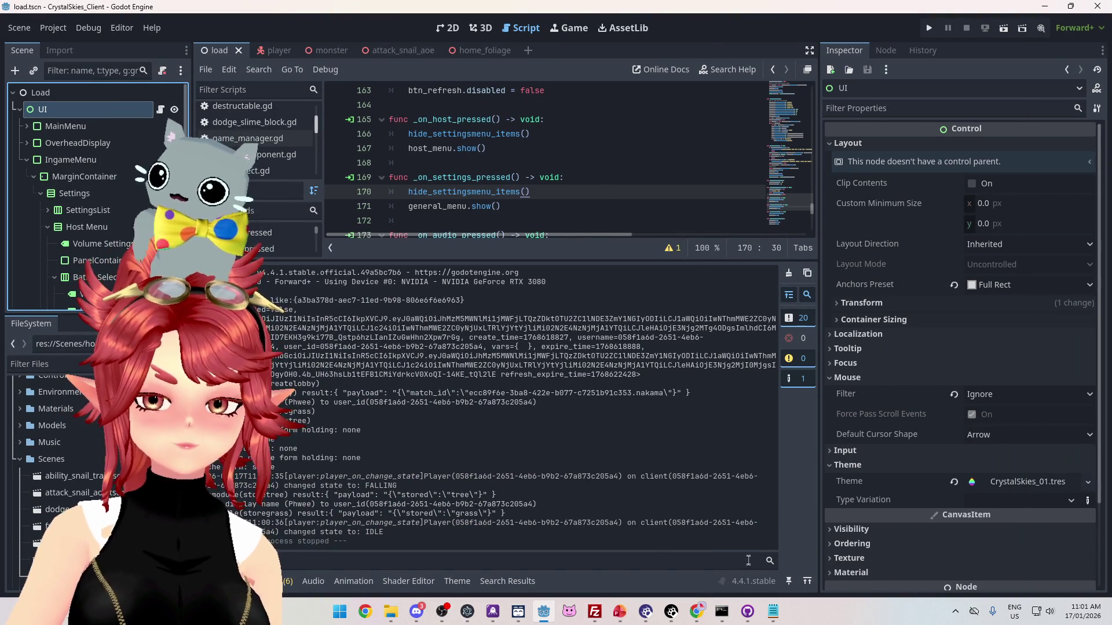
- In File Explorer, go up to Project_26.0_CrystalSkies, then into Marketing > Applications > ScreenWest
click(398, 609)
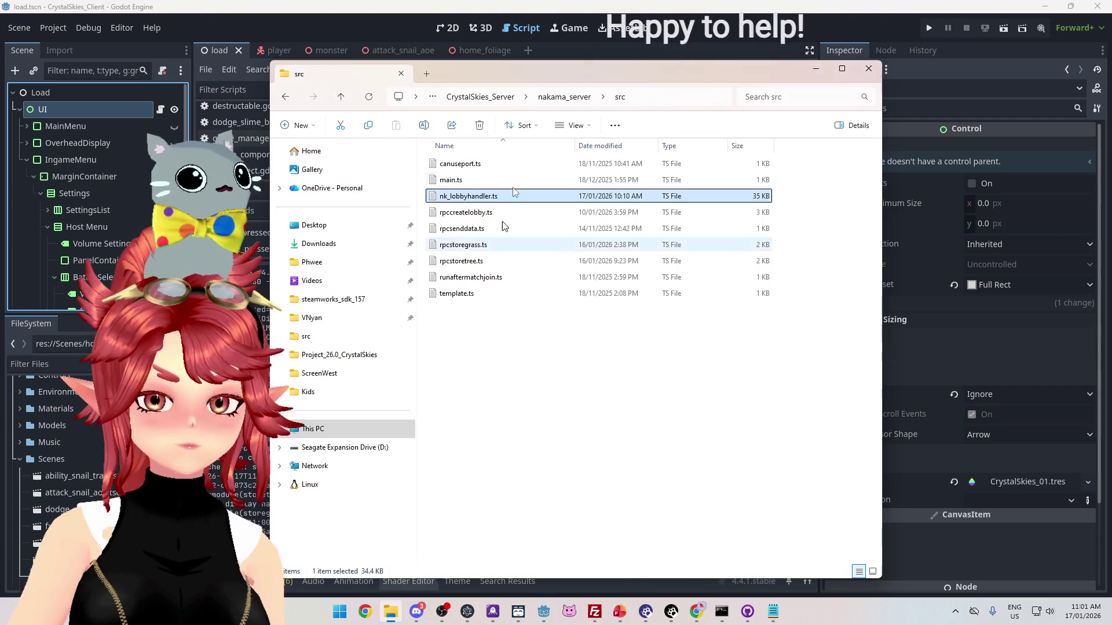
click(553, 99)
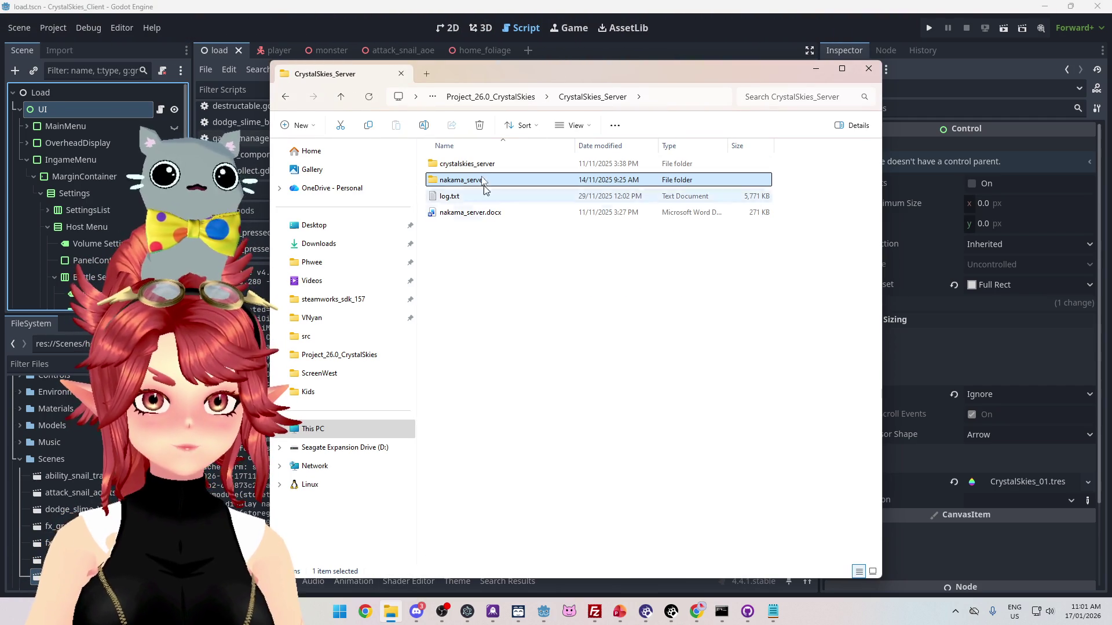
click(517, 97)
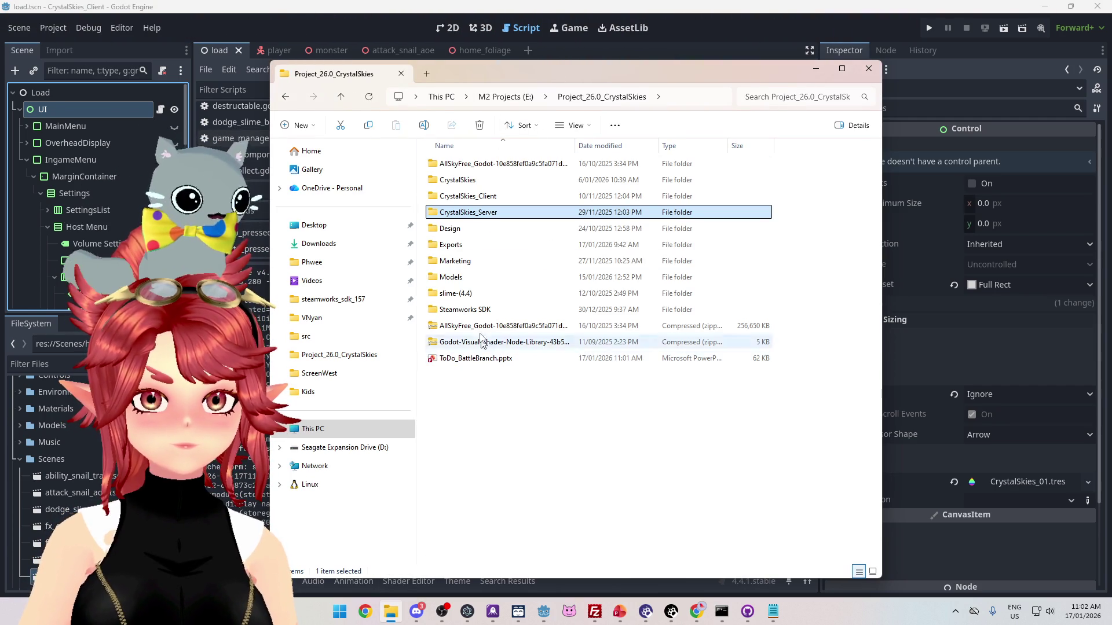
double_click(458, 261)
double_click(472, 167)
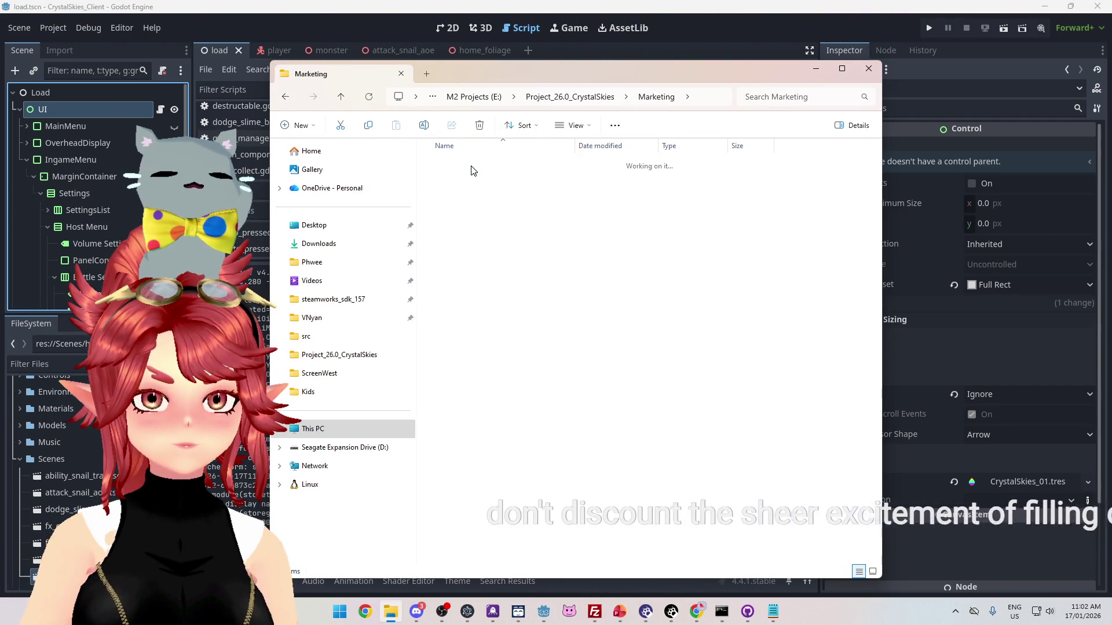
double_click(472, 164)
drag(519, 85, 573, 0)
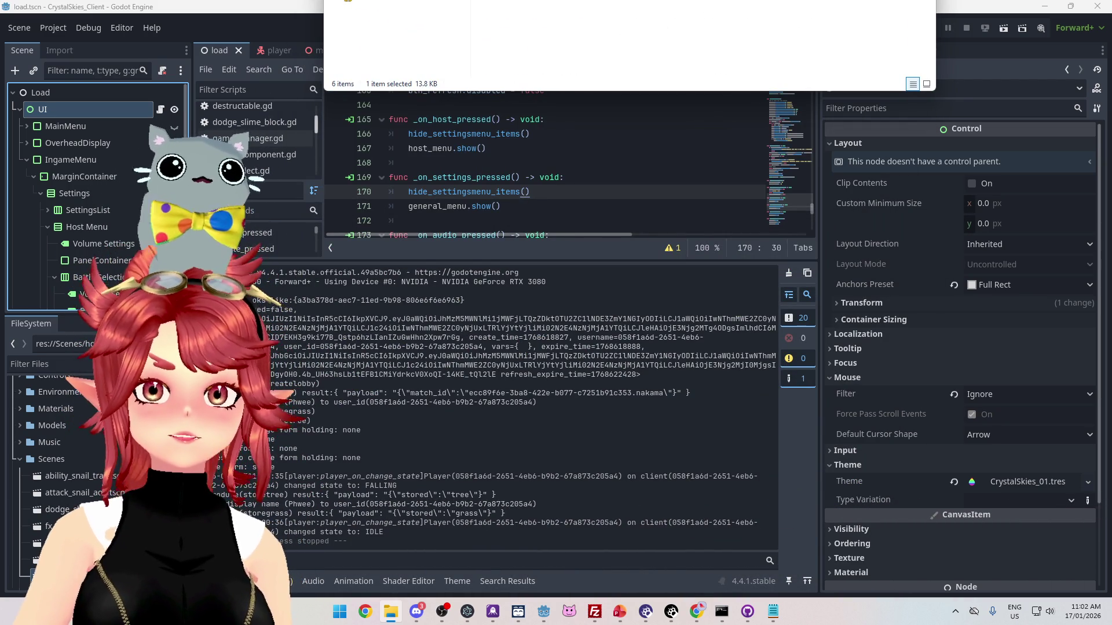
mouse_move(570, 3)
mouse_down()
mouse_move(569, 110)
mouse_move(570, 51)
mouse_up()
- Open Crystal_Skies_GDD_2.docx in Word and scroll down to the Grass Snail section on page 3
double_click(491, 168)
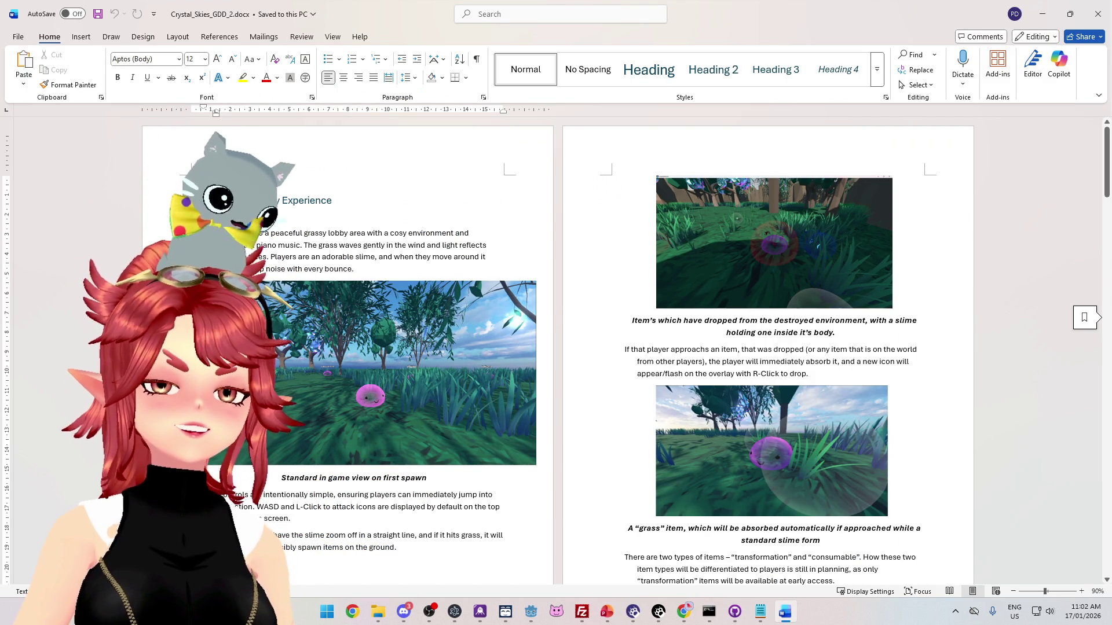
click(406, 245)
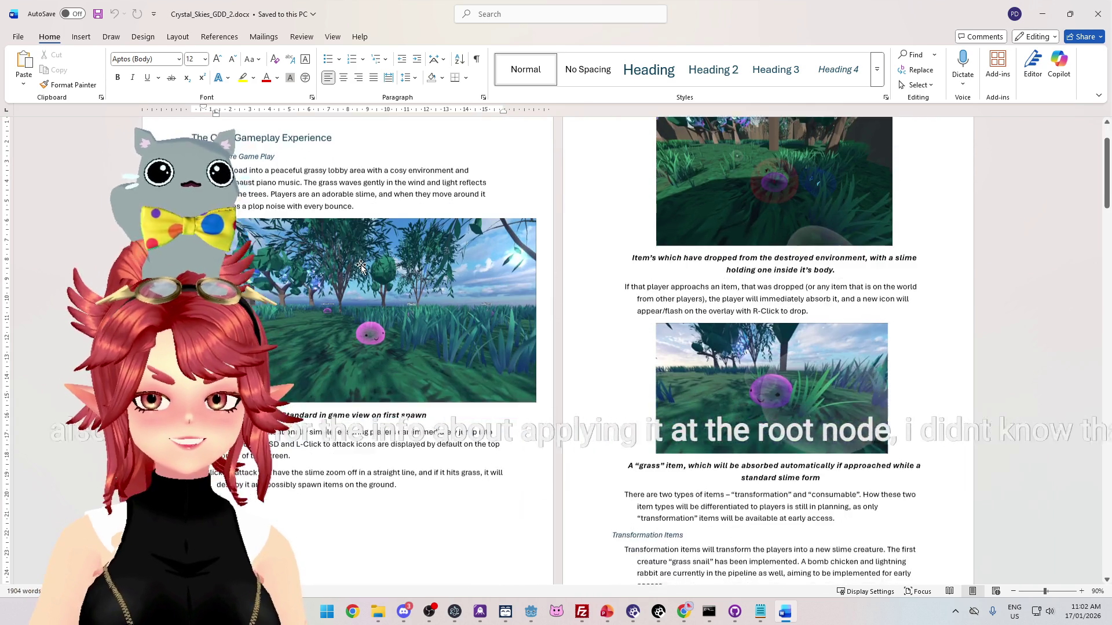
scroll(362, 266, down, 10)
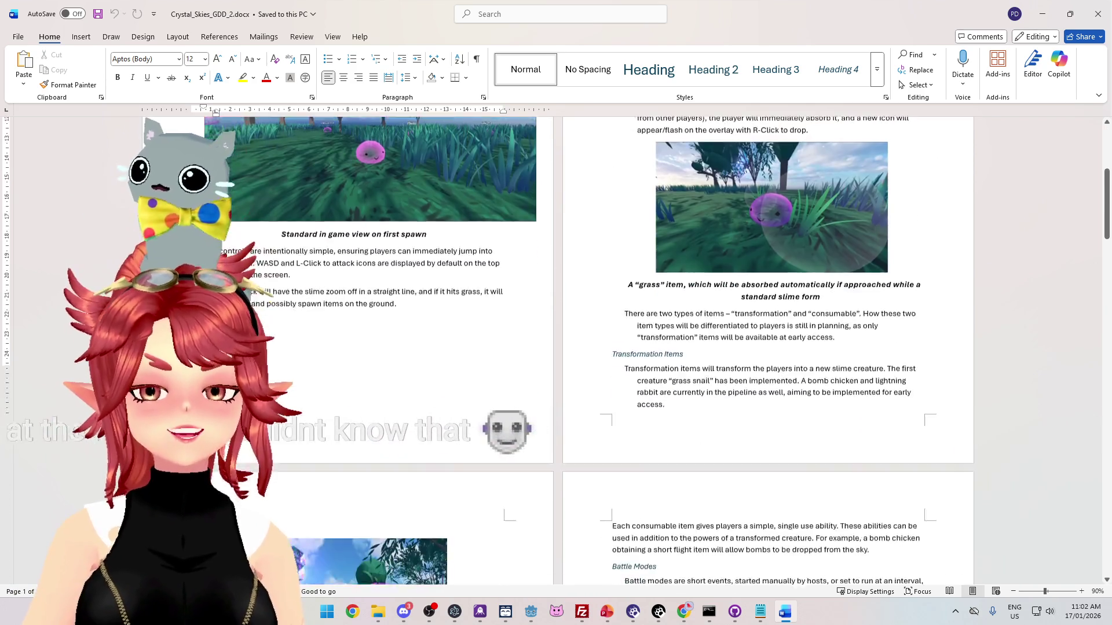
scroll(362, 266, down, 3)
scroll(361, 265, up, 10)
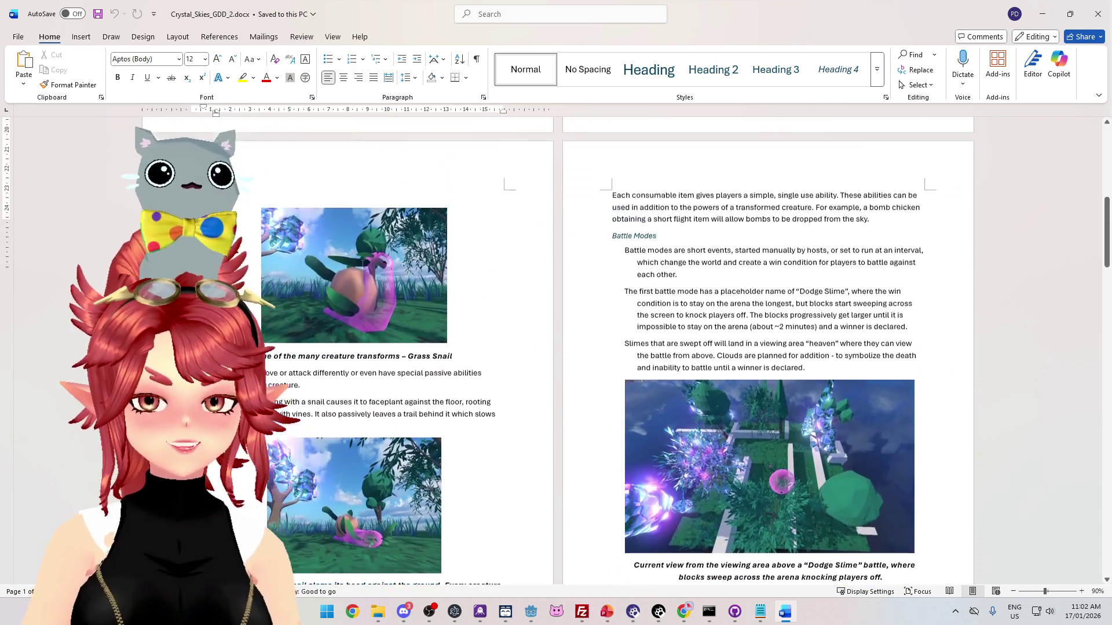
scroll(361, 266, up, 3)
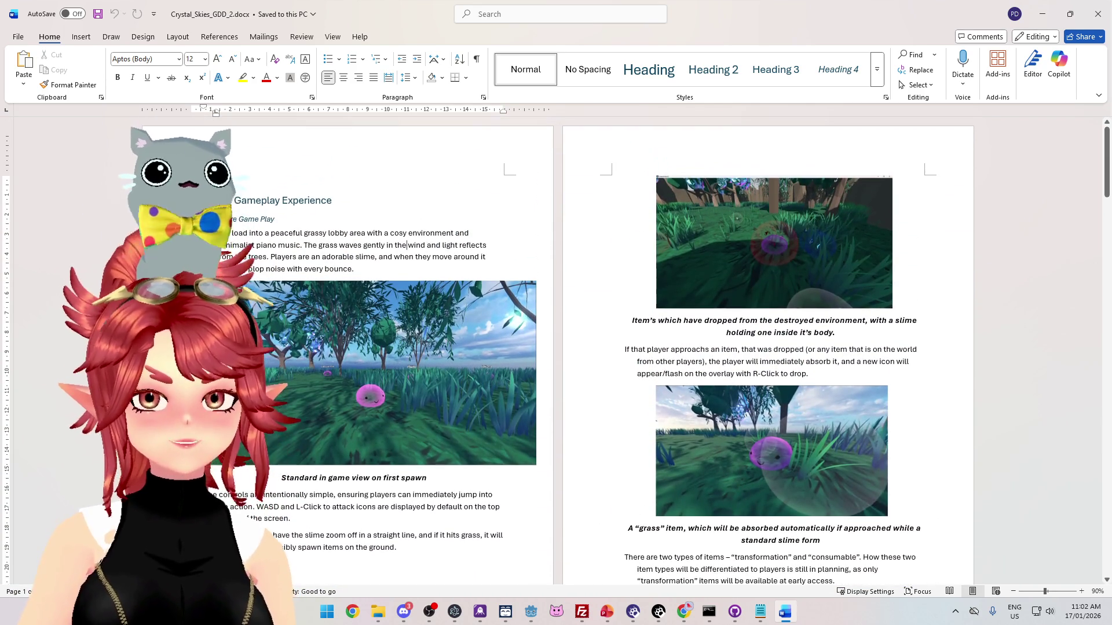
scroll(362, 266, down, 3)
scroll(361, 266, up, 3)
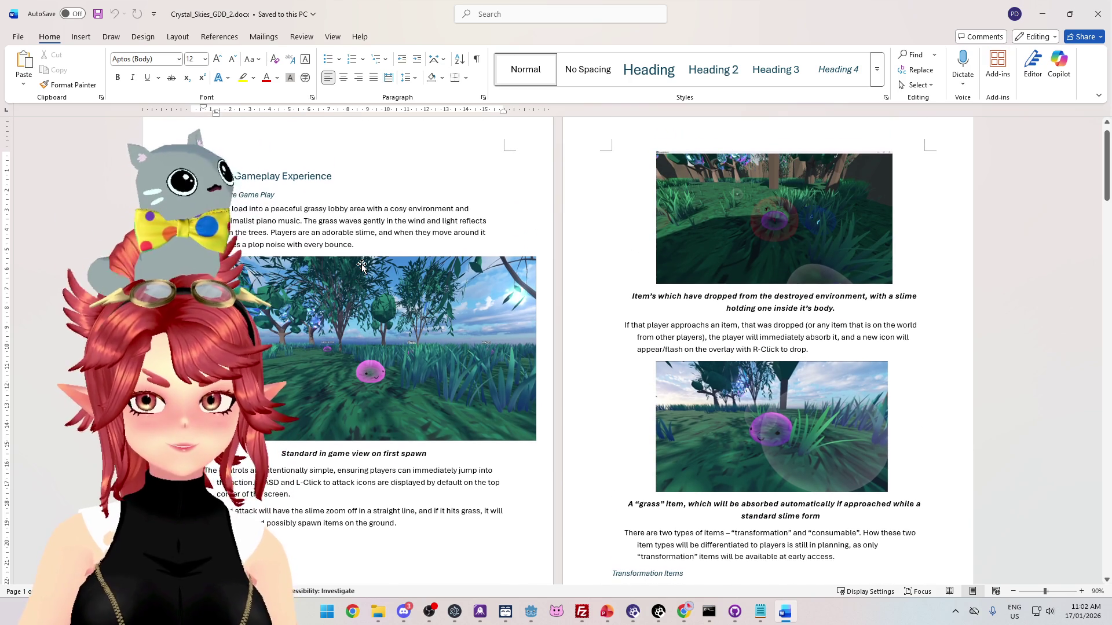
scroll(362, 266, down, 1)
scroll(362, 266, down, 2)
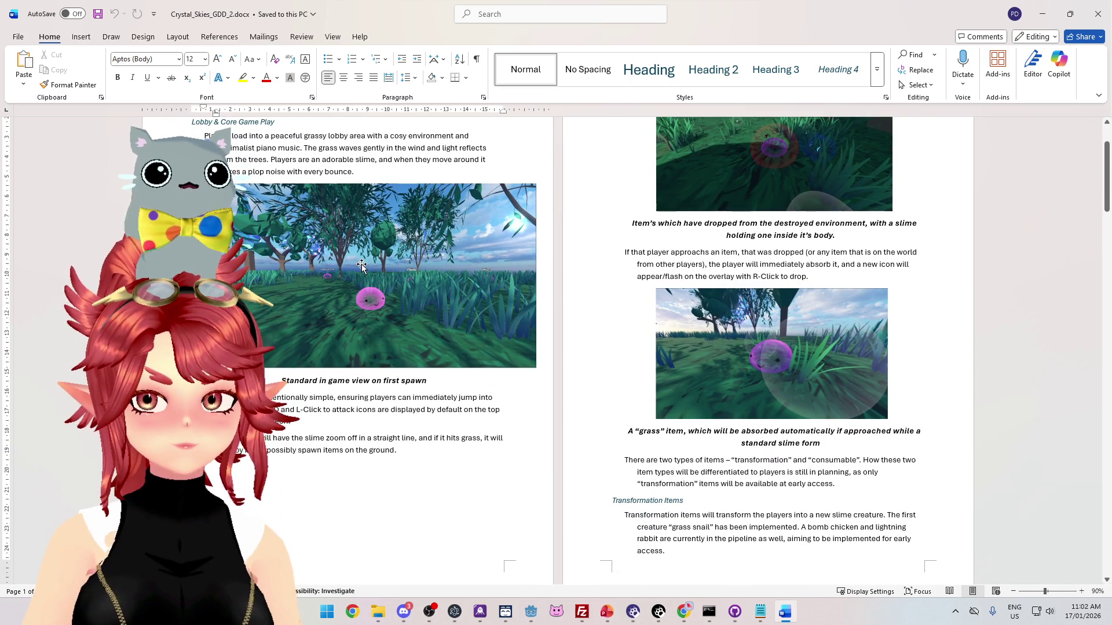
scroll(362, 266, down, 17)
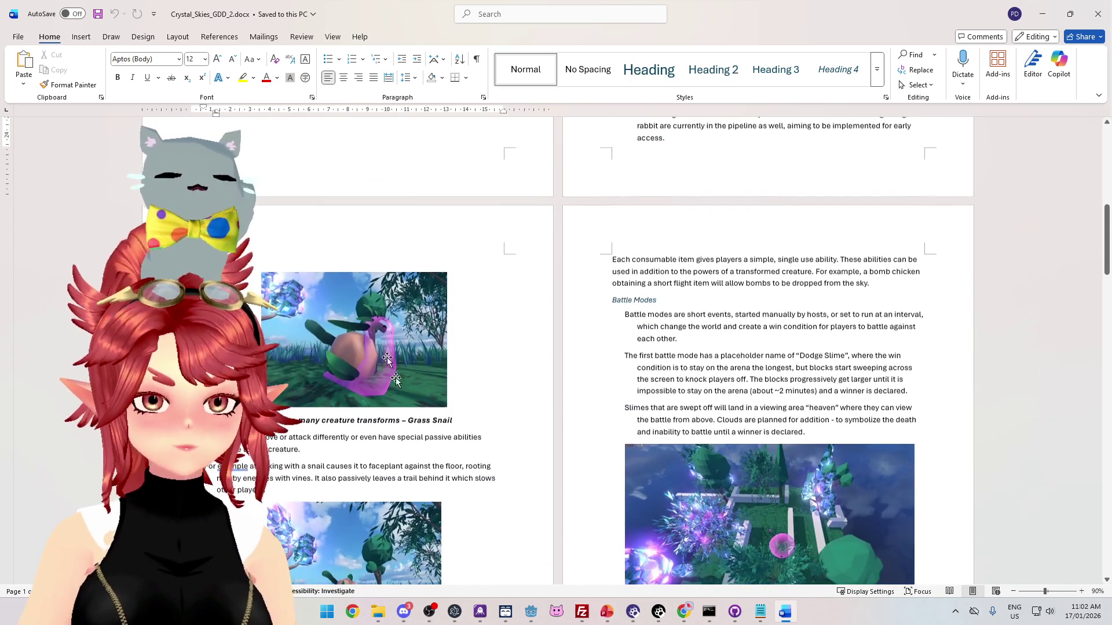
scroll(377, 333, down, 6)
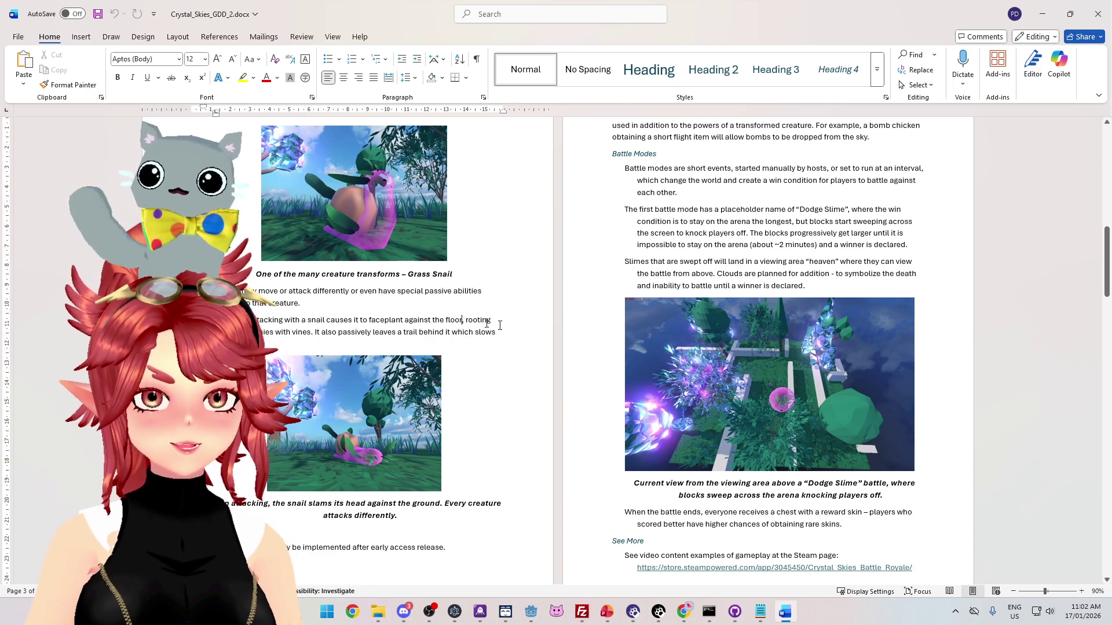
- Extend the snail text after 'floor' to contrast its attack with the slime lunging forwards
click(464, 319)
text((as opposed to)
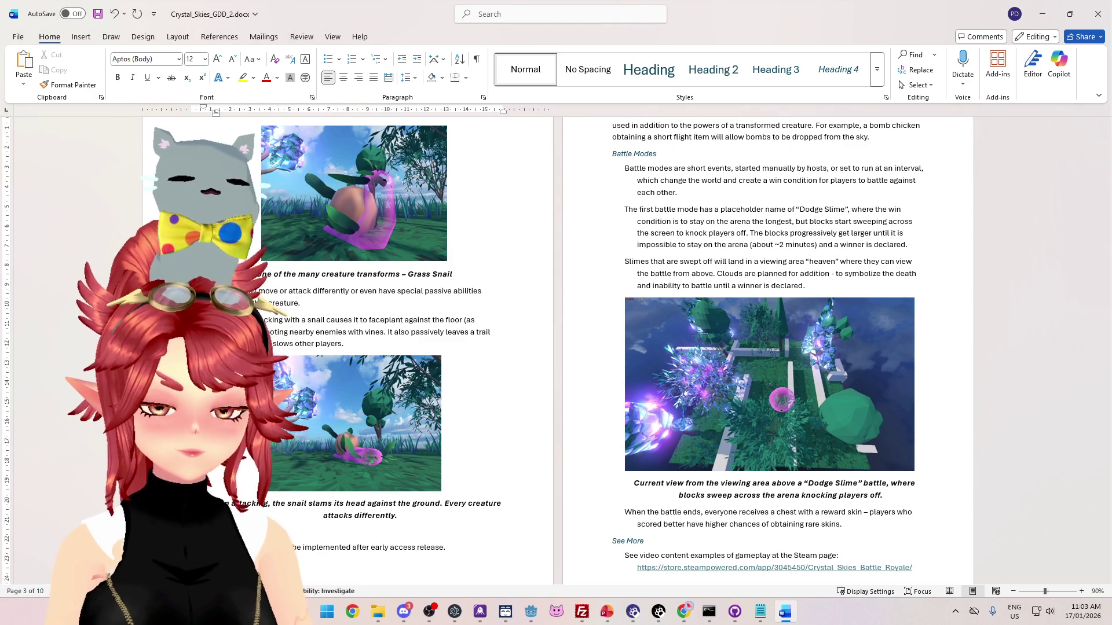
text(ed forwards like the)
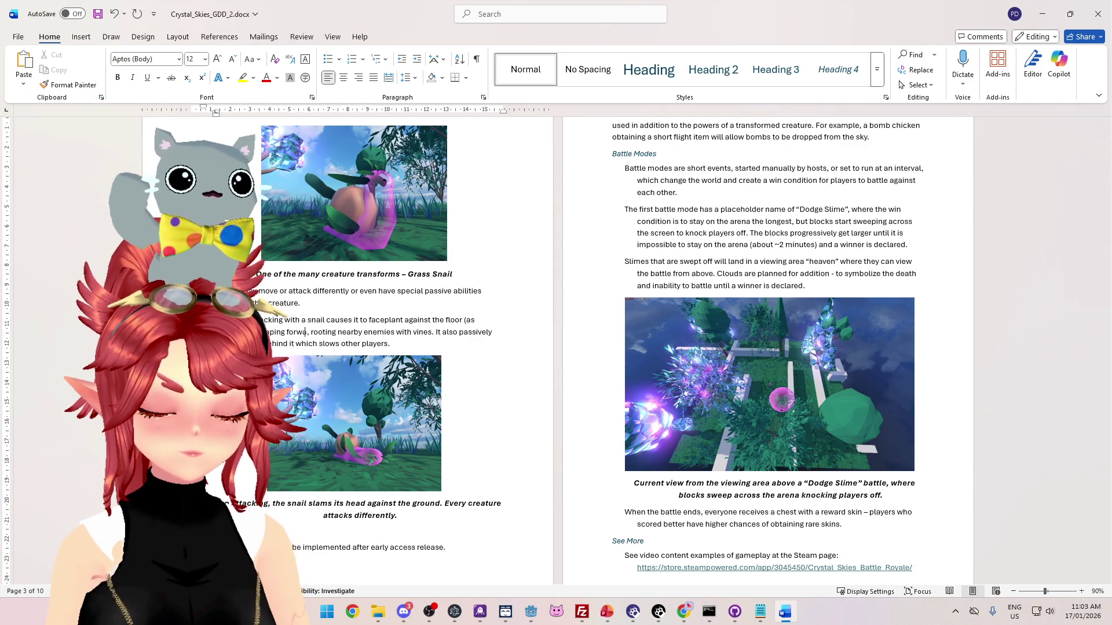
text( slime)
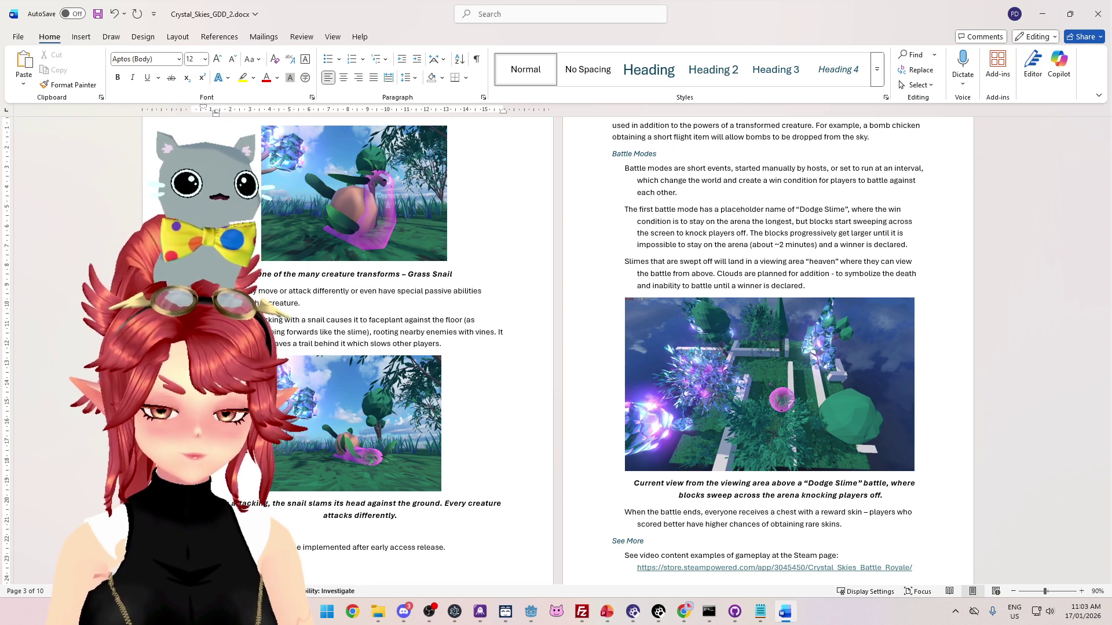
text( he attack)
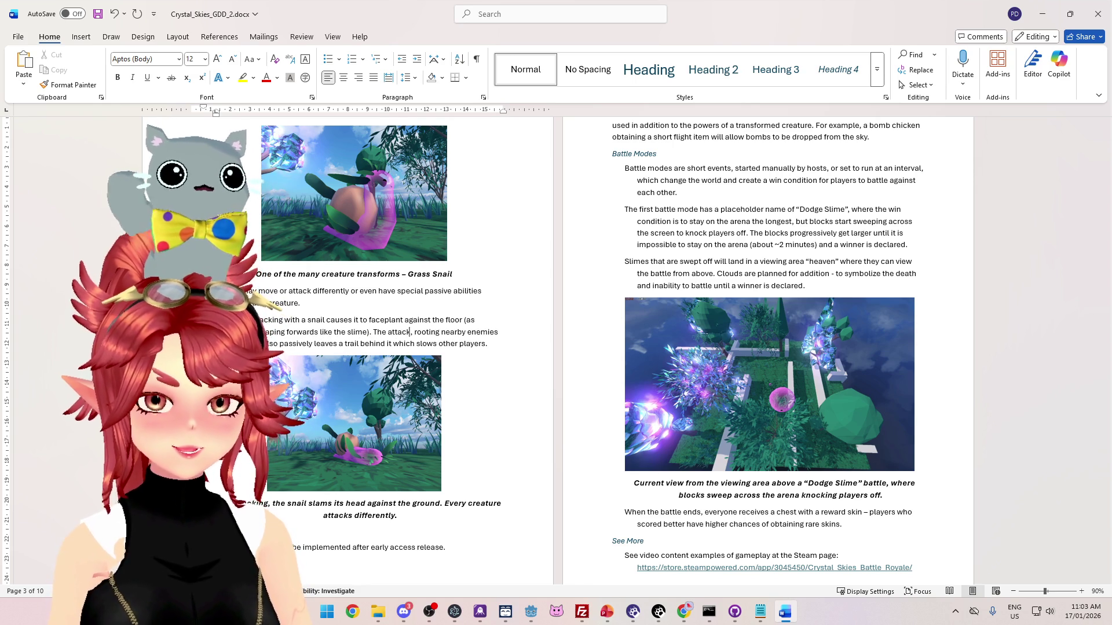
text( c)
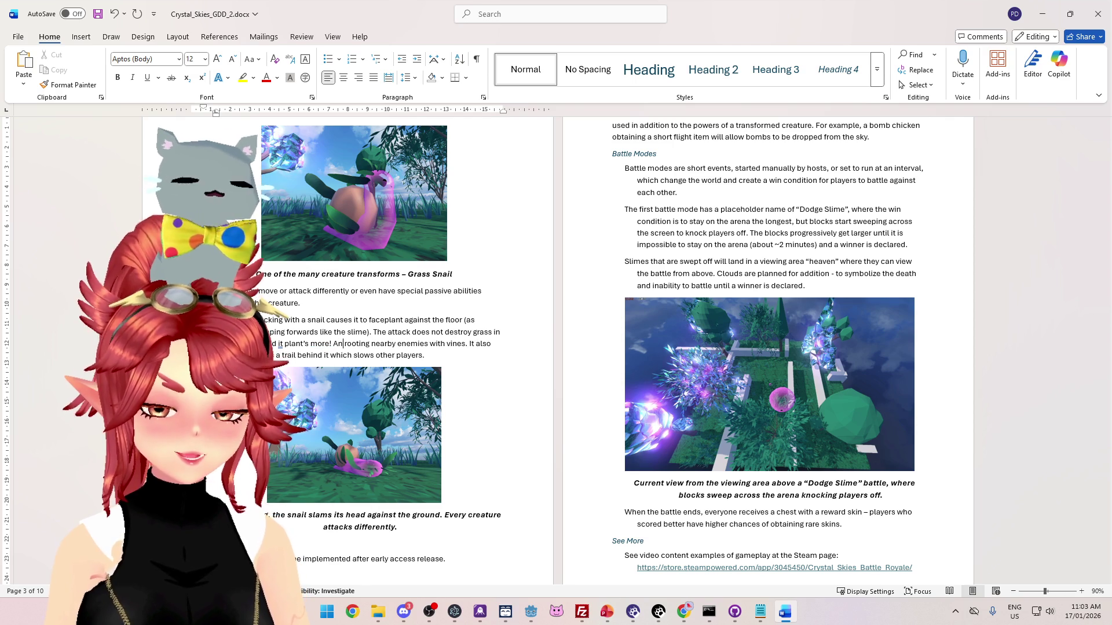
text(yers insid)
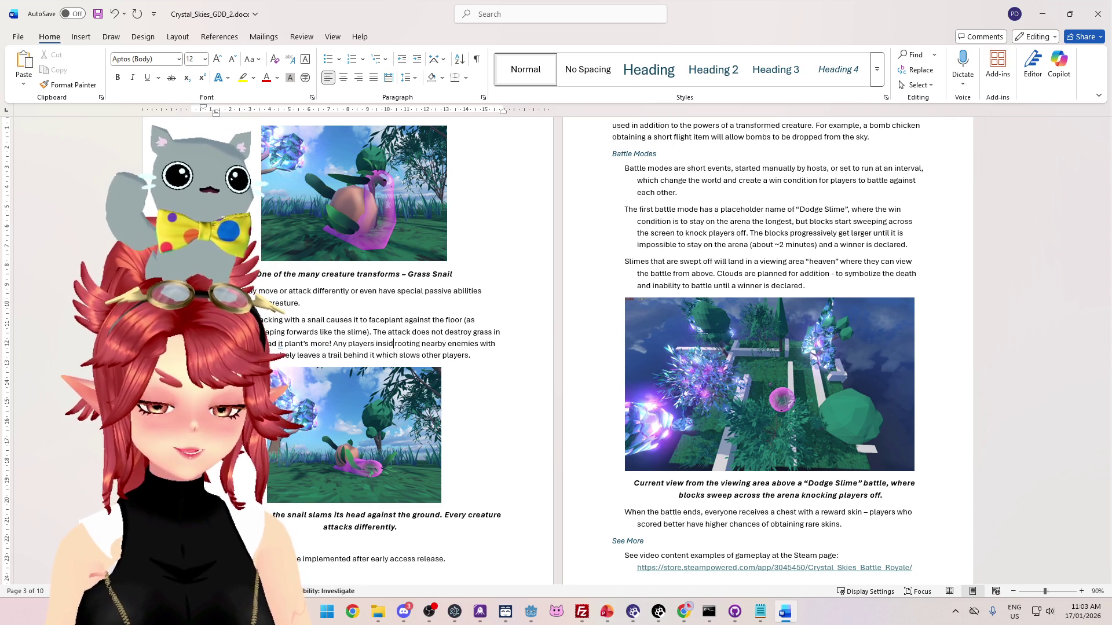
text(rea of effect are)
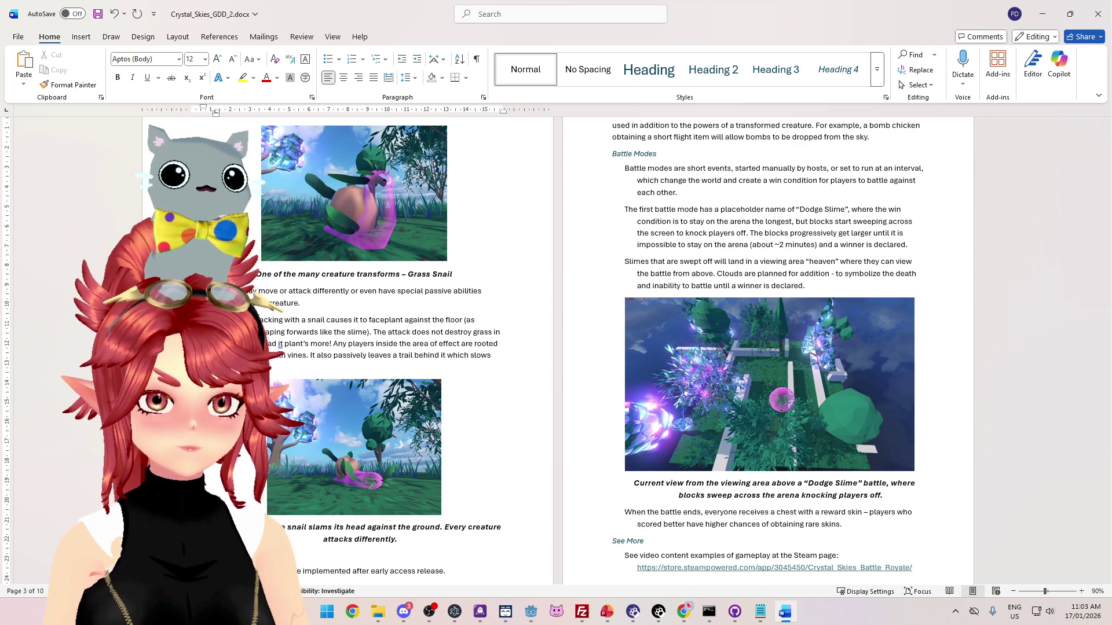
key(BackSpace)
key(BackSpace)
key(BackSpace)
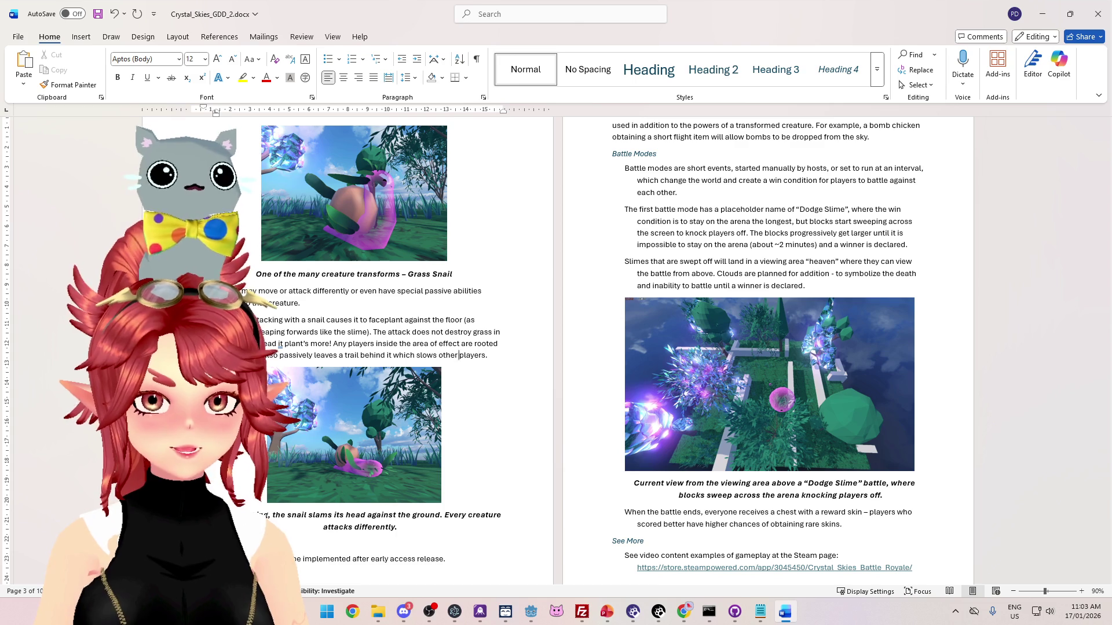
scroll(339, 311, down, 2)
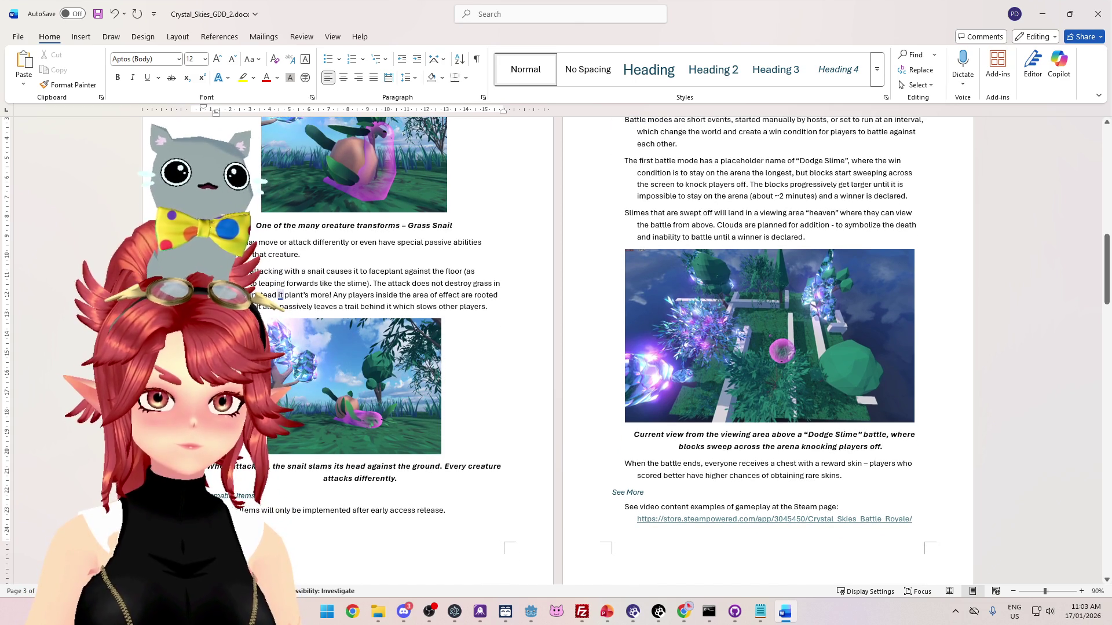
text(.)
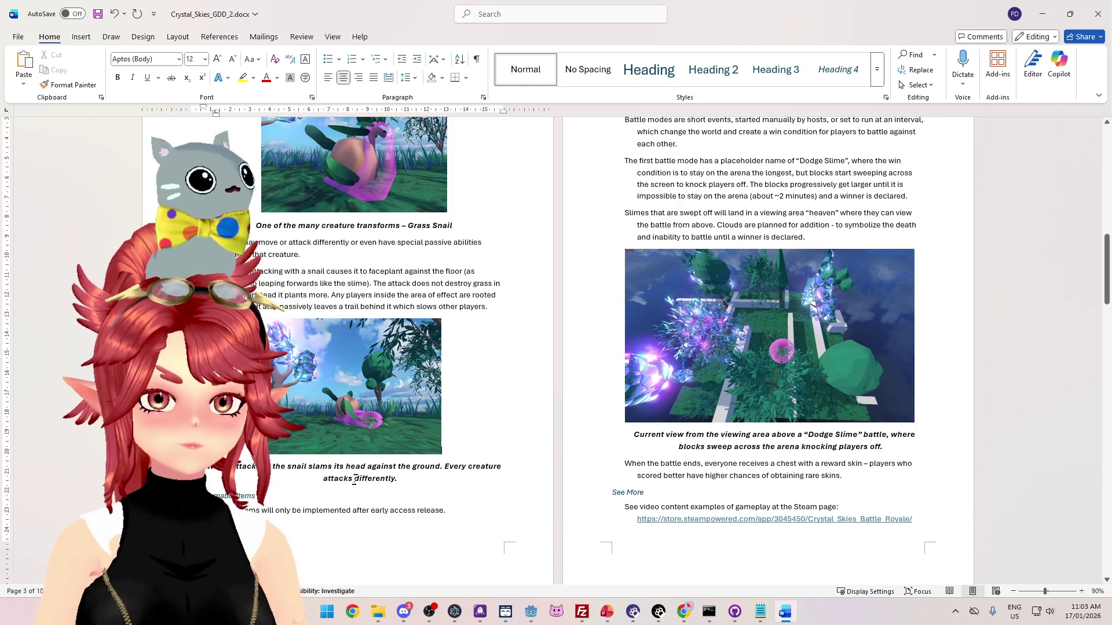
- Return to the end of the new caption, then run the game project from Godot
scroll(437, 424, down, 1)
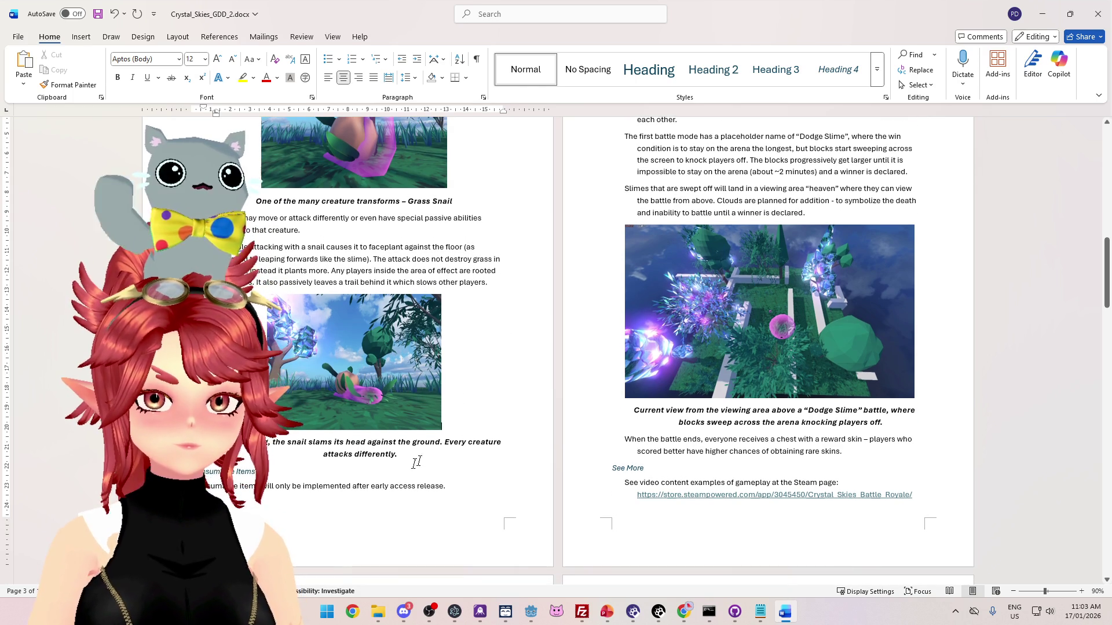
click(377, 442)
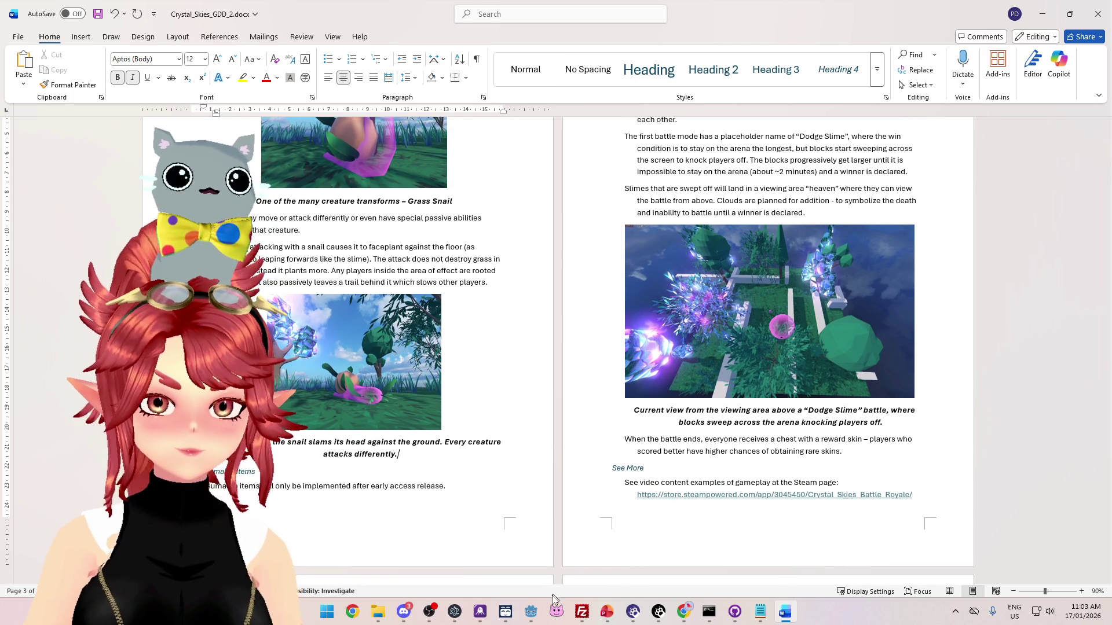
click(539, 617)
click(930, 29)
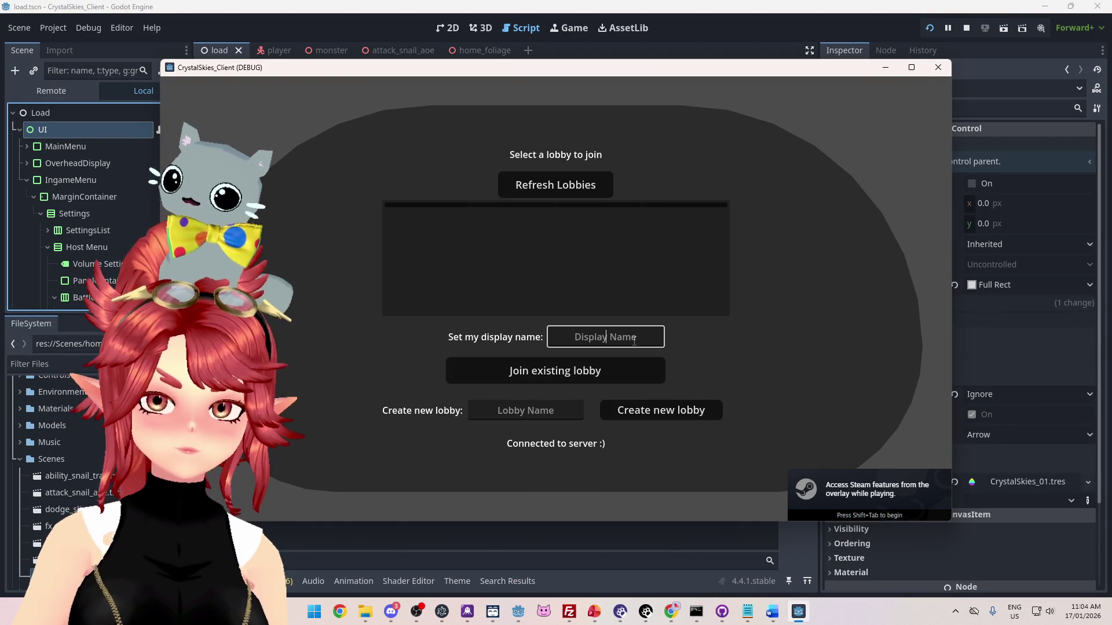
- Stop the running client and enable multiple instances under Debug > Customize Run Instances
click(966, 27)
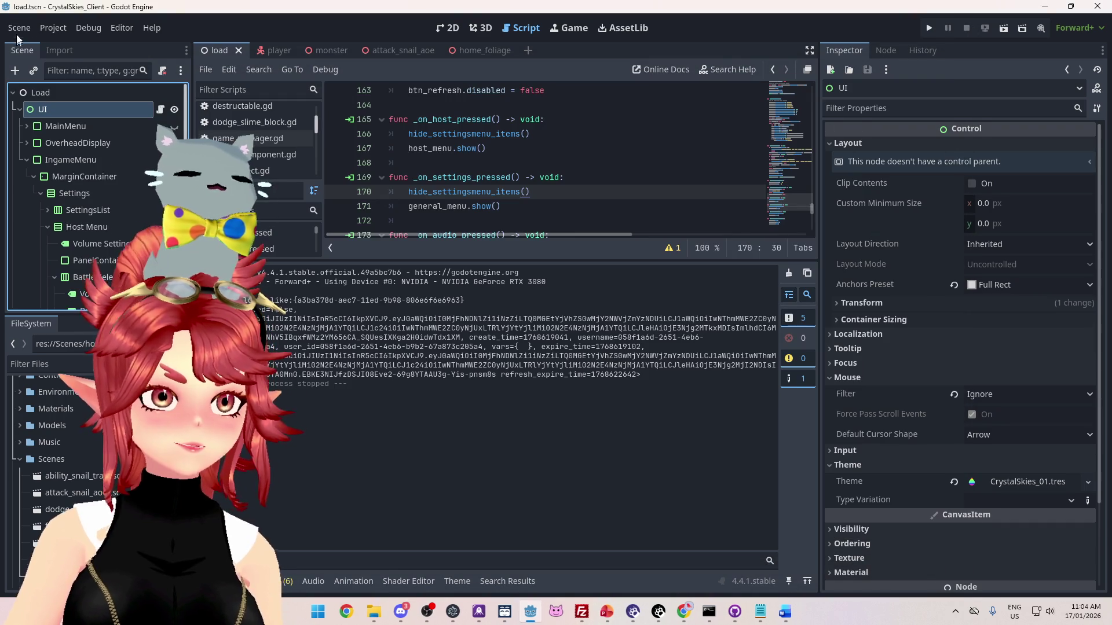
click(53, 28)
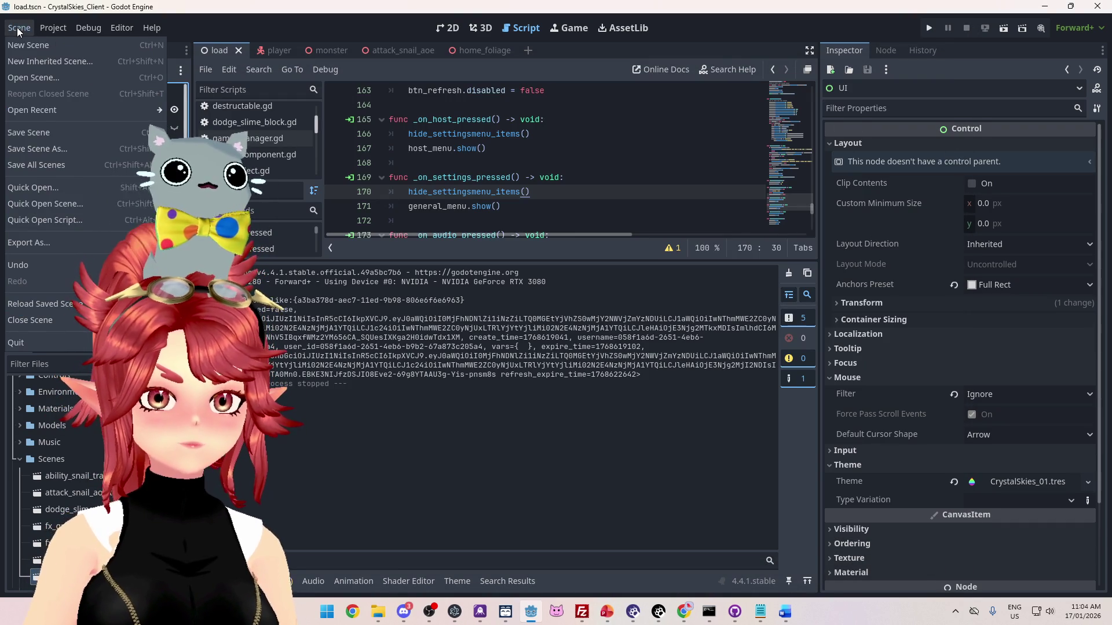
click(69, 26)
click(88, 28)
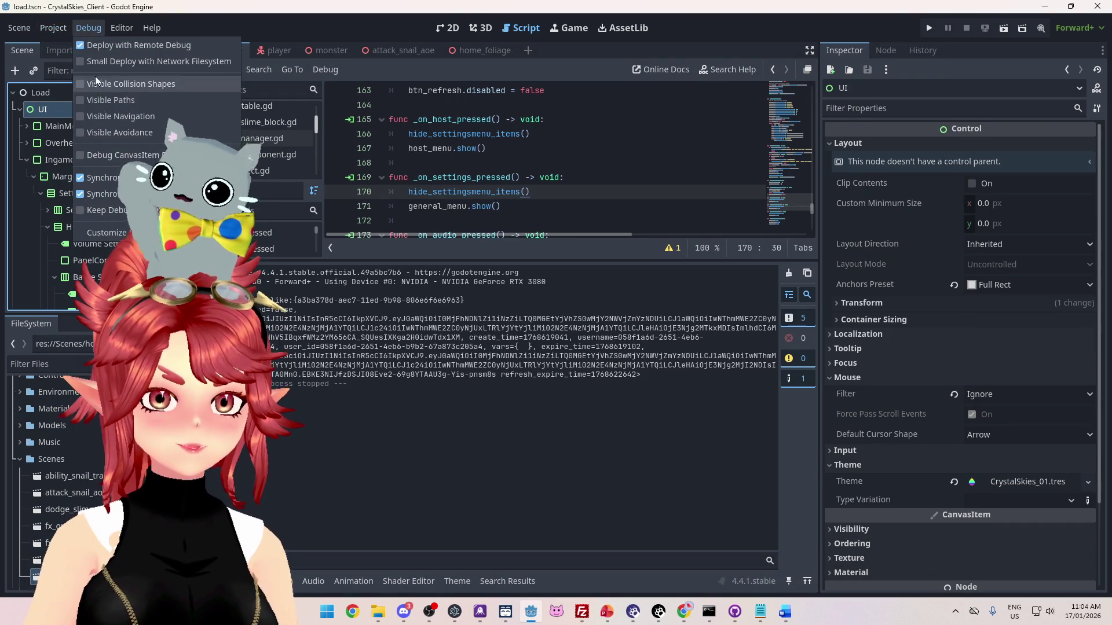
click(133, 231)
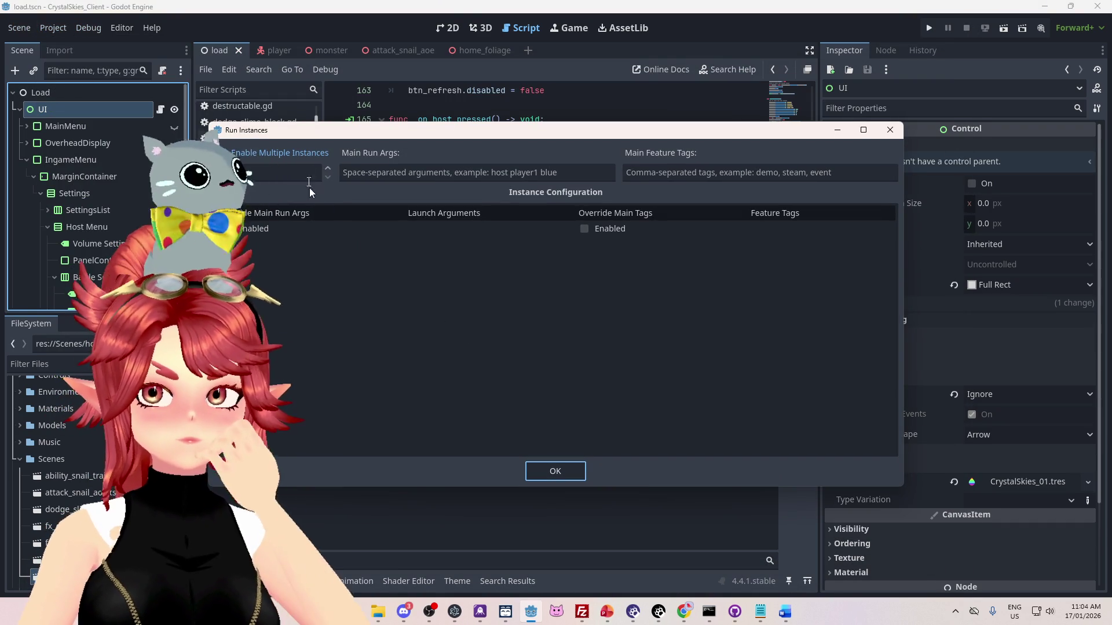
click(572, 474)
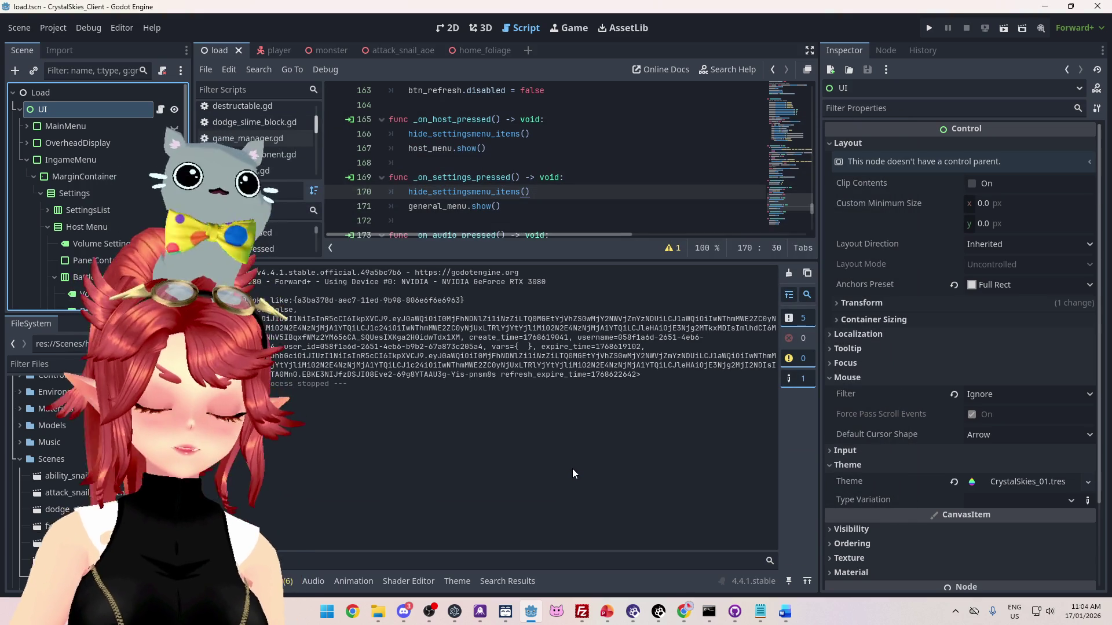
- Launch the clients, enter a display name, and host a new lobby named 'asddd'
key(F5)
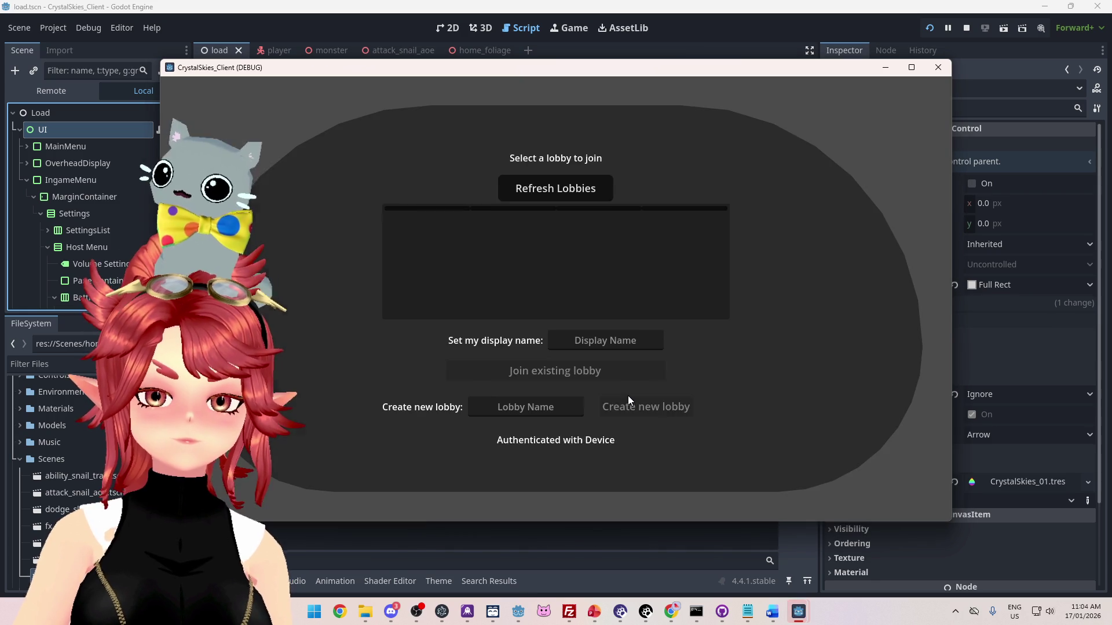
click(609, 332)
text(Phwee)
key(Tab)
mouse_move(844, 68)
mouse_down()
mouse_move(826, 160)
mouse_move(841, 74)
mouse_up()
click(555, 413)
text(asddd)
click(644, 426)
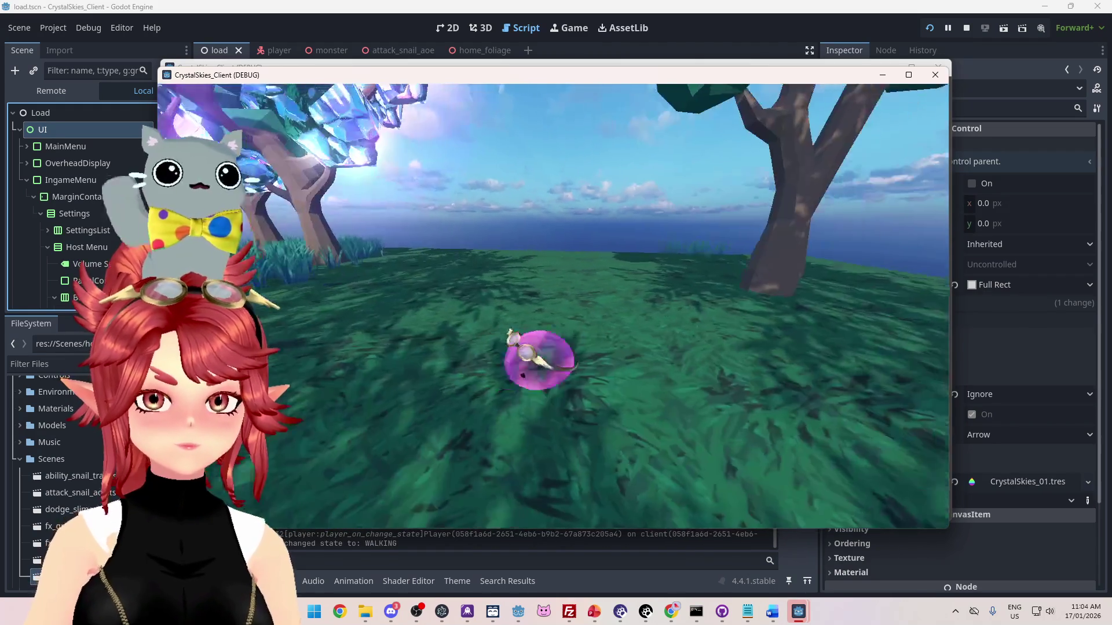
key(Escape)
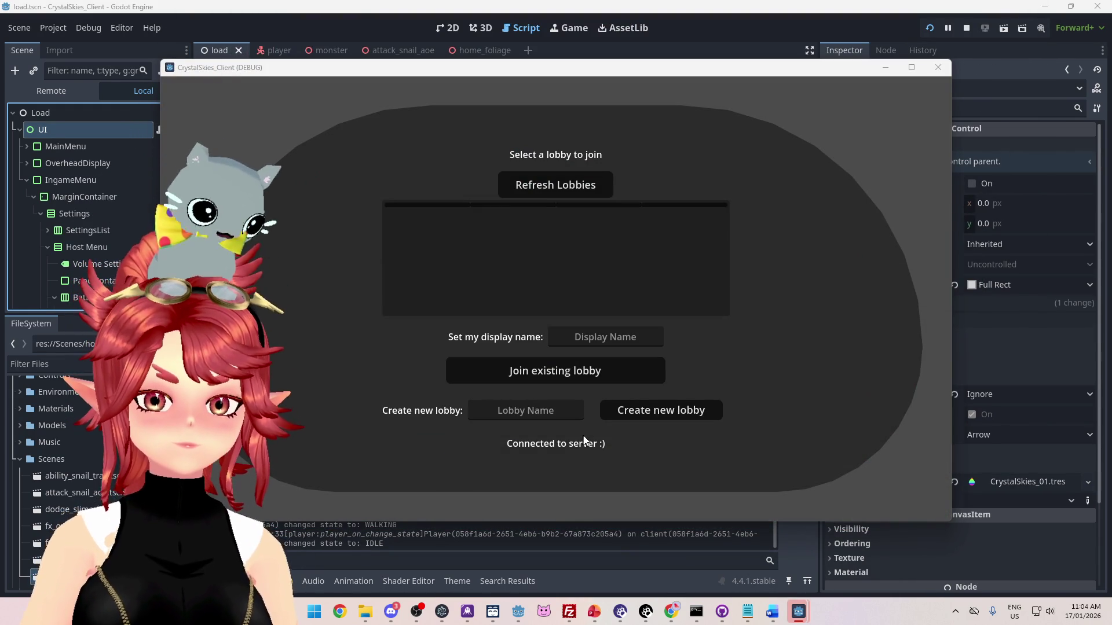
- In the second client, refresh the lobby list and join 'asddd'
click(603, 338)
text(Phwee)
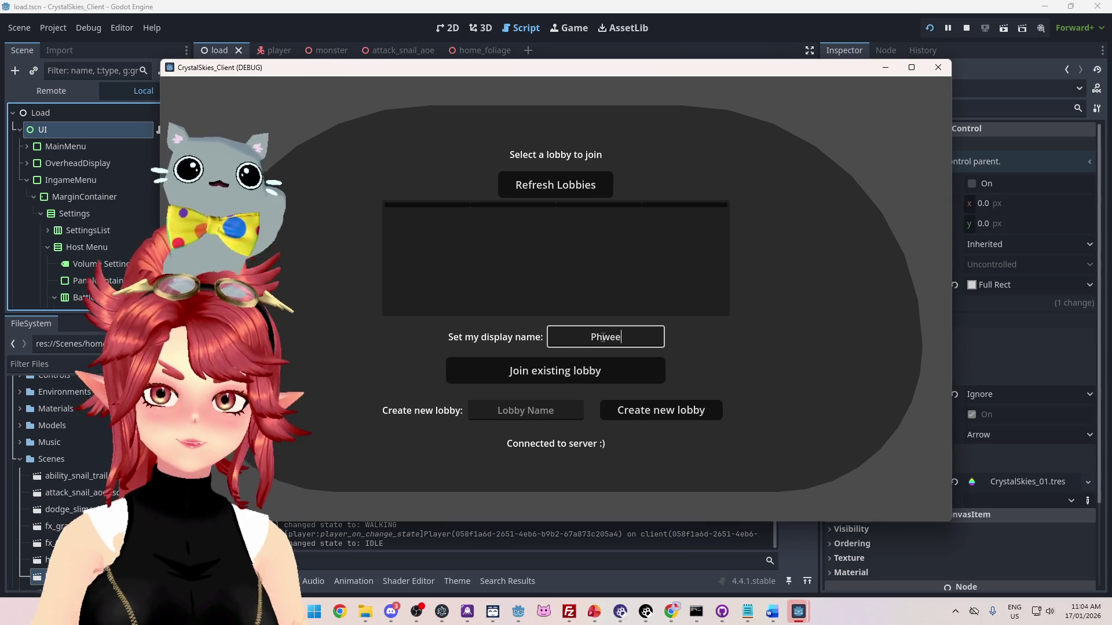
click(579, 185)
click(555, 230)
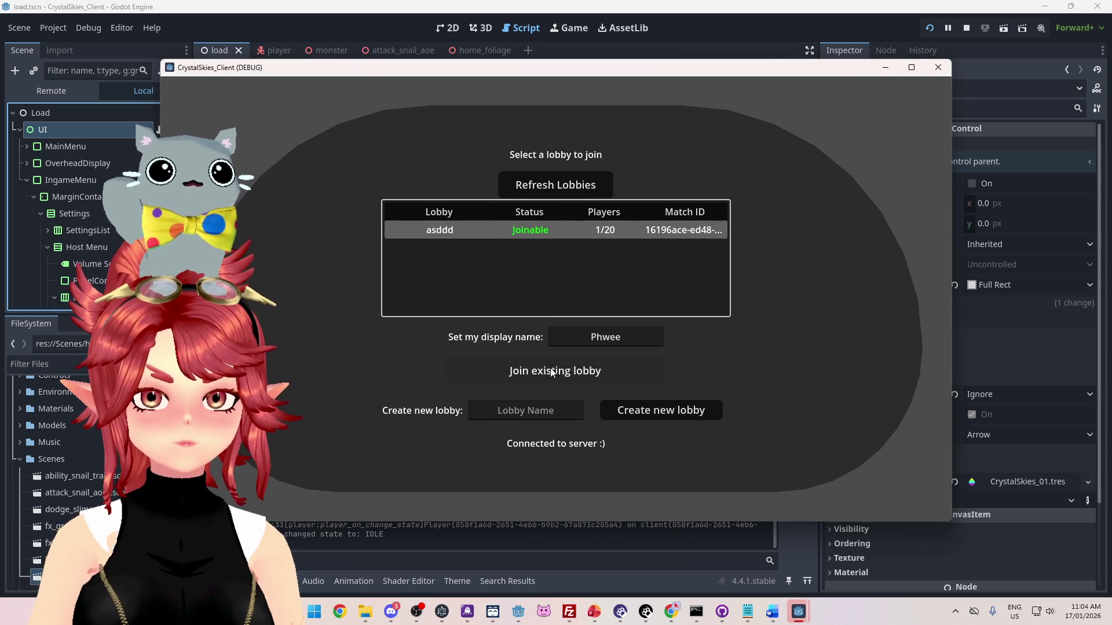
click(547, 375)
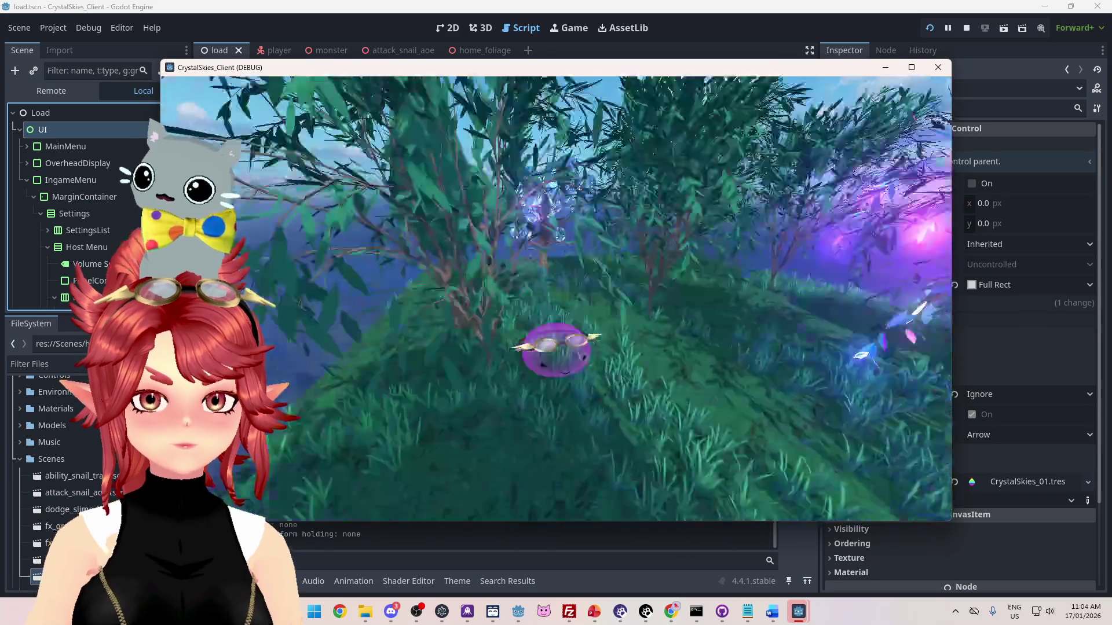
- Walk the slime through the meadow toward the crystal tree, then open the settings overlay
key(w)
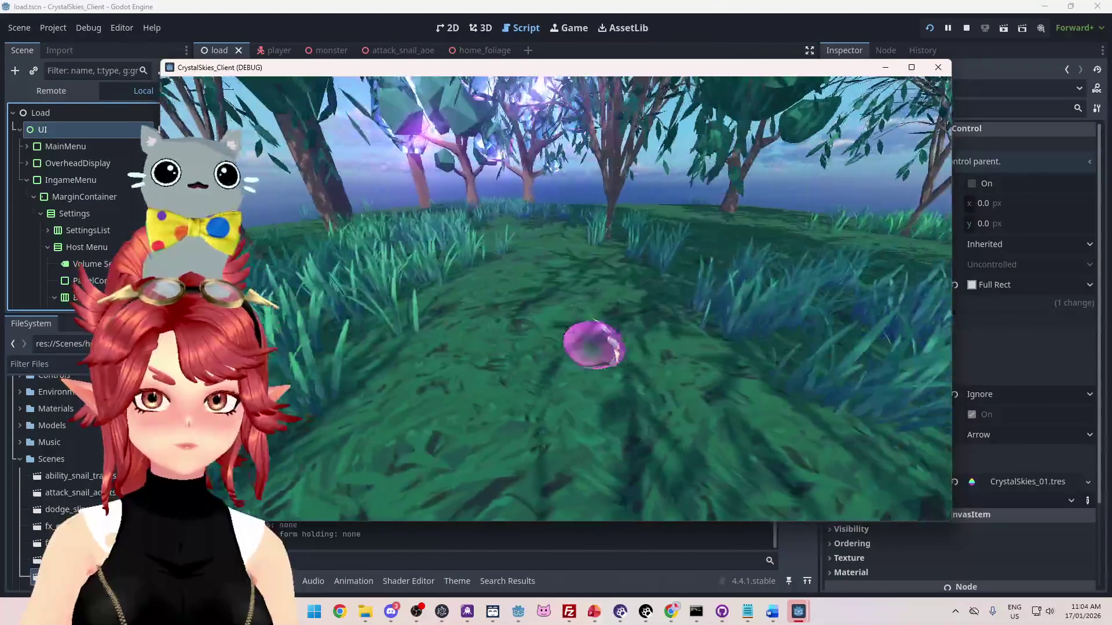
key(w)
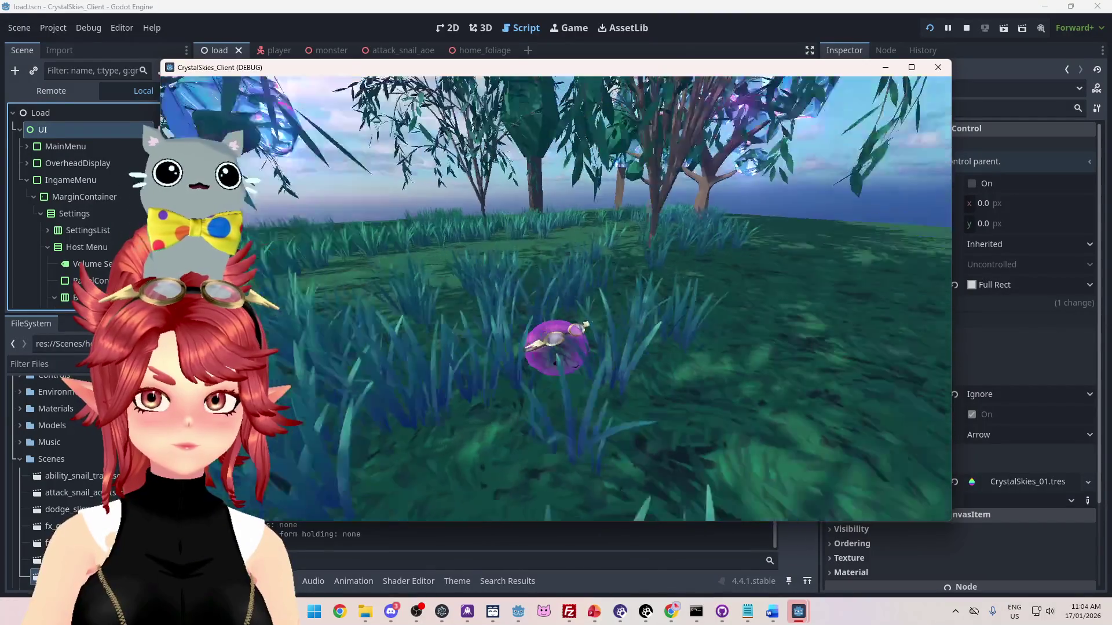
key(w)
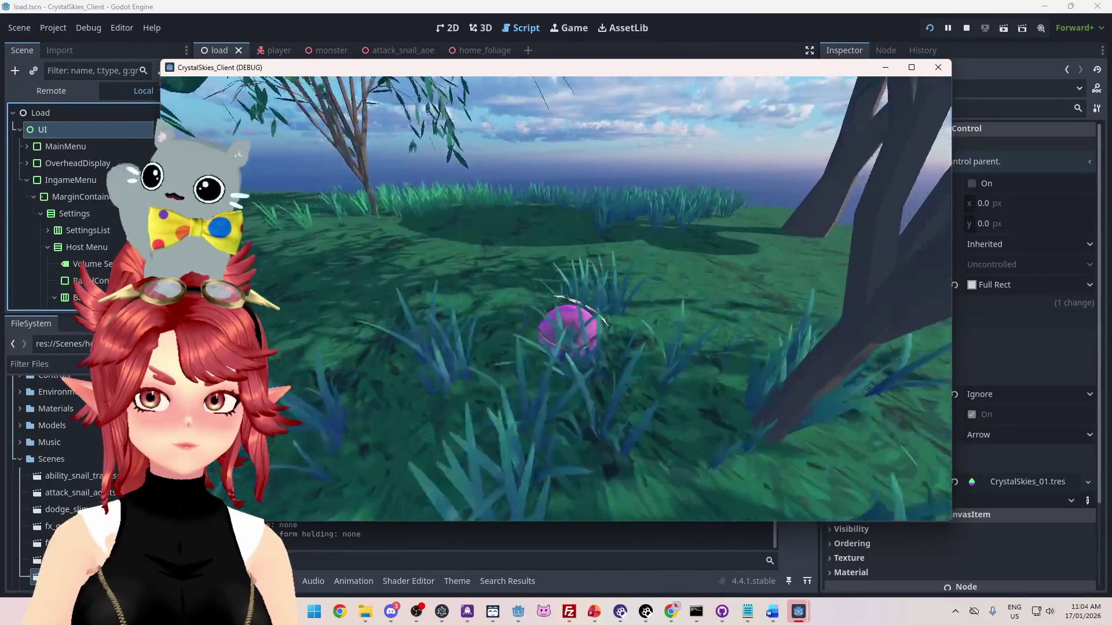
key(w)
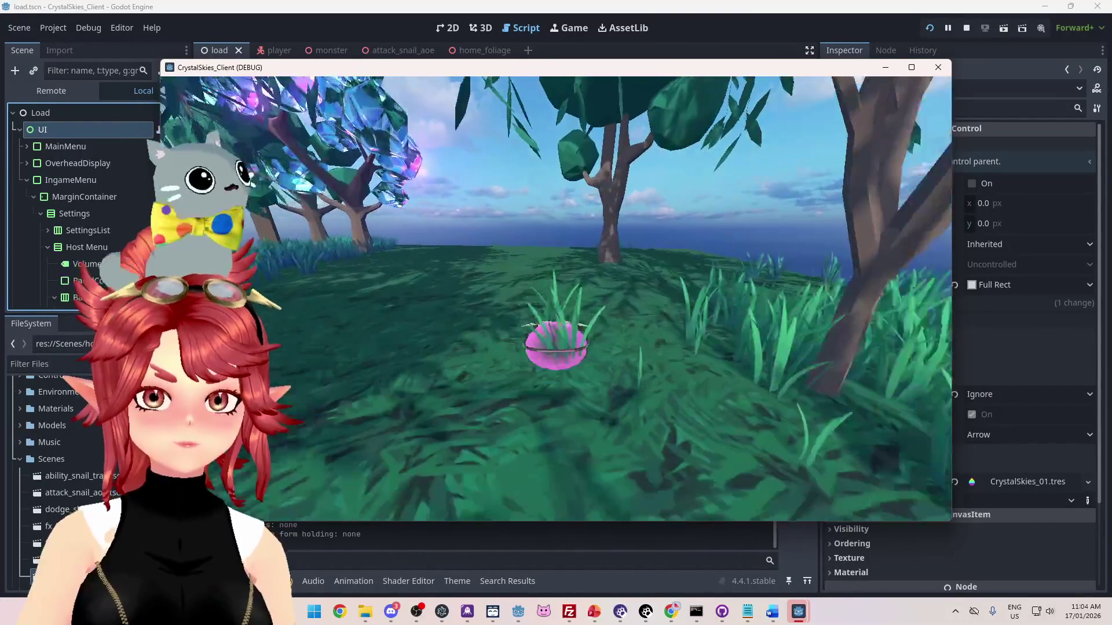
key(w)
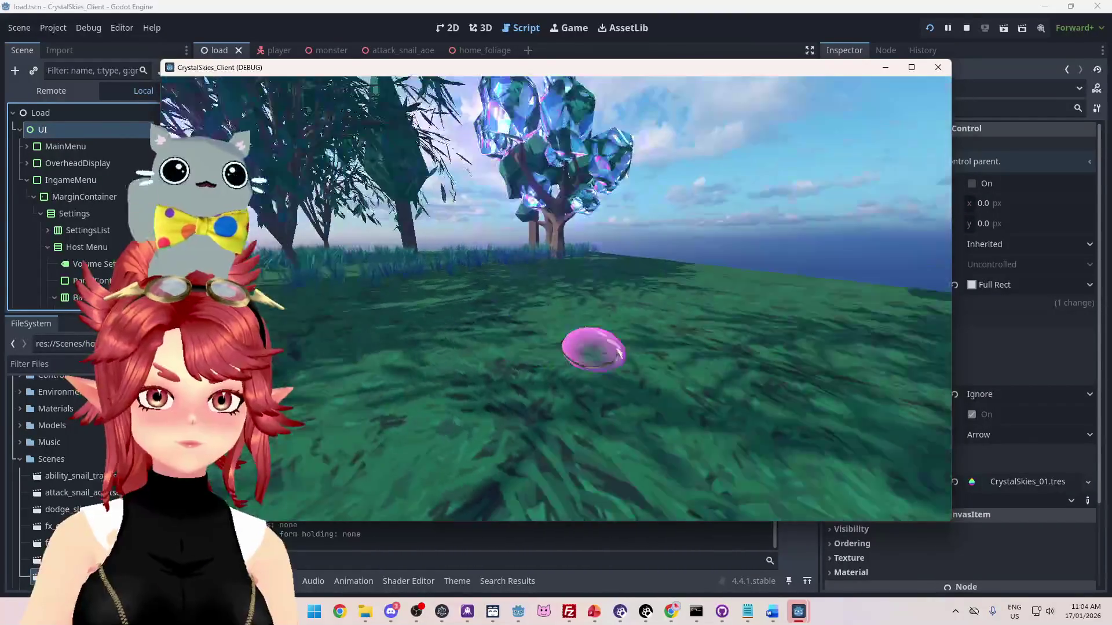
key(w)
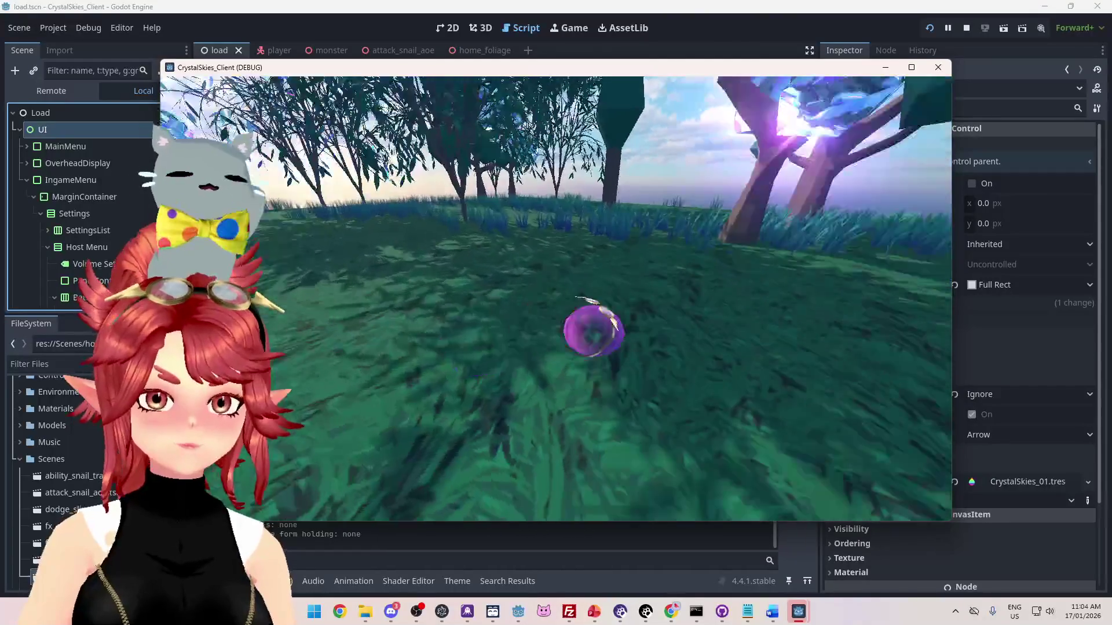
key(w)
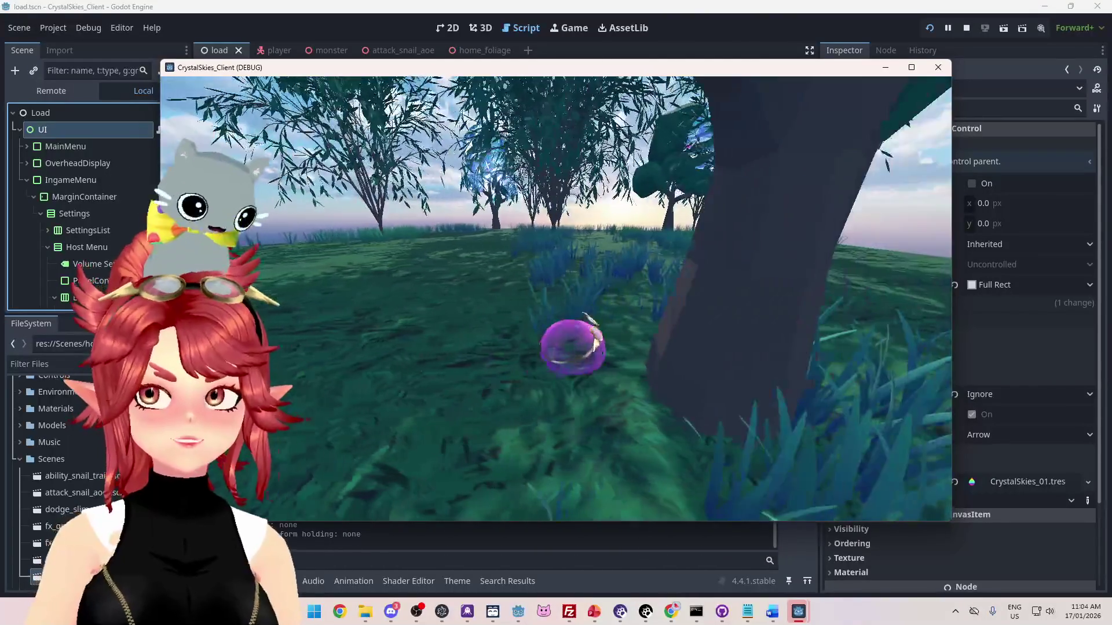
key(w)
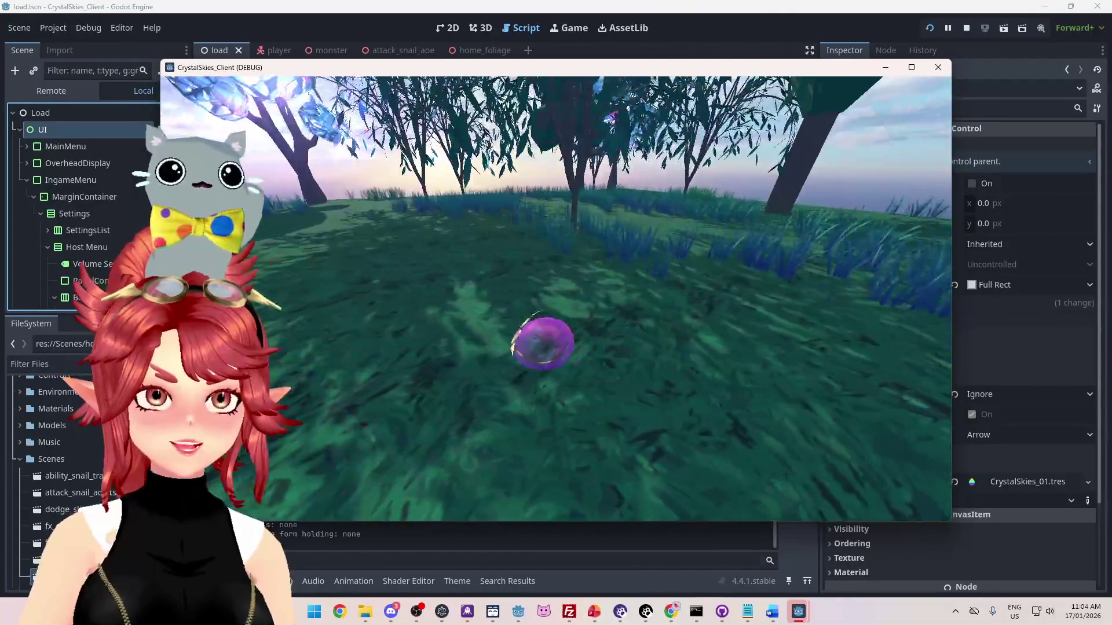
key(w)
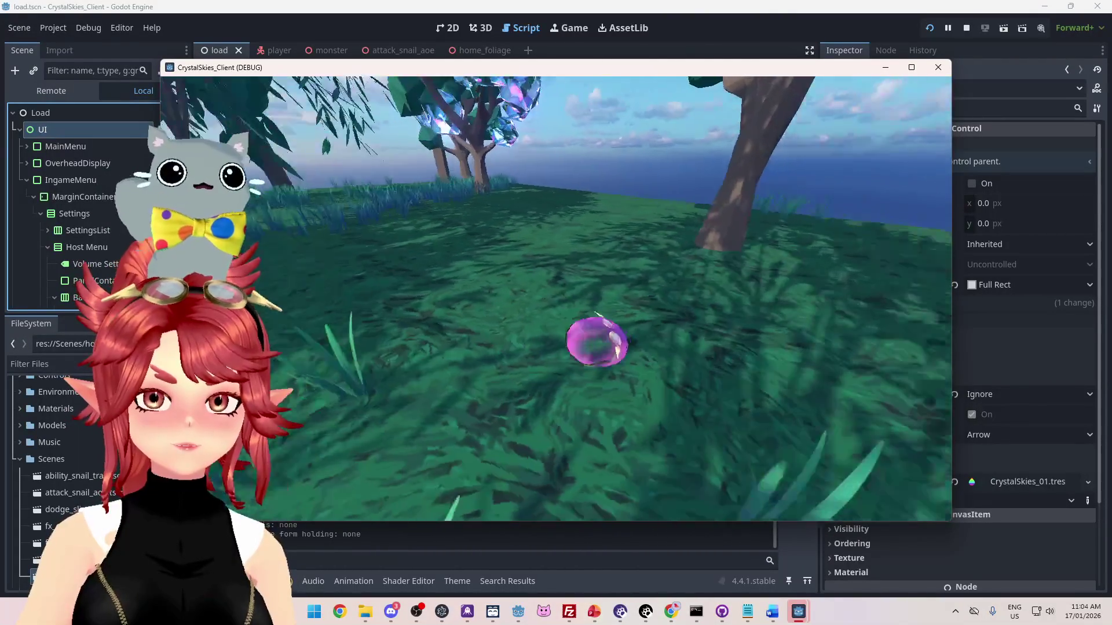
key(Escape)
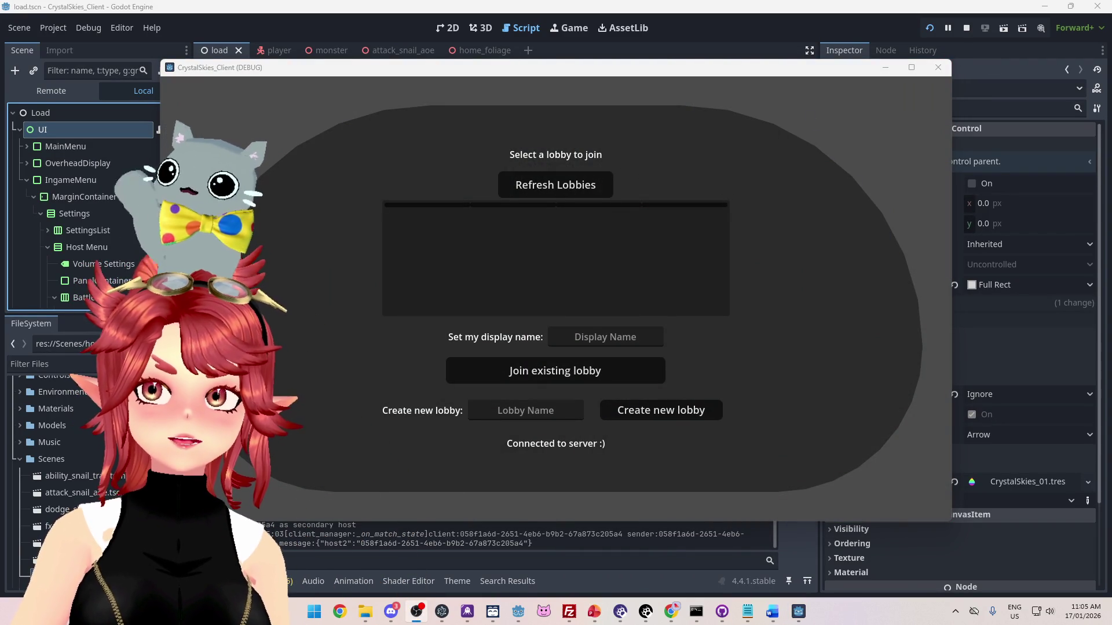
- Close the client window, enter a display name in the relaunched game, and create a new lobby
click(938, 69)
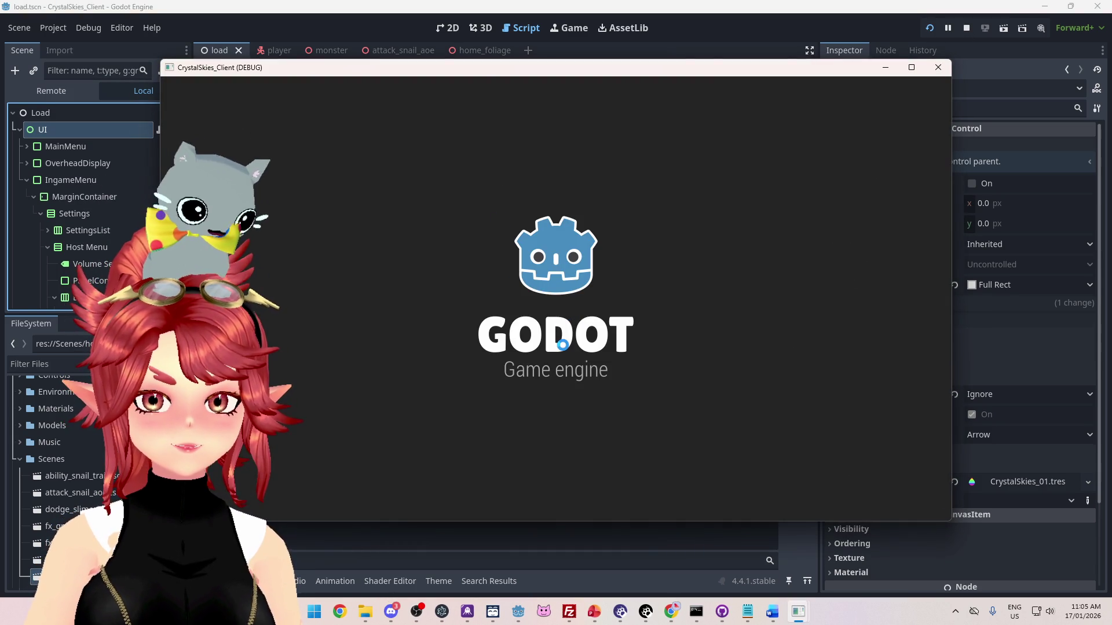
click(567, 341)
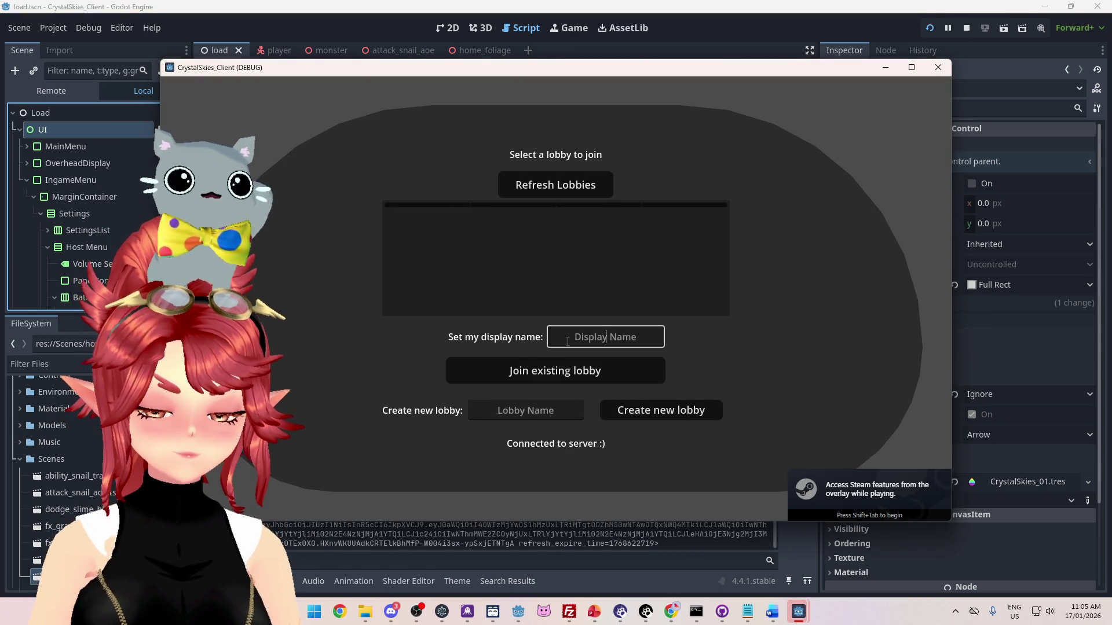
text(Phwe)
key(Tab)
click(673, 412)
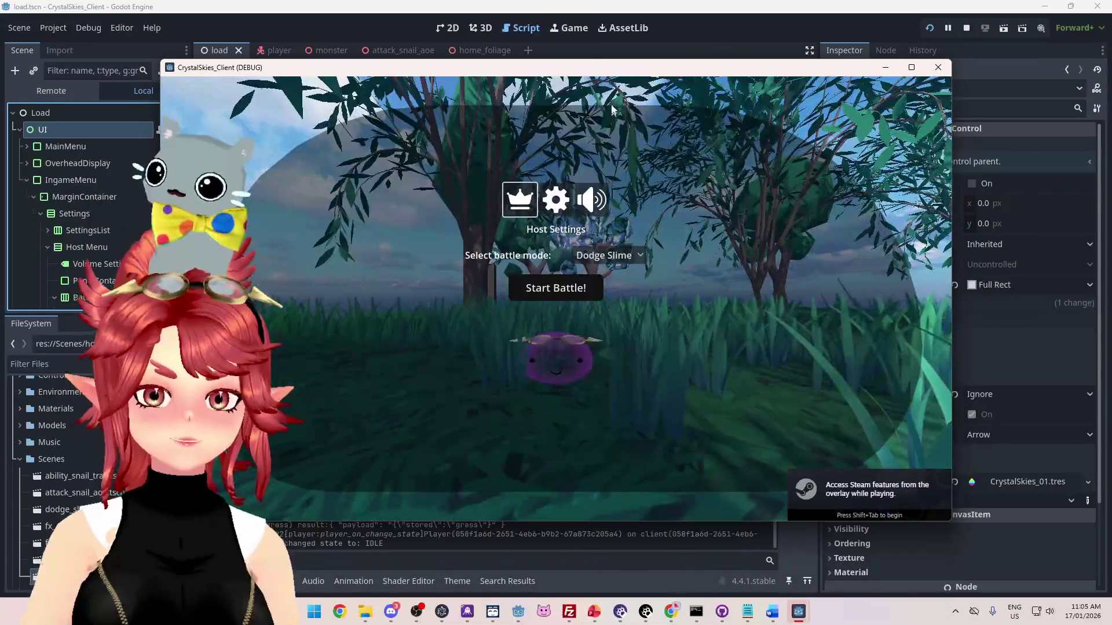
click(644, 328)
- Walk the slime toward the trees and across the grass field, then stop the game
key(w)
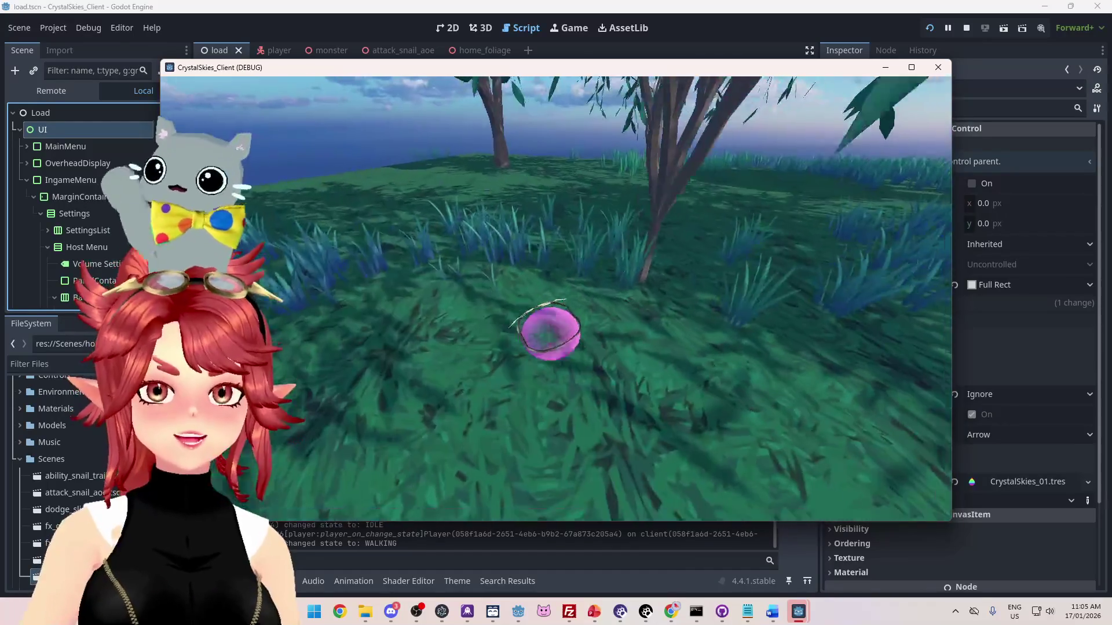
key(w)
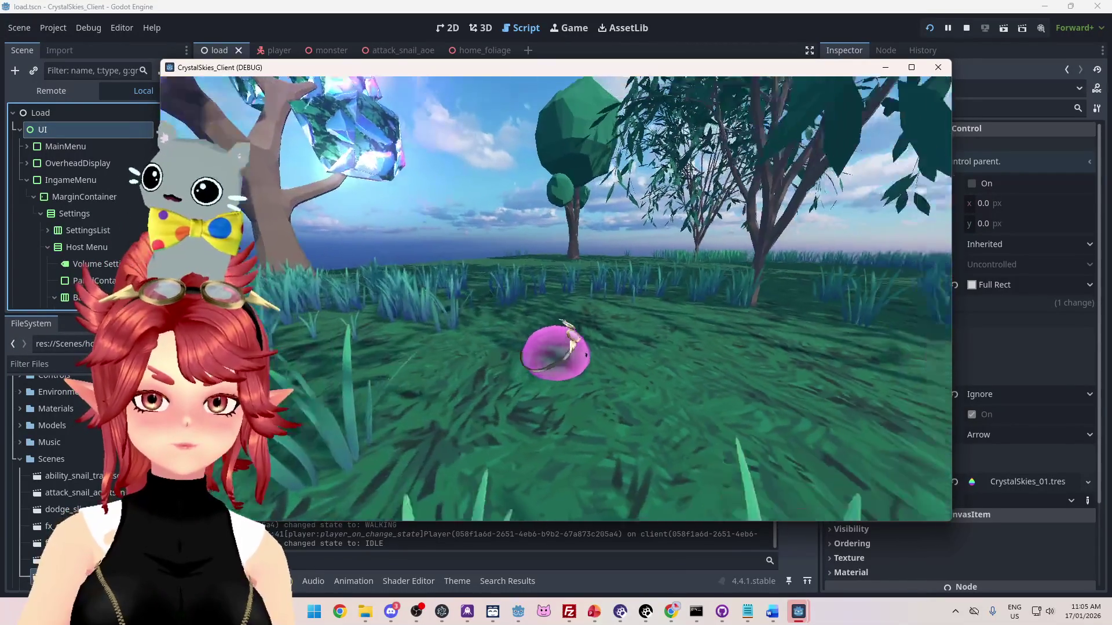
key(w)
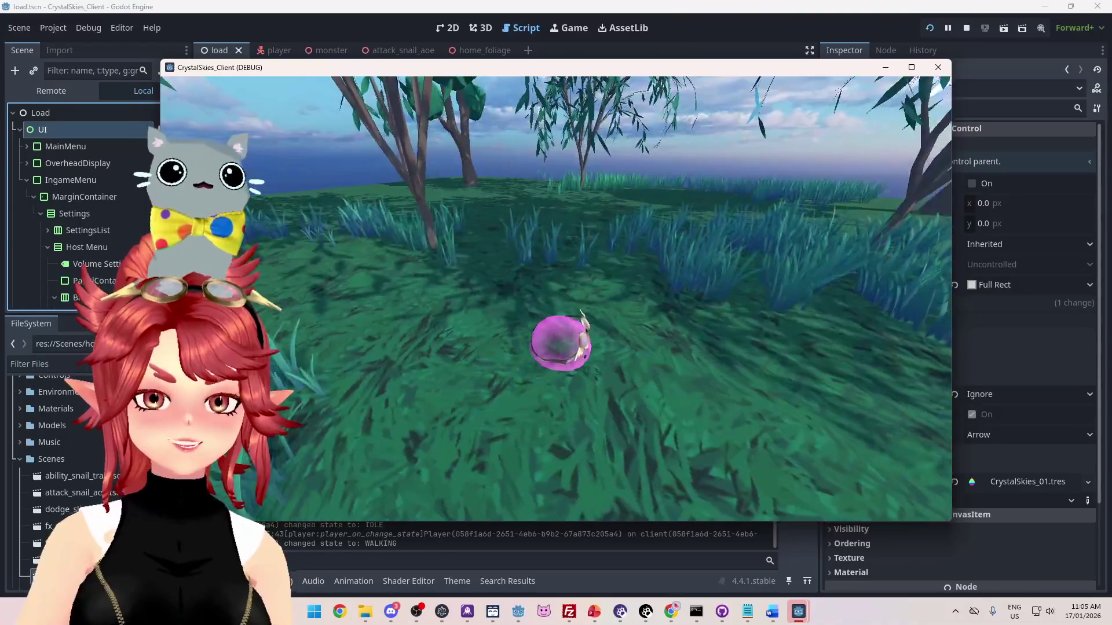
key(w)
key(w)
key(w)
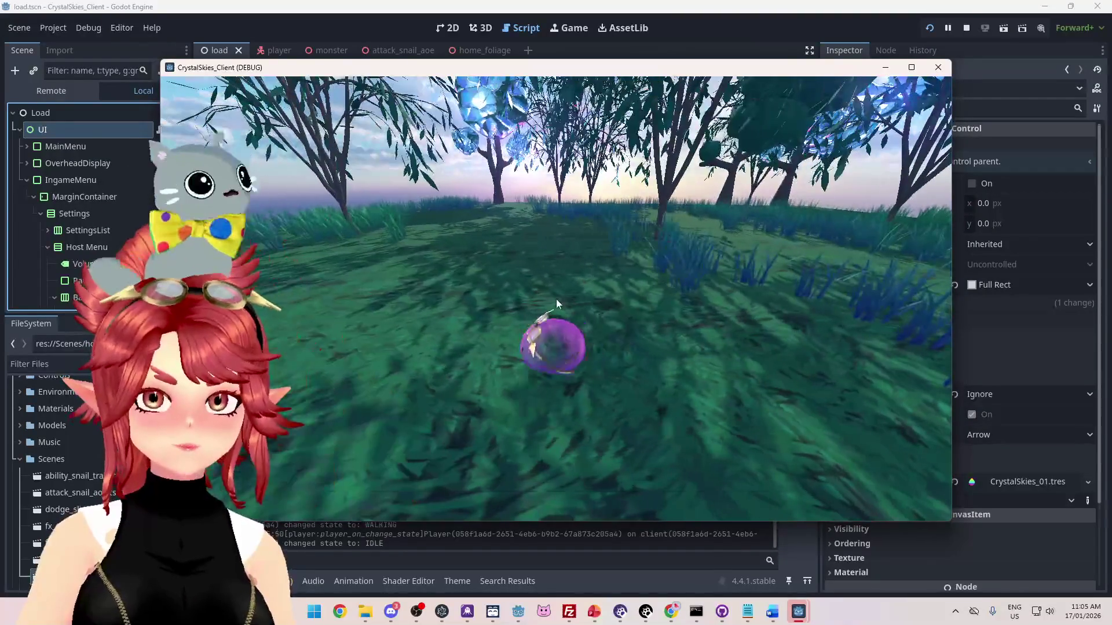
key(Escape)
click(965, 29)
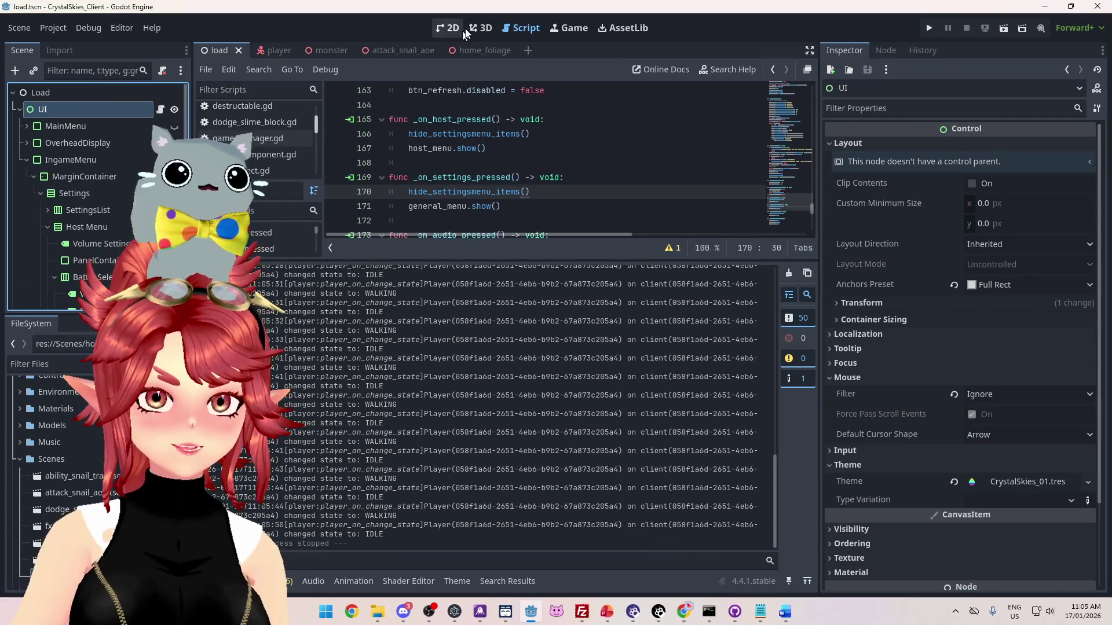
- Orbit and zoom around the home_foliage grass scatter in 3D, then switch back to the load scene
click(480, 29)
mouse_move(479, 185)
mouse_down()
mouse_move(564, 192)
mouse_move(544, 225)
mouse_up()
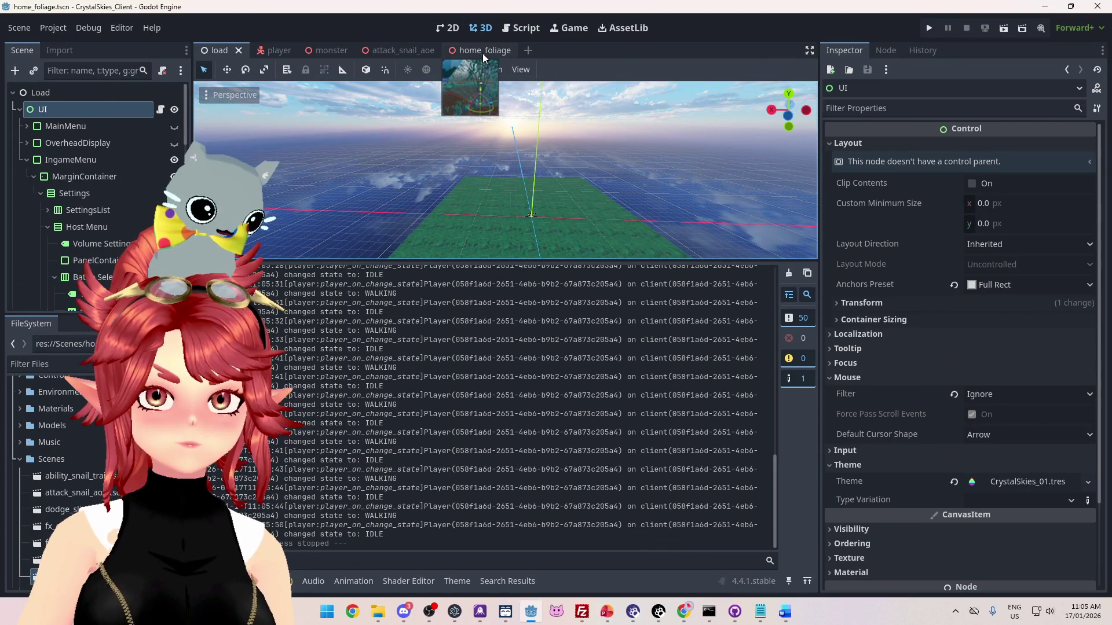
click(483, 53)
scroll(582, 192, down, 5)
mouse_move(582, 192)
mouse_down()
mouse_move(627, 206)
mouse_move(548, 225)
mouse_up()
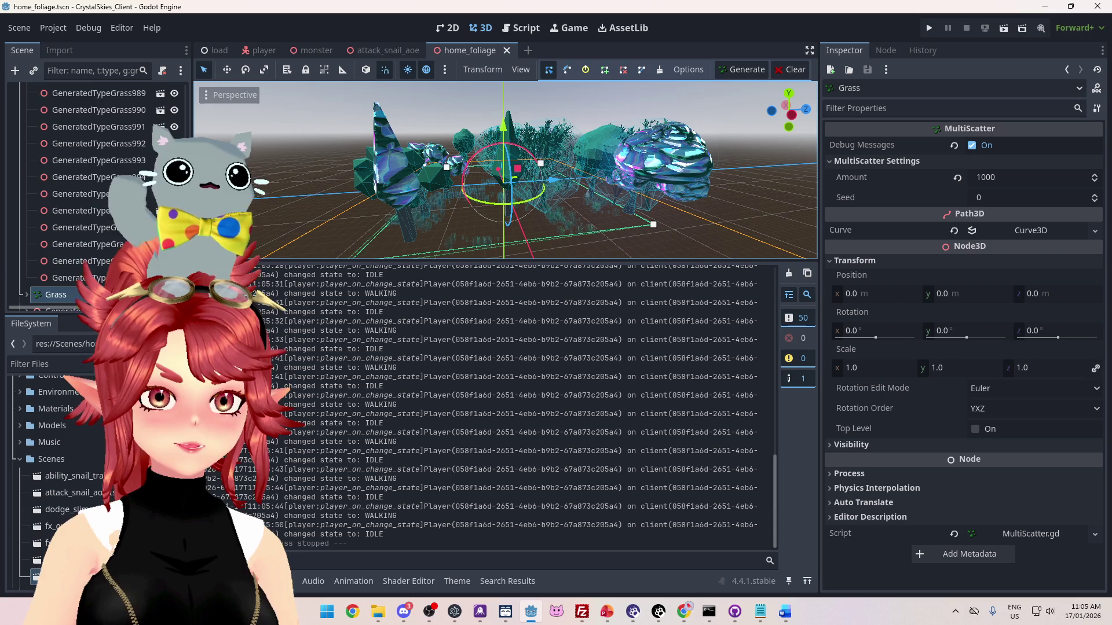
scroll(98, 197, down, 10)
mouse_move(548, 225)
mouse_down()
mouse_move(571, 232)
mouse_move(665, 192)
mouse_up()
scroll(664, 192, up, 3)
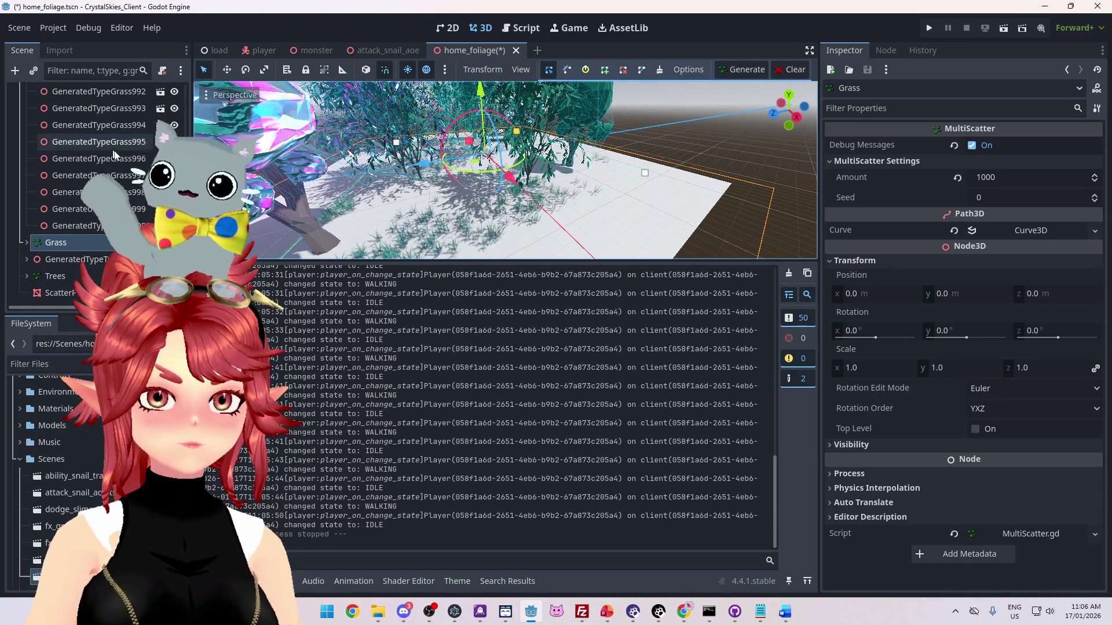
scroll(93, 191, up, 6)
drag(185, 292, 199, 80)
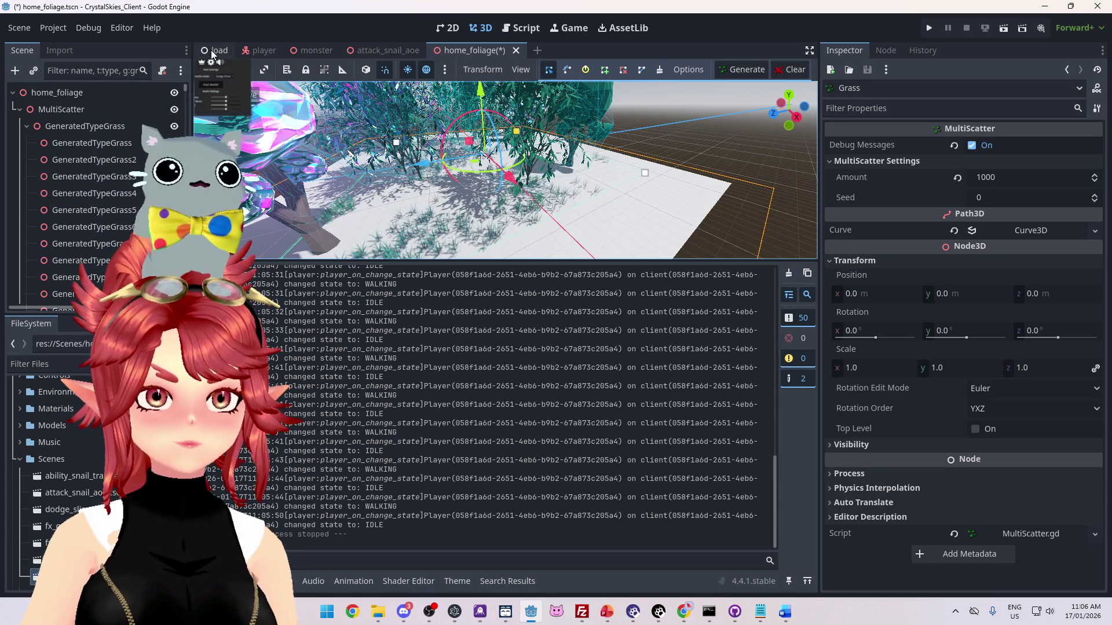
click(205, 53)
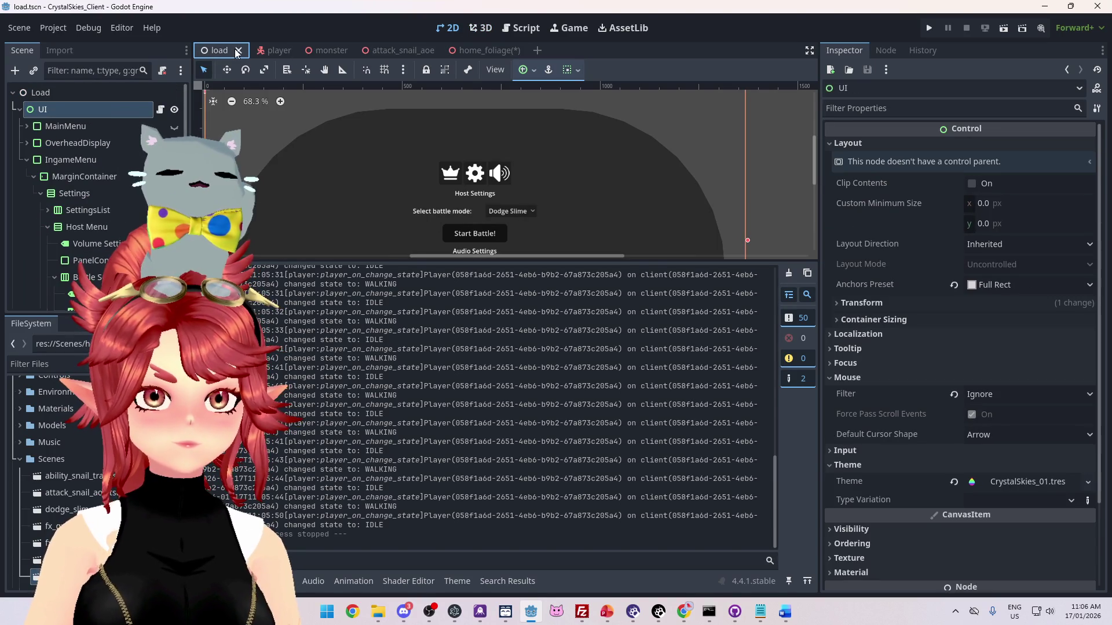
- Select the WorldEnvironment node, enlarge the 2D viewport by shrinking the log, and run the game
scroll(56, 165, down, 3)
scroll(56, 165, up, 3)
click(27, 159)
scroll(63, 197, down, 5)
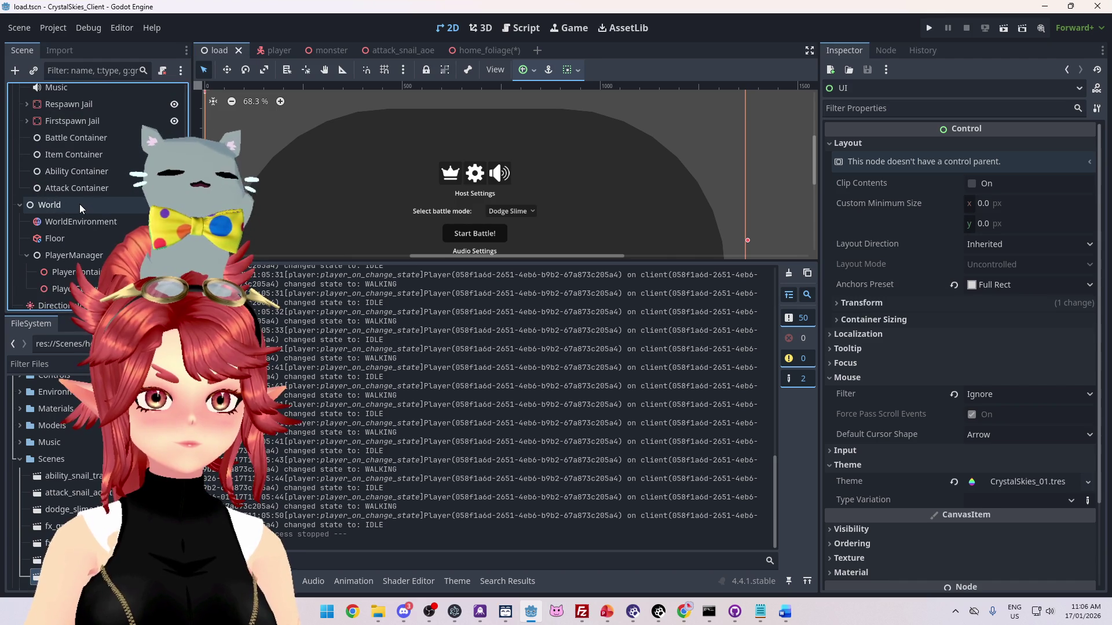
click(74, 216)
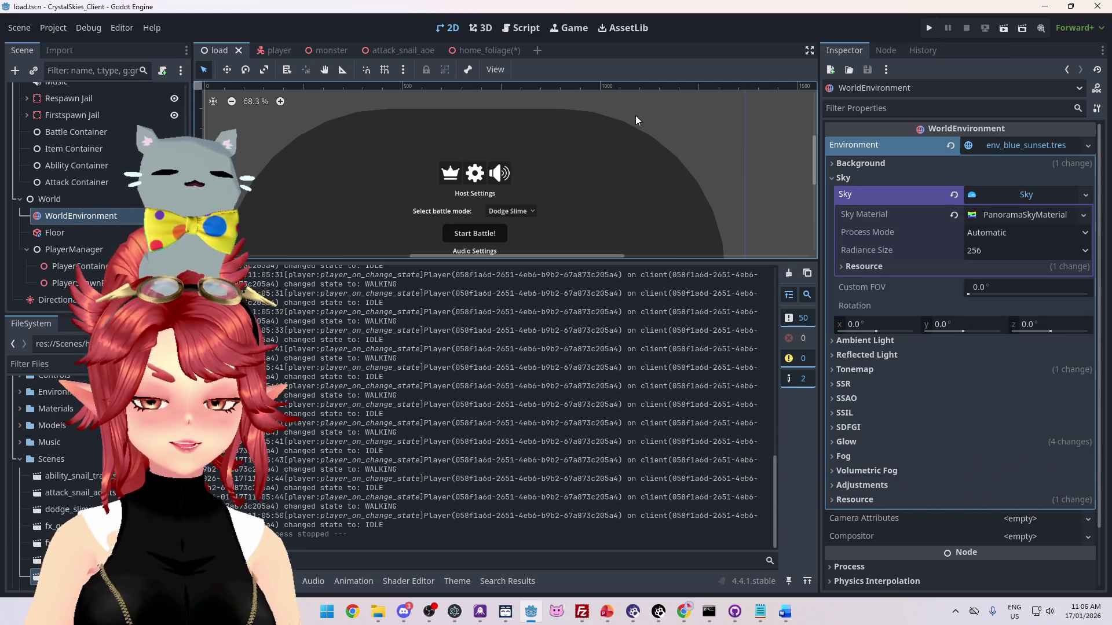
drag(594, 260, 597, 443)
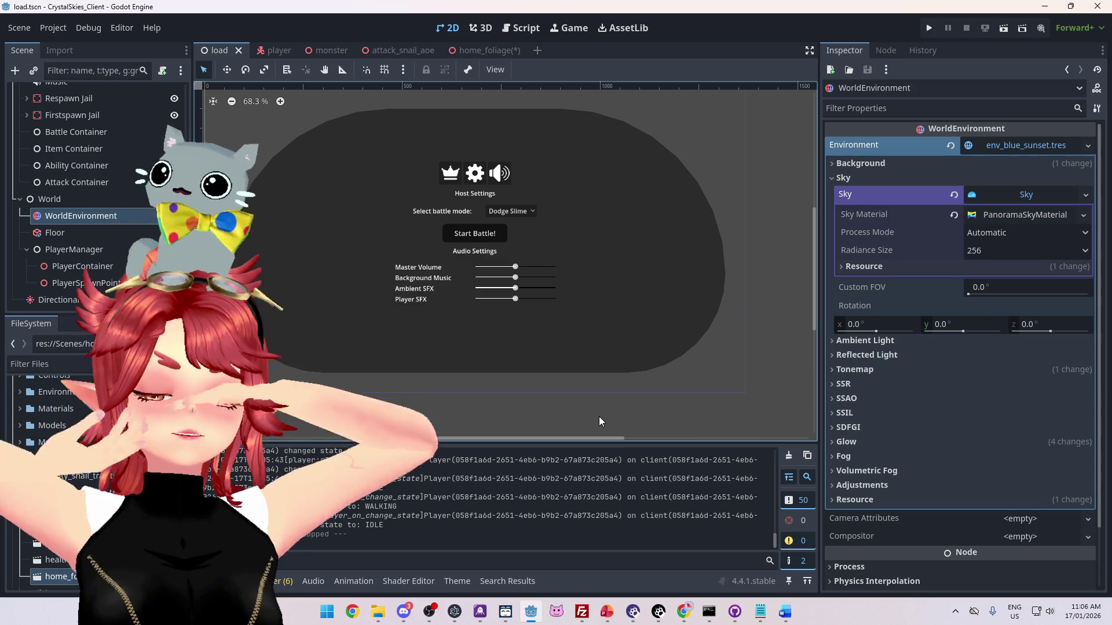
click(928, 28)
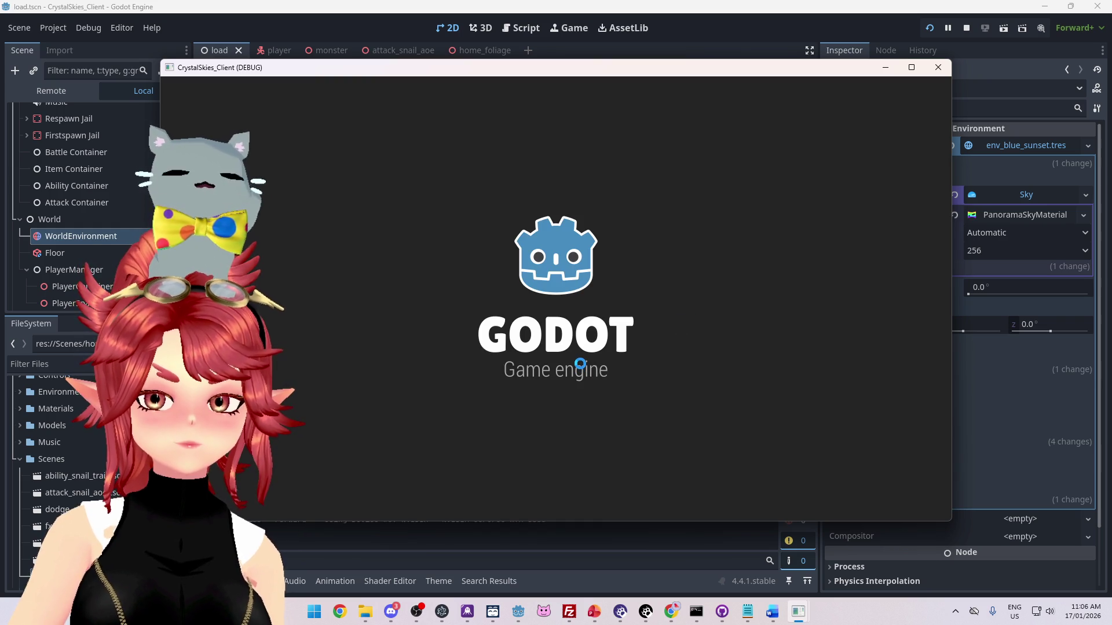
- Enter a display name and create a new lobby, then stop the game and reopen home_foliage
click(576, 333)
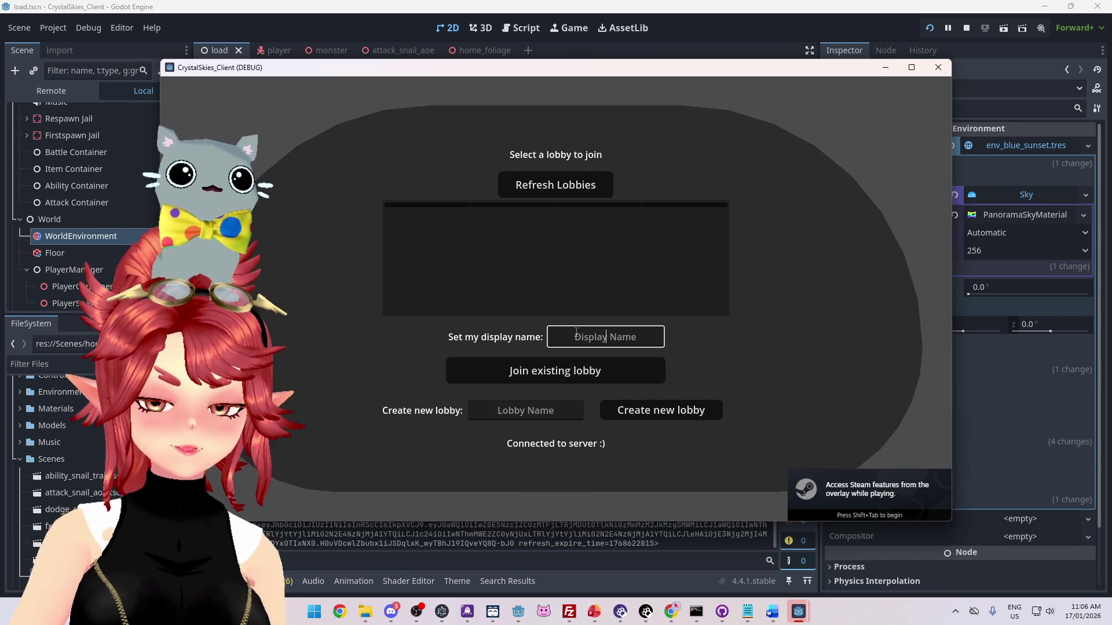
text(asdd)
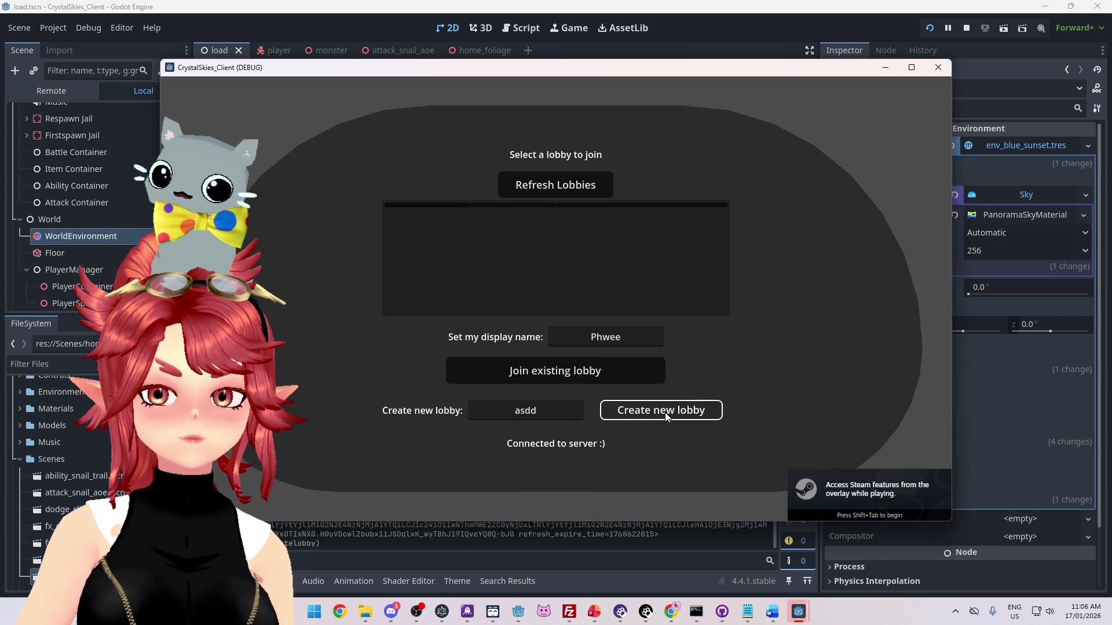
click(665, 412)
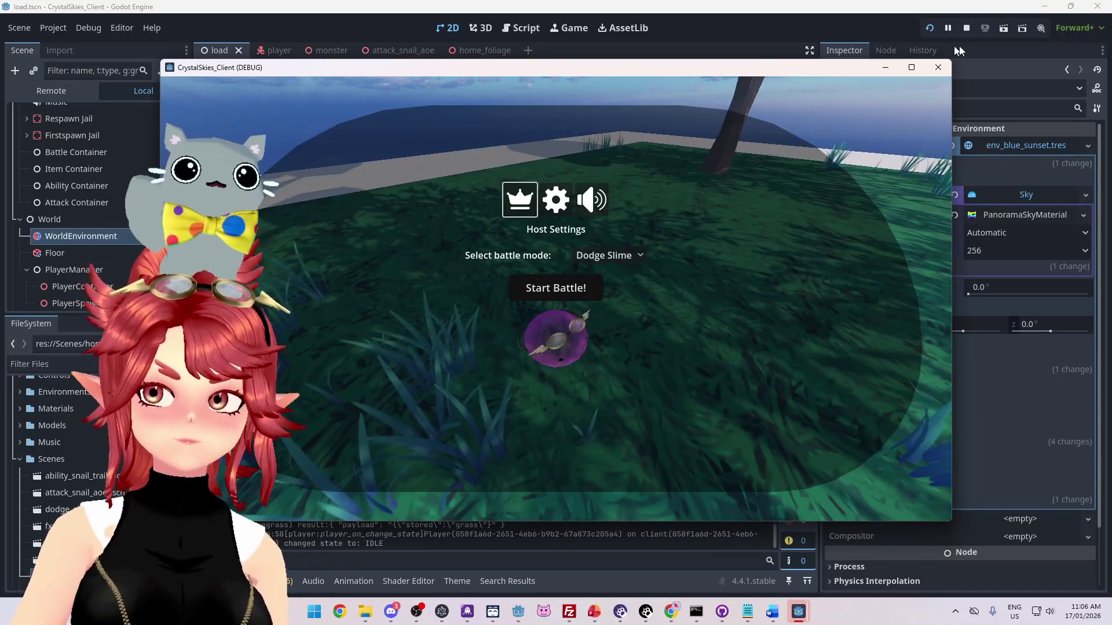
click(966, 27)
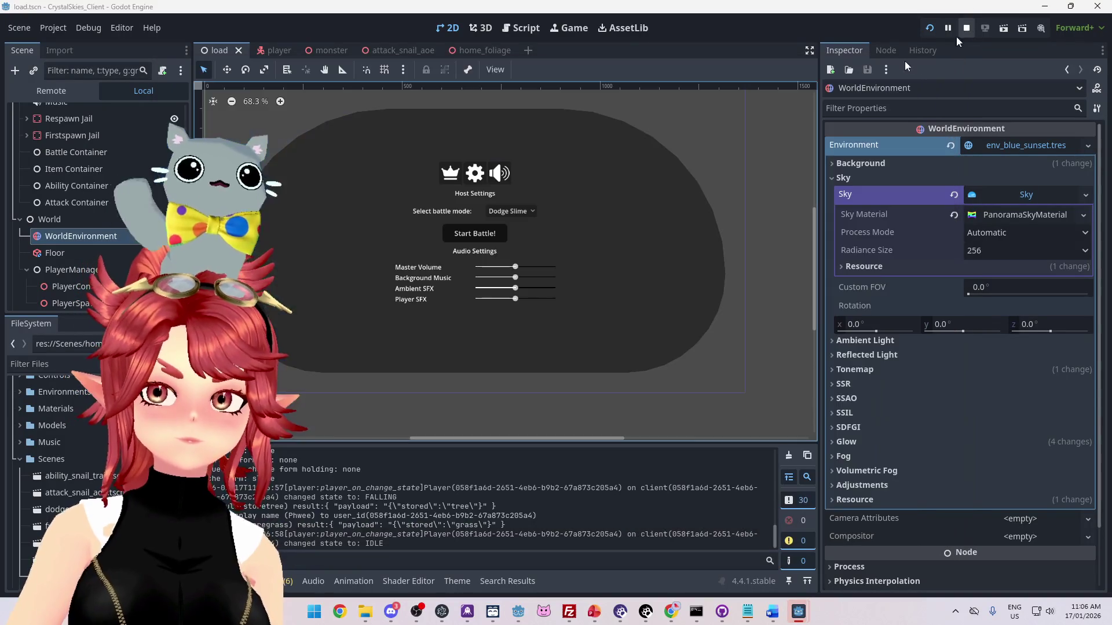
click(473, 48)
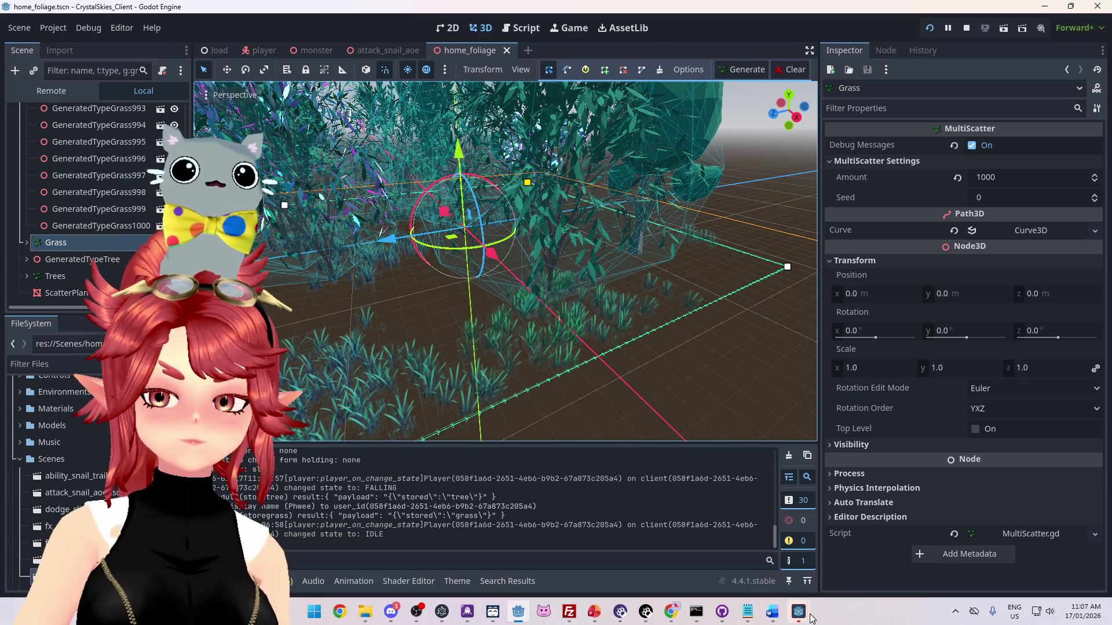
- In the running debug game, walk the player character through the trees and grass
mouse_move(799, 612)
click(929, 559)
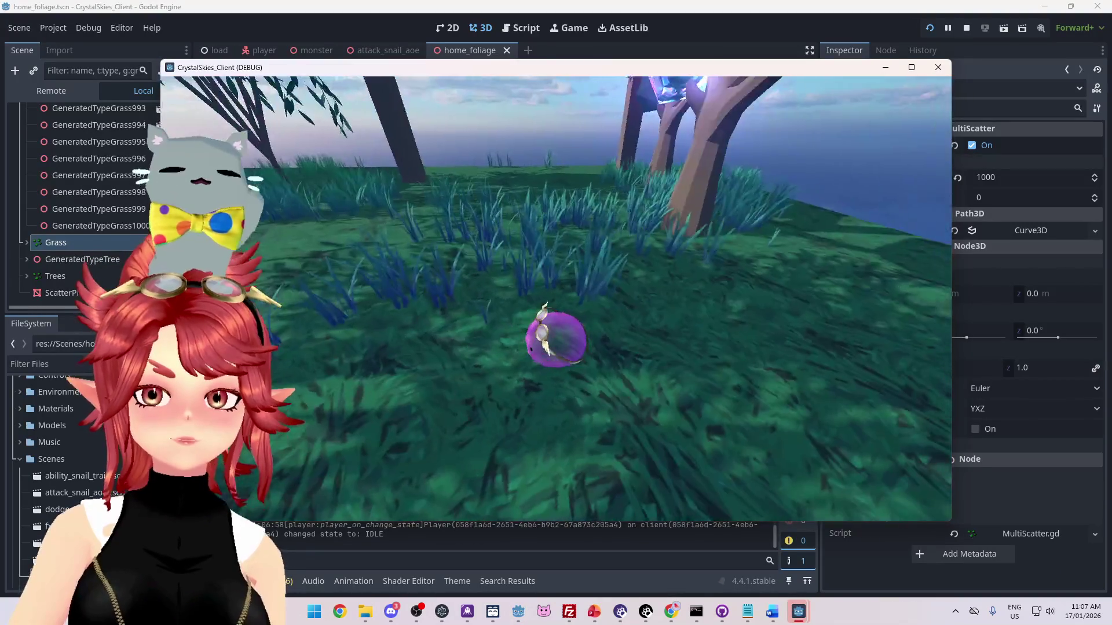
key(w)
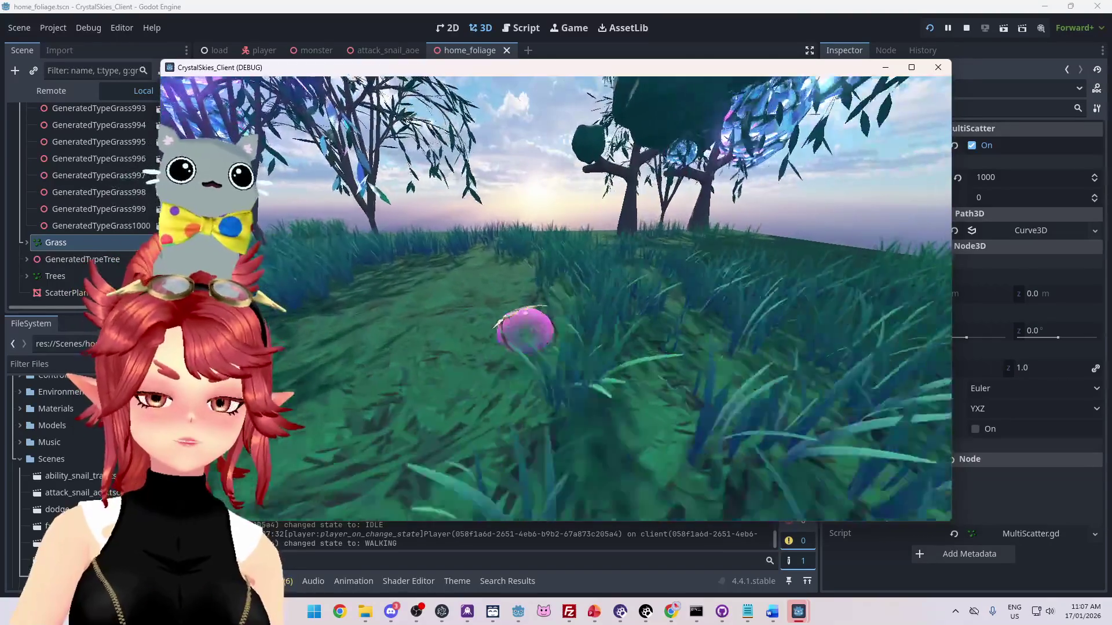
key(w)
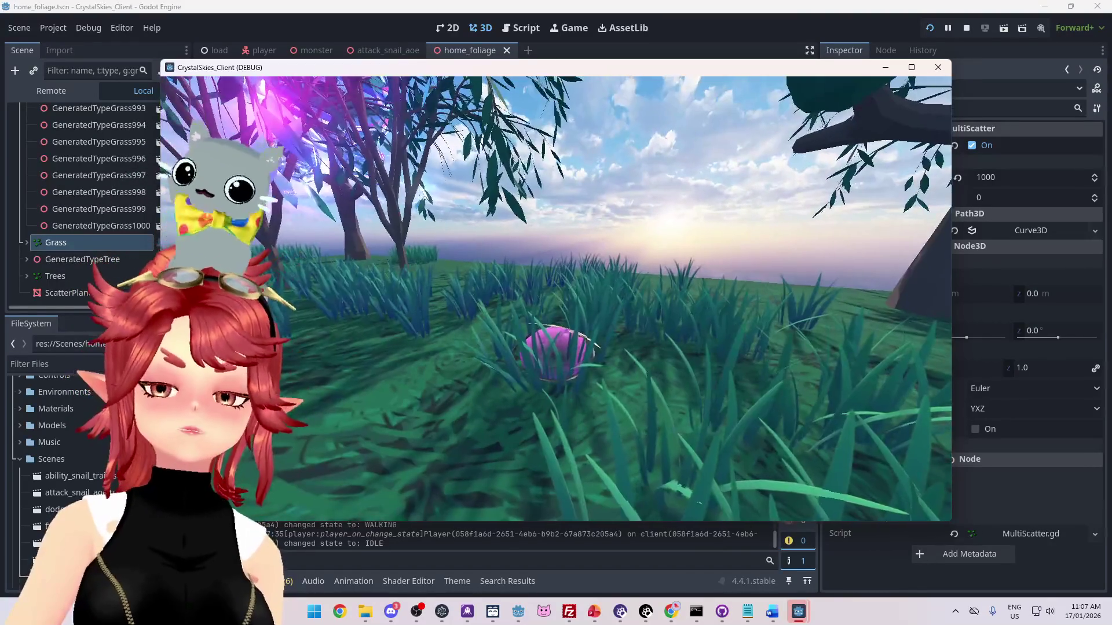
key(w)
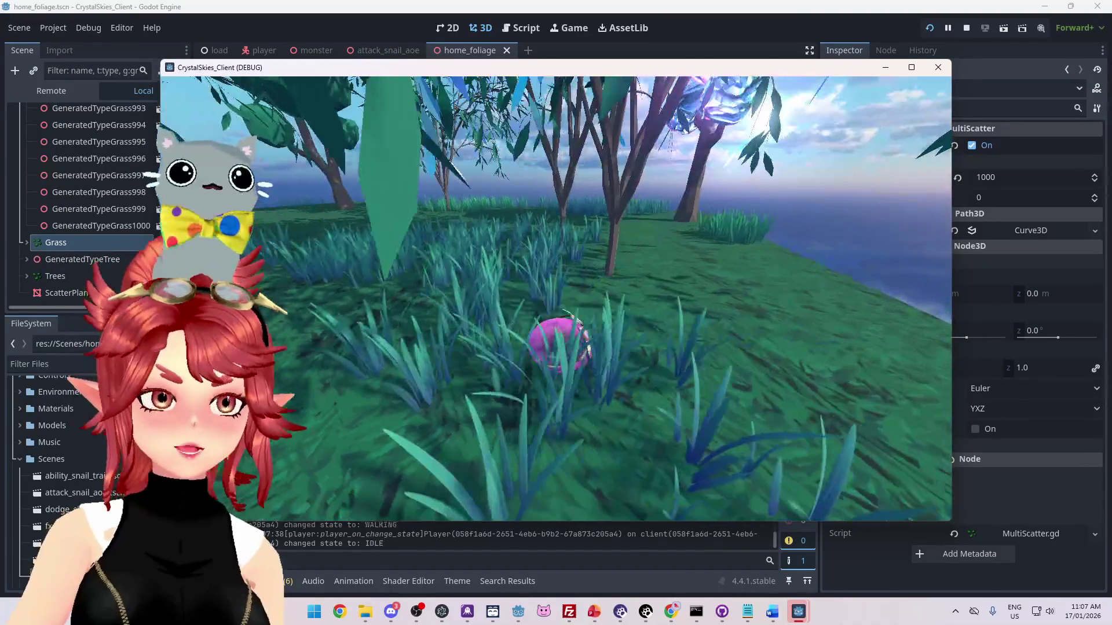
key(w)
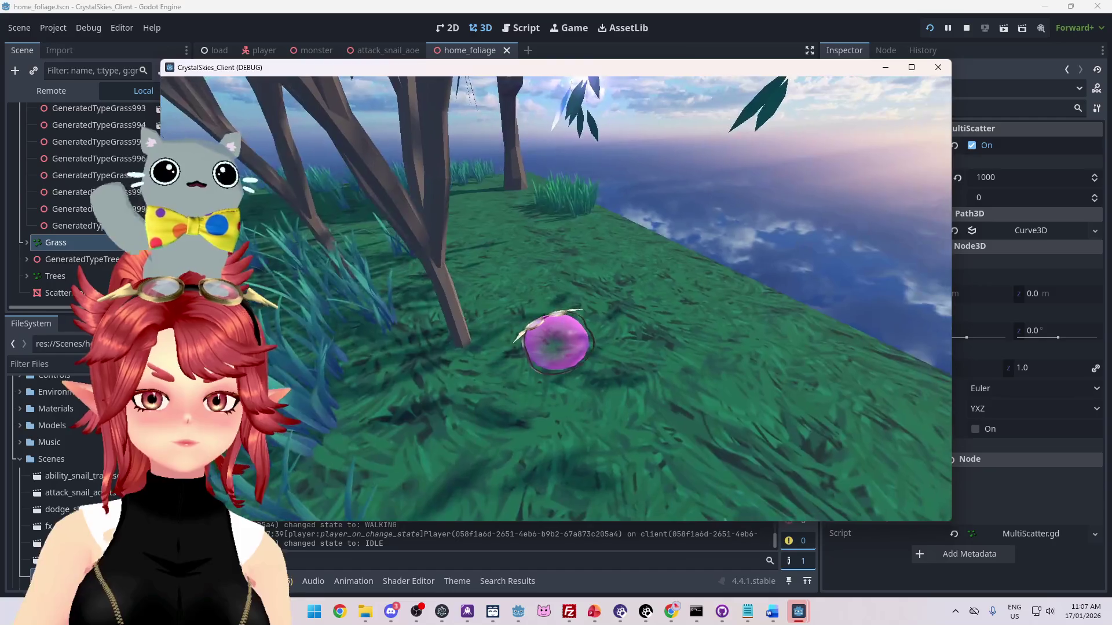
key(w)
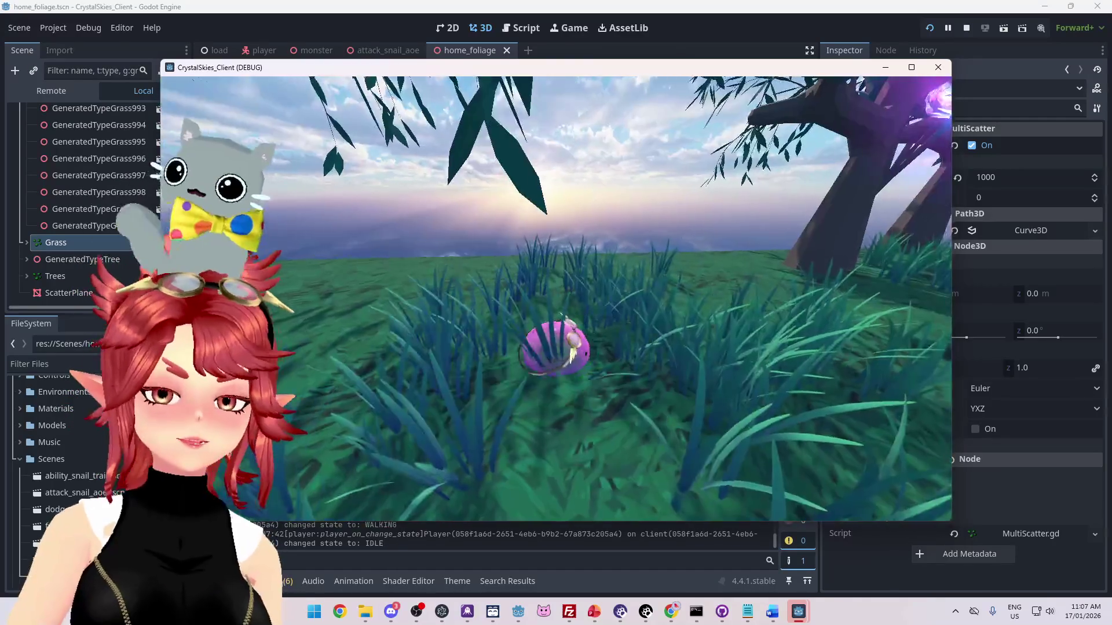
- Open the in-game host menu, then return to the editor's load scene
key(Escape)
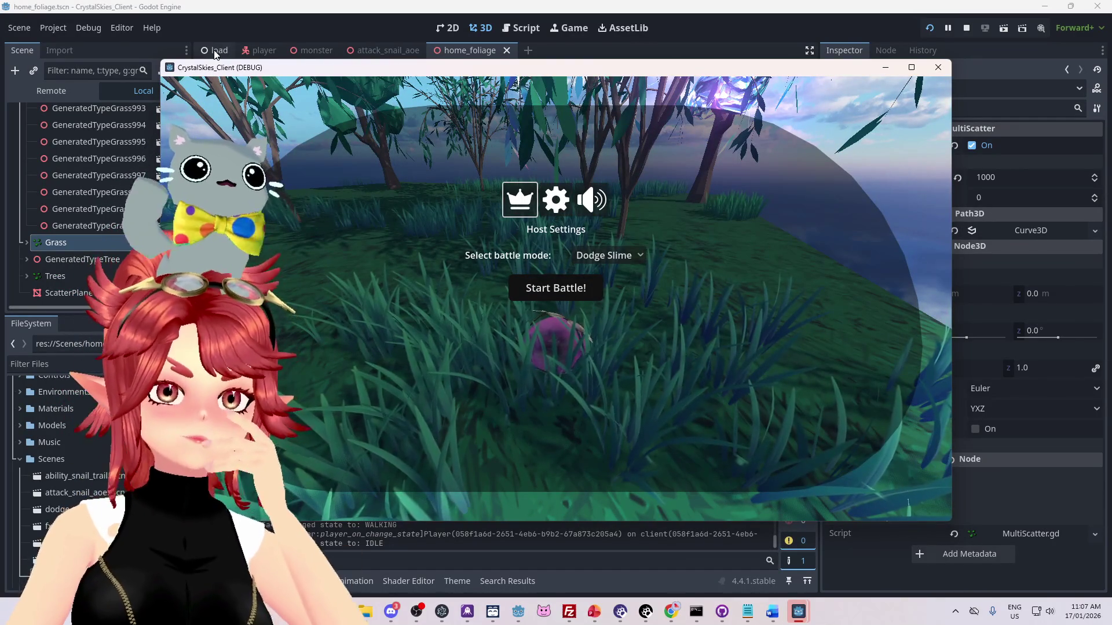
click(215, 53)
click(214, 52)
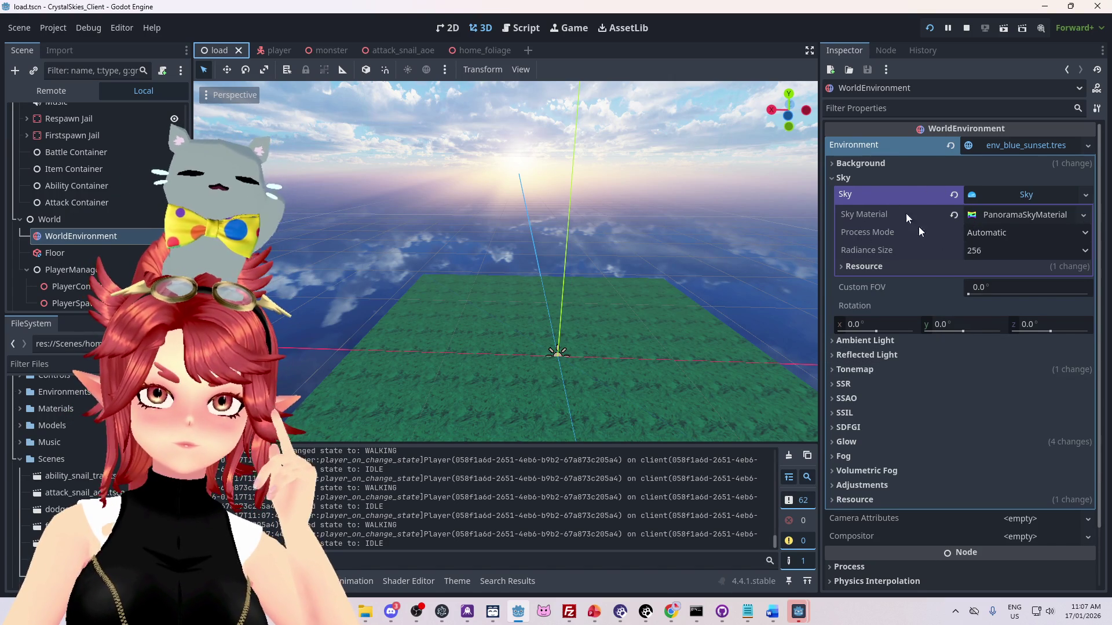
click(848, 168)
click(847, 167)
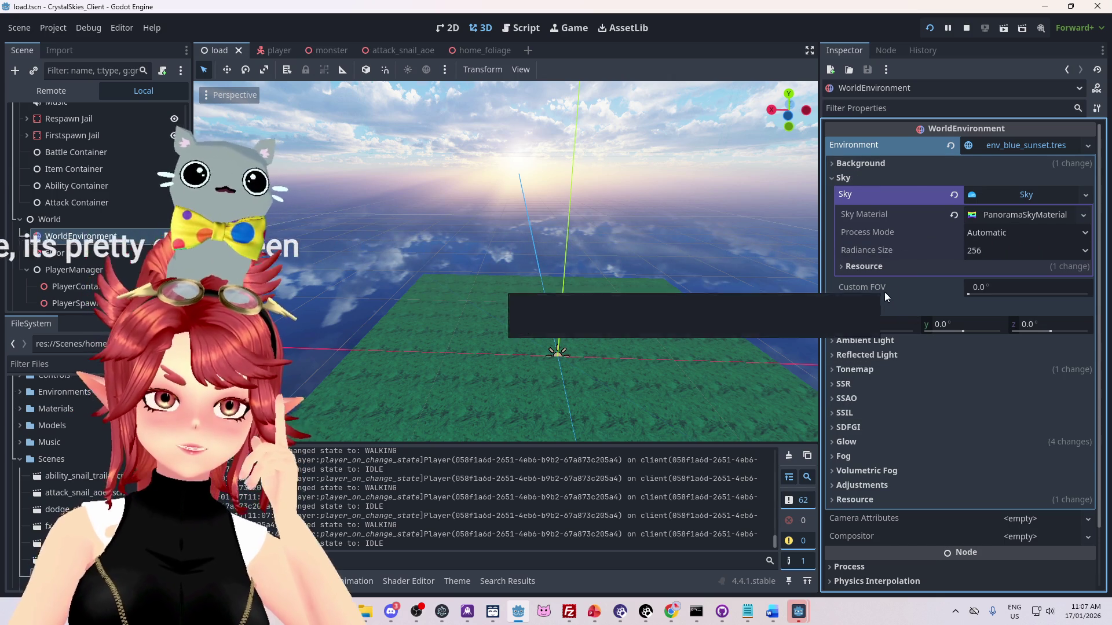
click(475, 51)
mouse_move(798, 612)
click(887, 536)
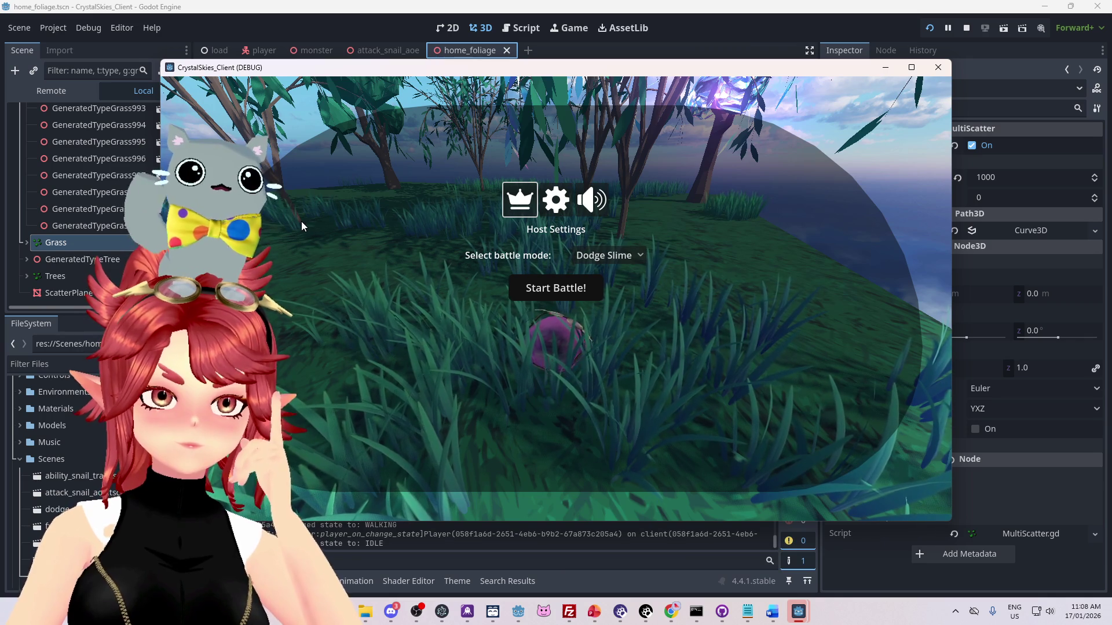
click(832, 20)
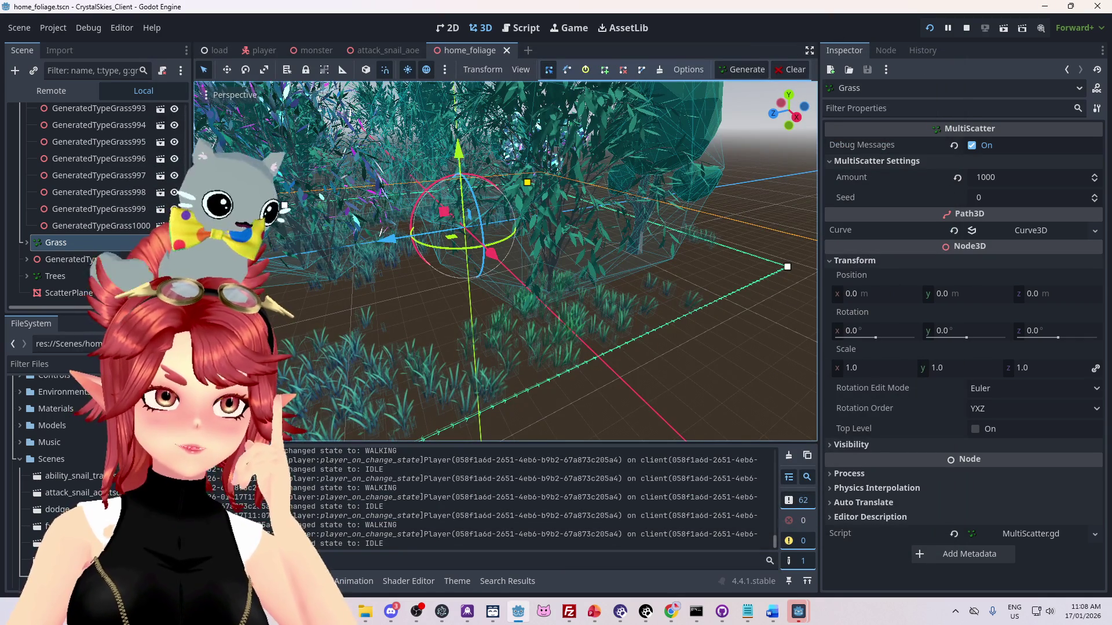
click(215, 50)
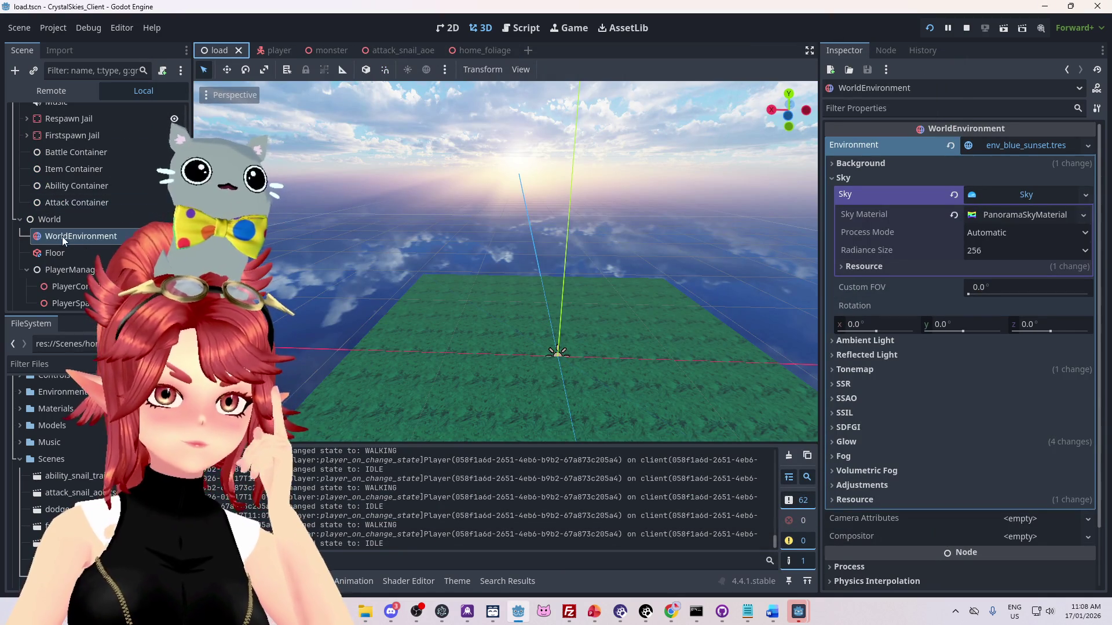
scroll(64, 261, down, 1)
click(76, 301)
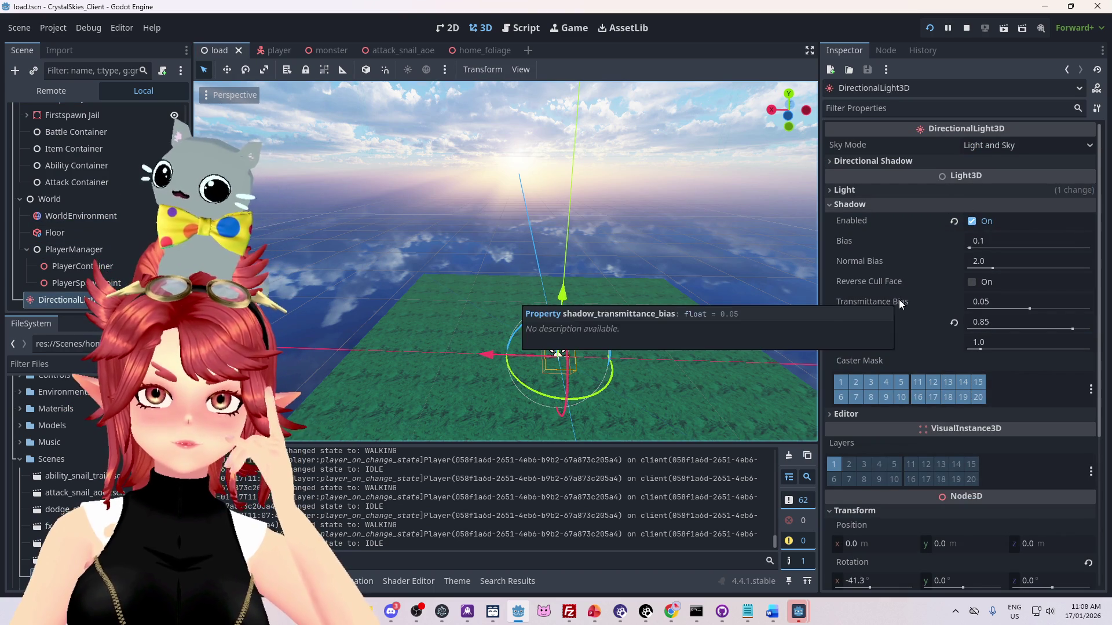
- Expand the DirectionalLight3D shadow settings, nudging blur to about 1.189 and opacity below 0.85
click(846, 190)
click(906, 164)
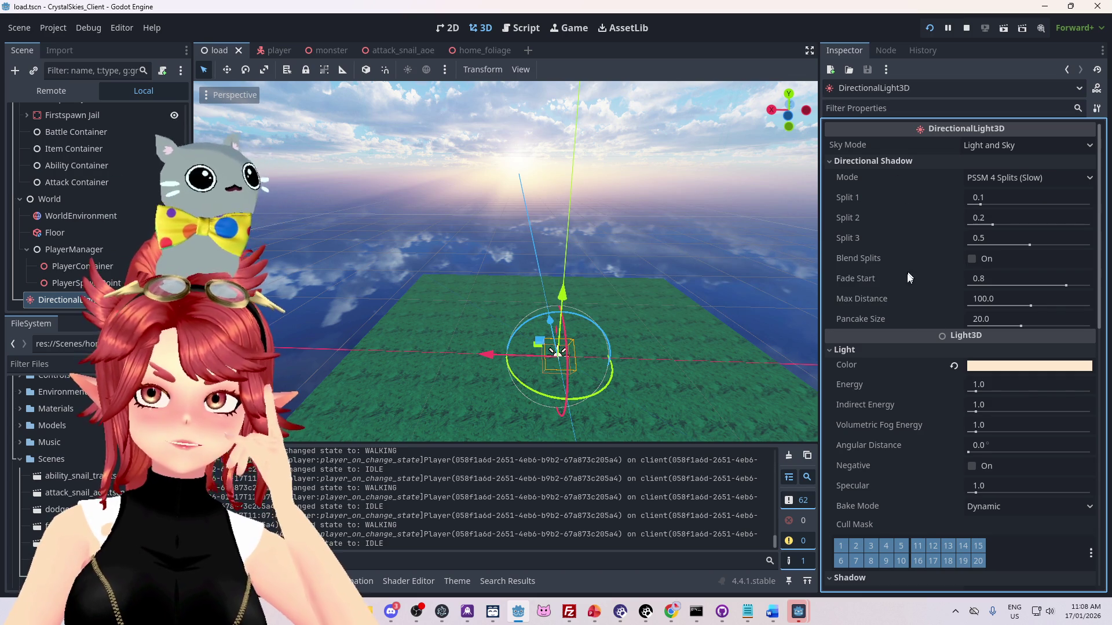
scroll(904, 332, down, 5)
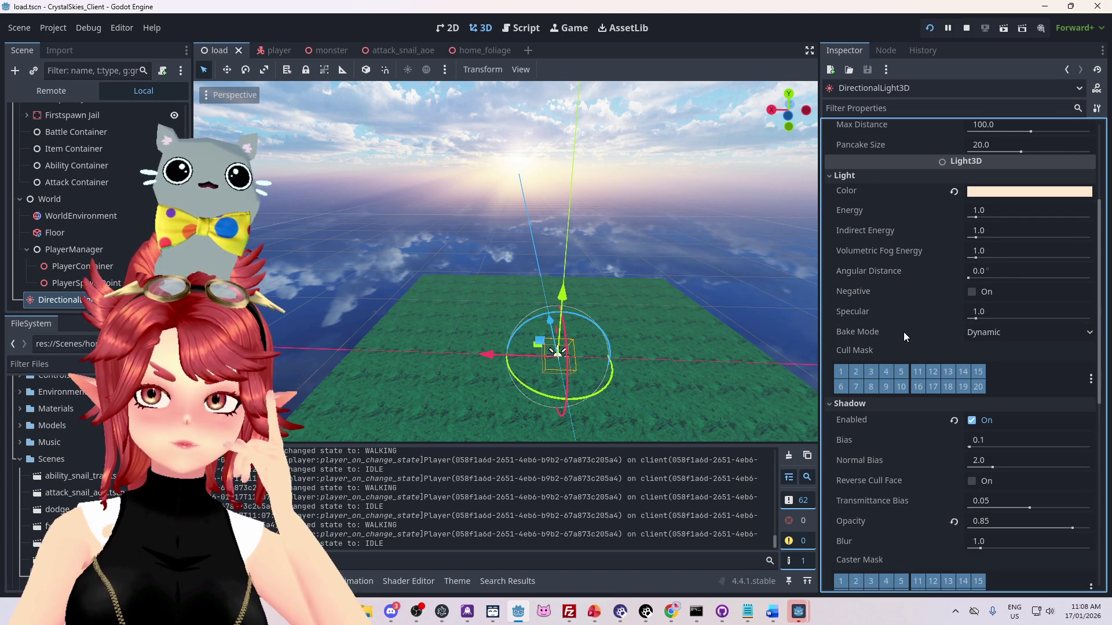
scroll(892, 537, down, 2)
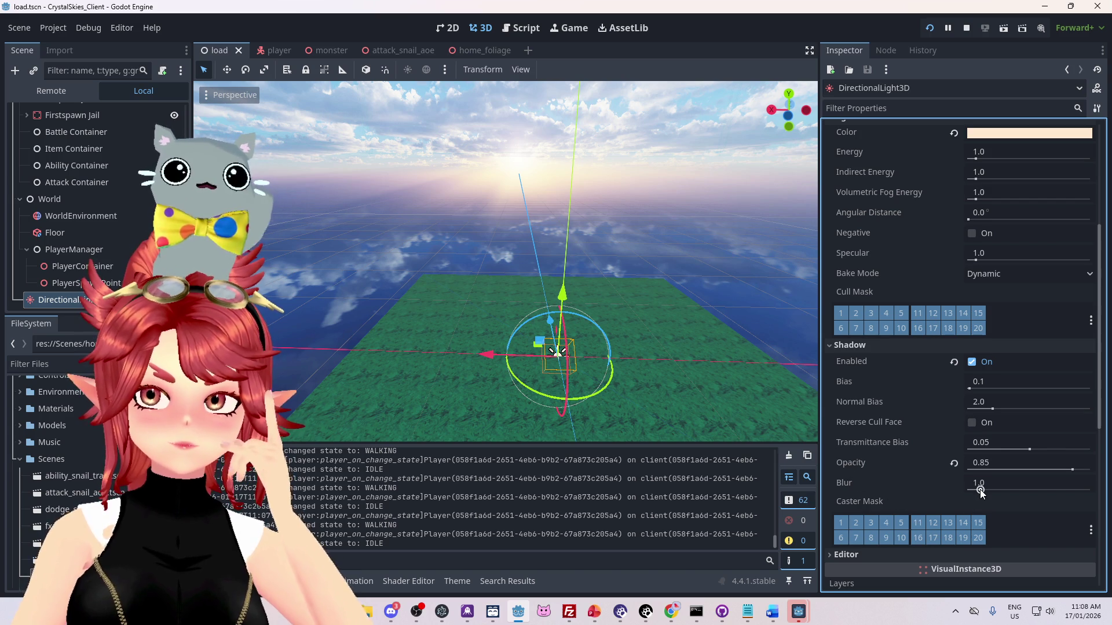
drag(980, 491, 982, 489)
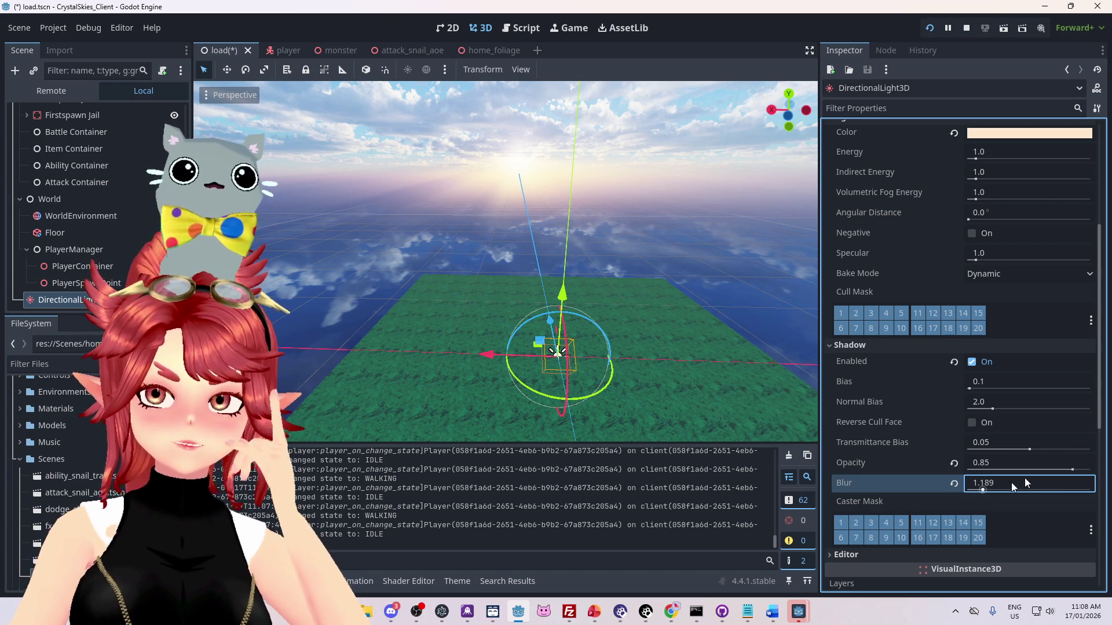
drag(1071, 471, 1058, 472)
- Walk the player in the running game to preview the adjusted shadows
mouse_move(800, 615)
click(801, 539)
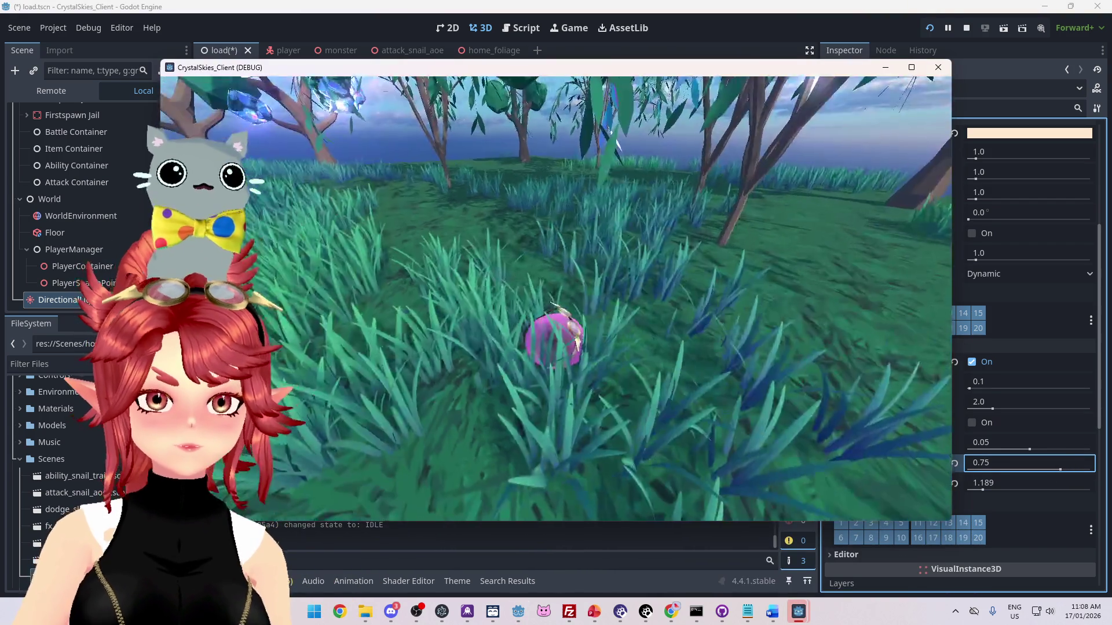
key(w)
key(w)
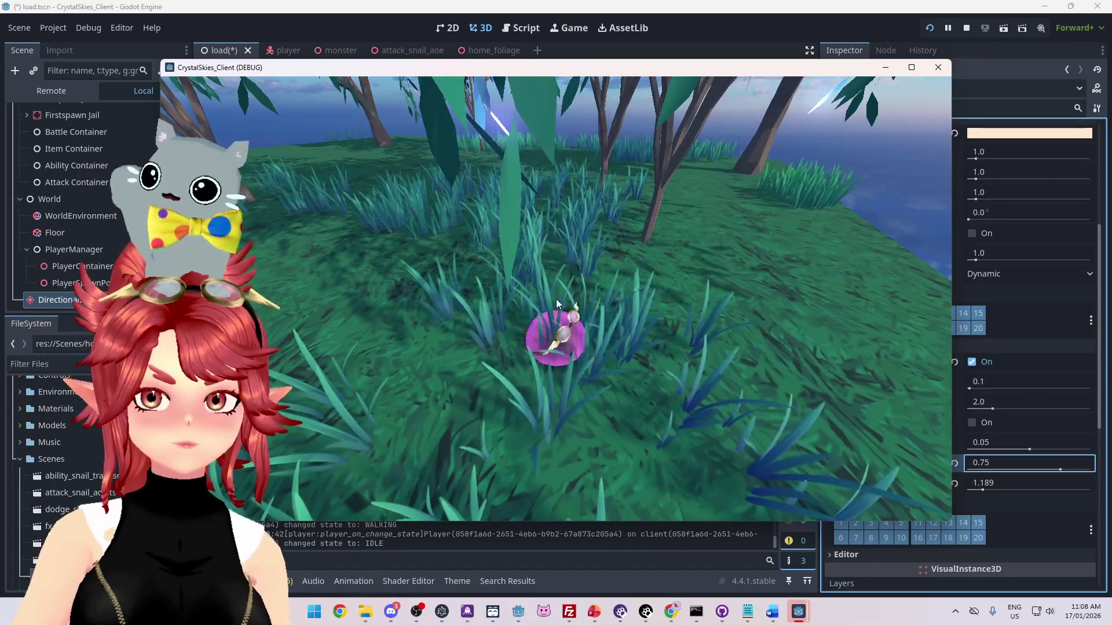
key(Escape)
click(1063, 470)
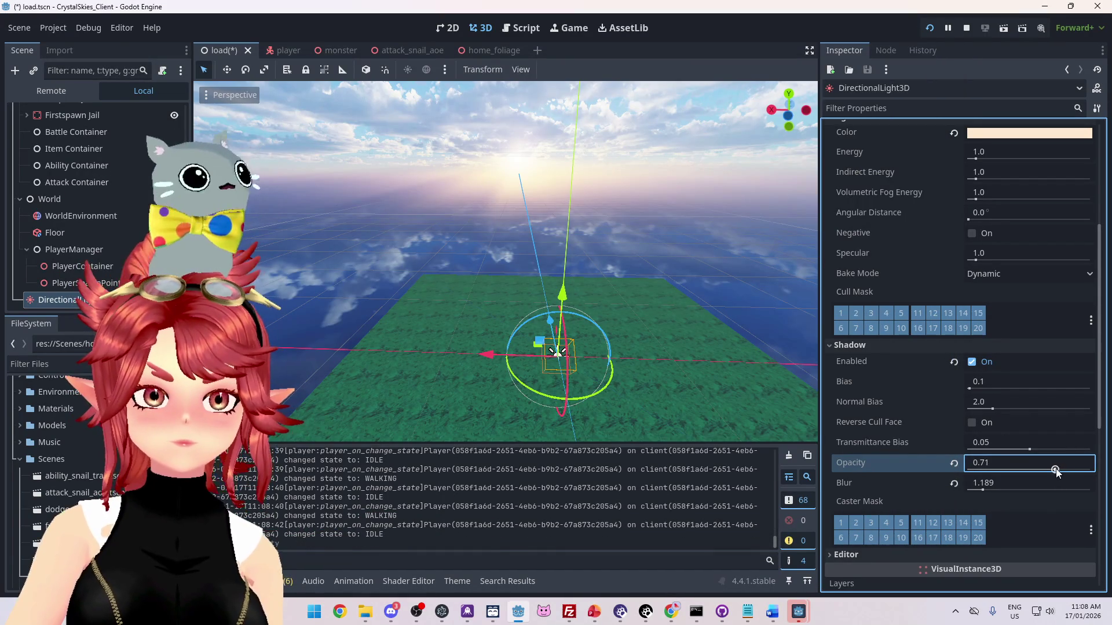
mouse_move(805, 613)
click(843, 568)
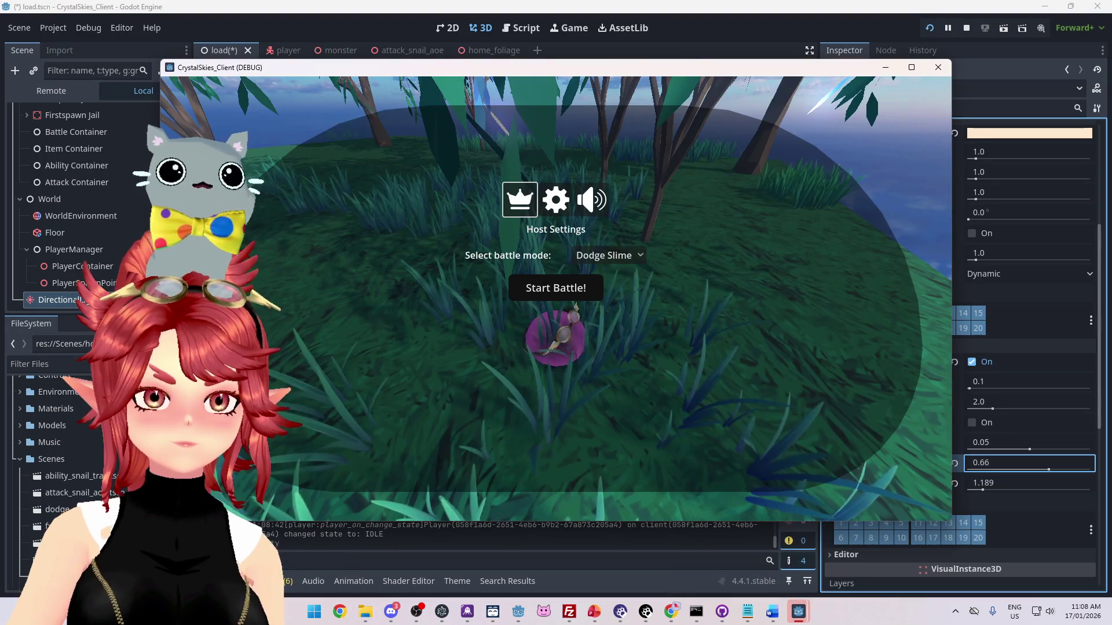
key(Escape)
key(w)
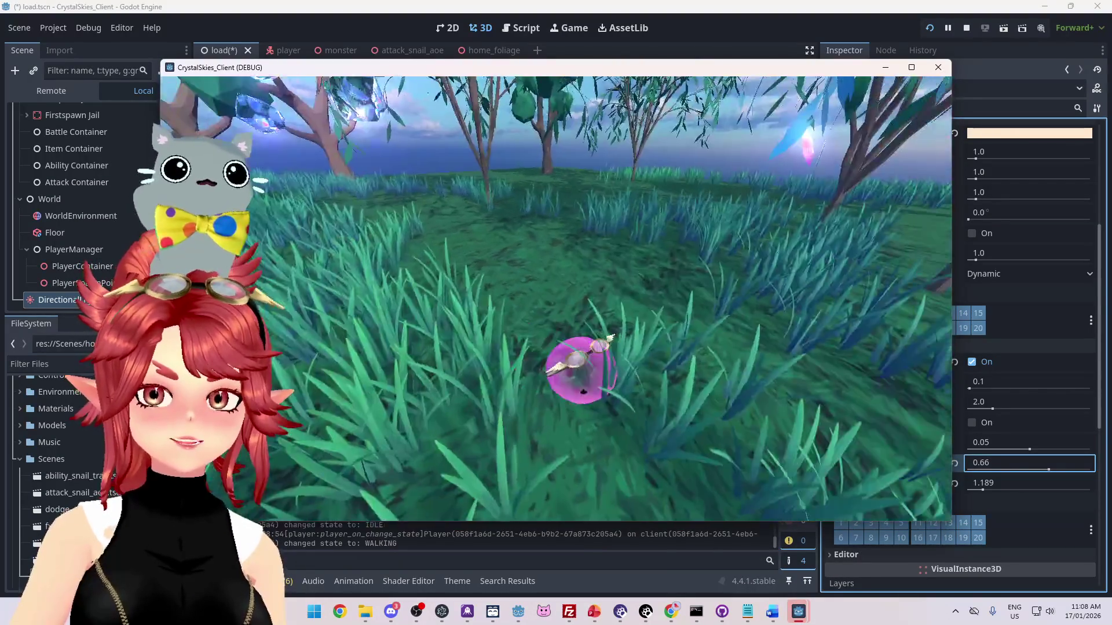
key(Escape)
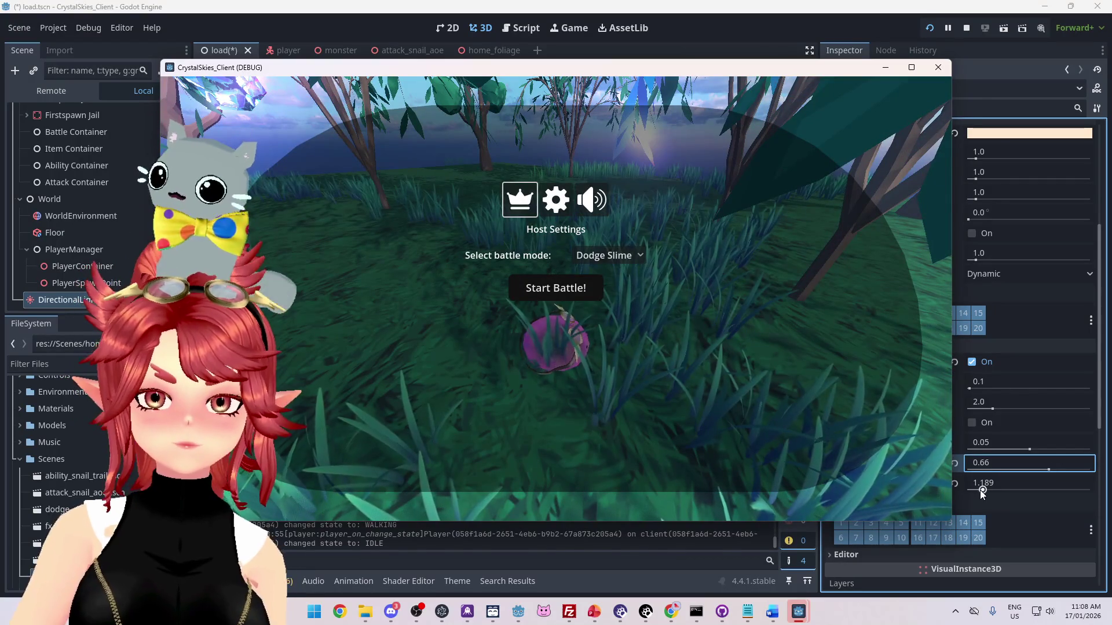
- Set the shadow blur to 1
click(983, 491)
click(983, 491)
double_click(984, 490)
text(1)
key(Return)
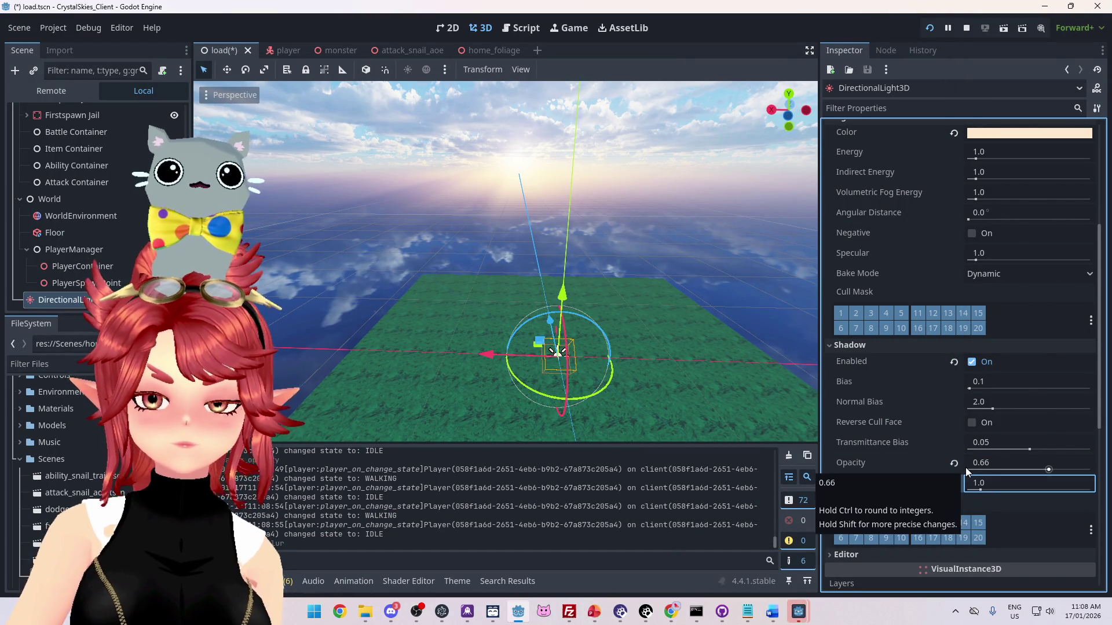
- Walk around in the game to view the shadows with blur 1
click(879, 555)
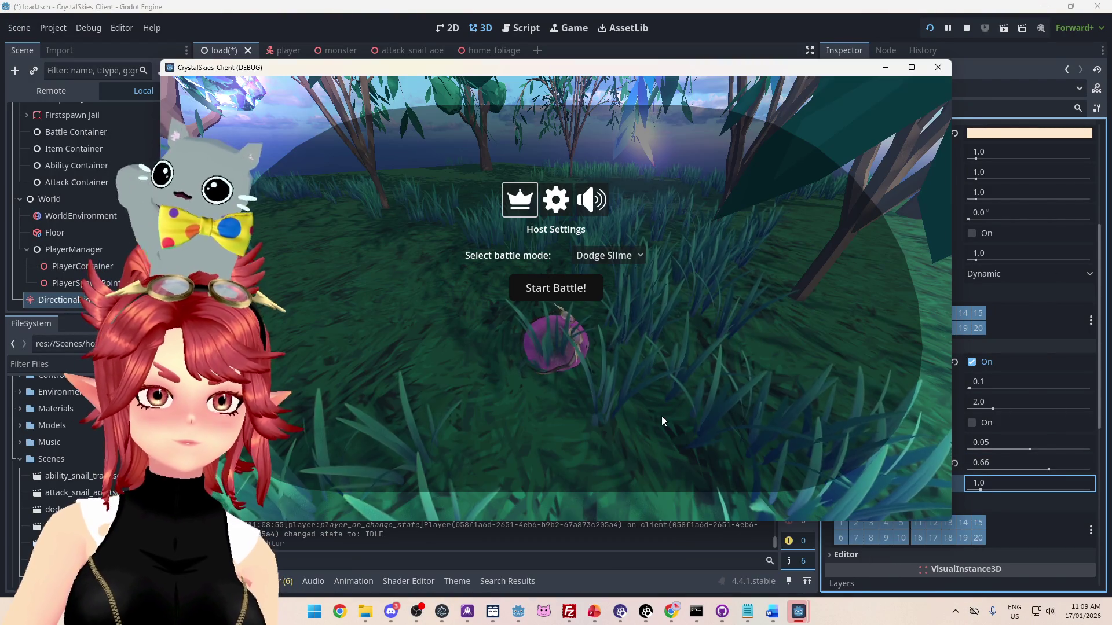
click(661, 416)
key(w)
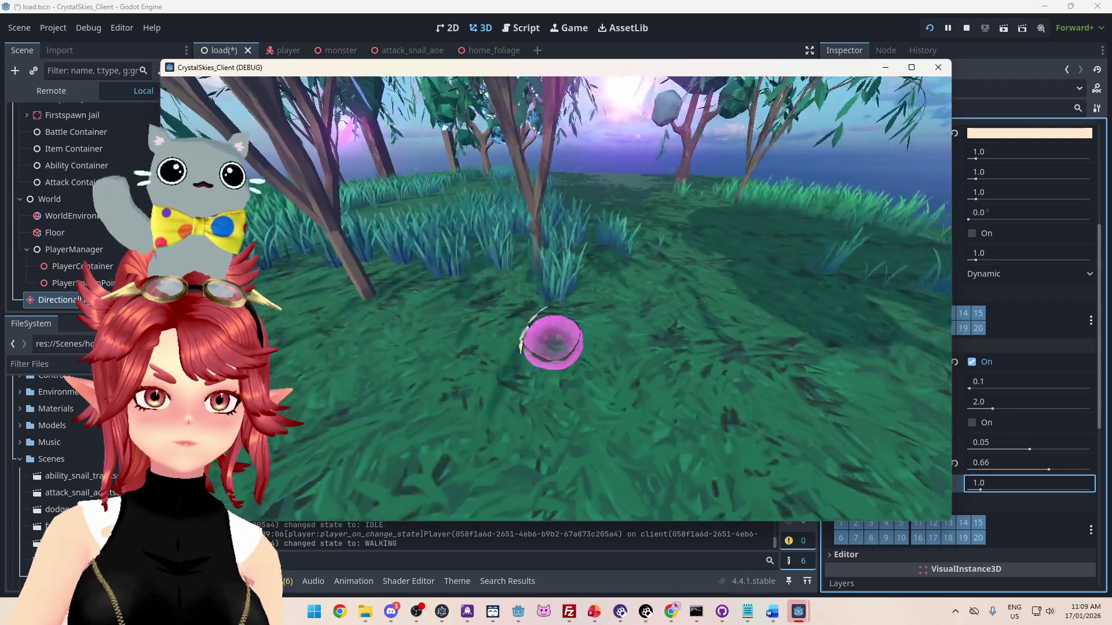
key(Escape)
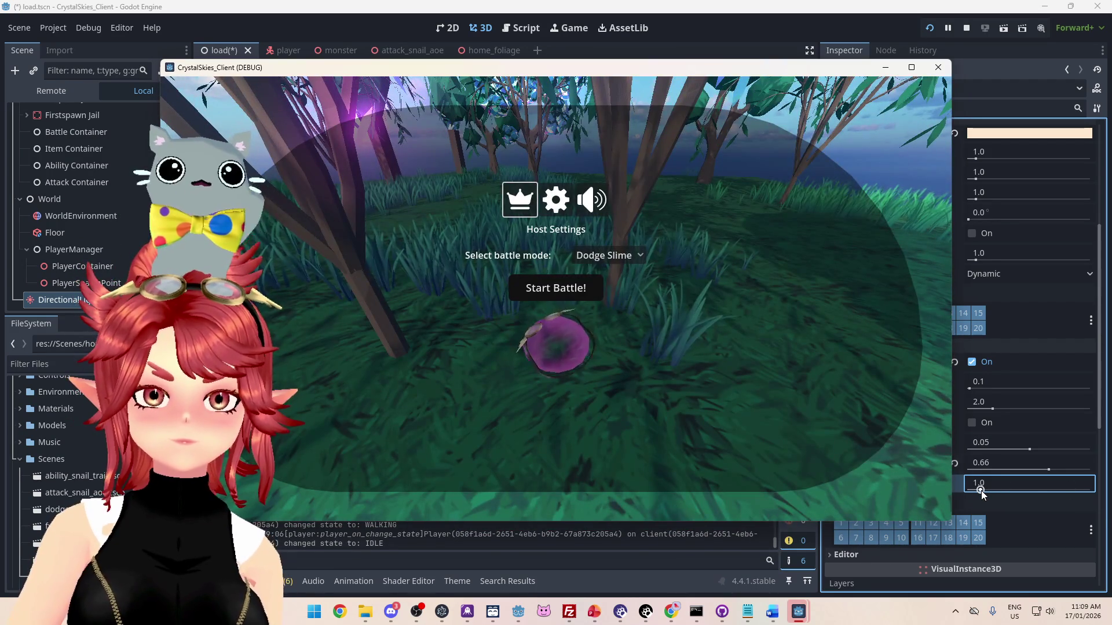
- Raise the shadow blur to 1.377, moving the game window left to preview it
drag(981, 491, 983, 492)
mouse_move(798, 611)
click(978, 553)
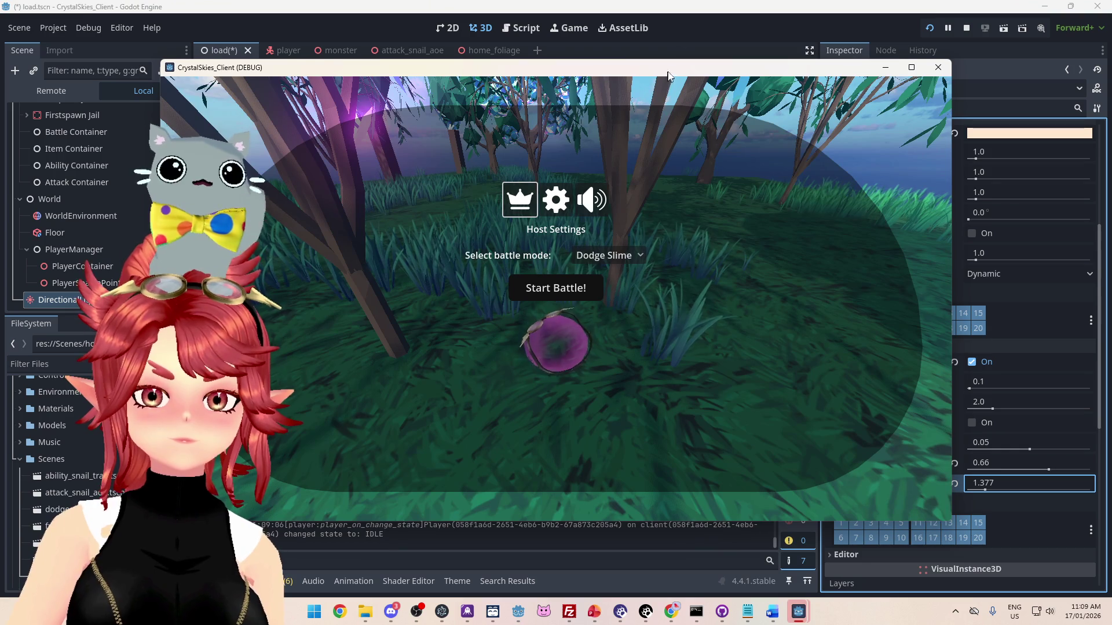
drag(668, 76, 639, 81)
key(Escape)
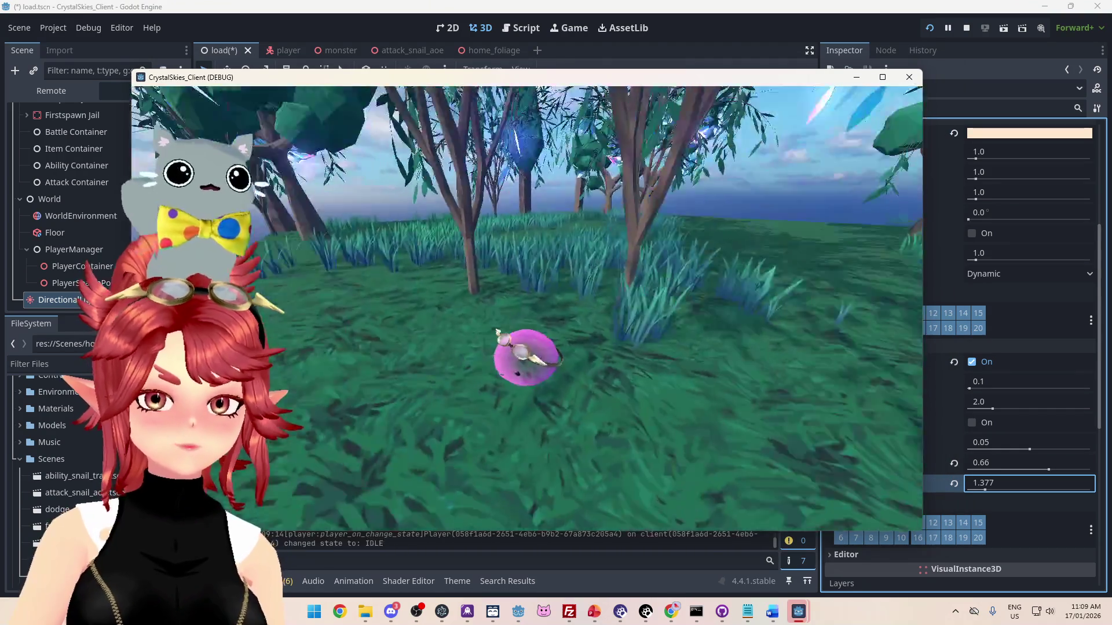
key(Escape)
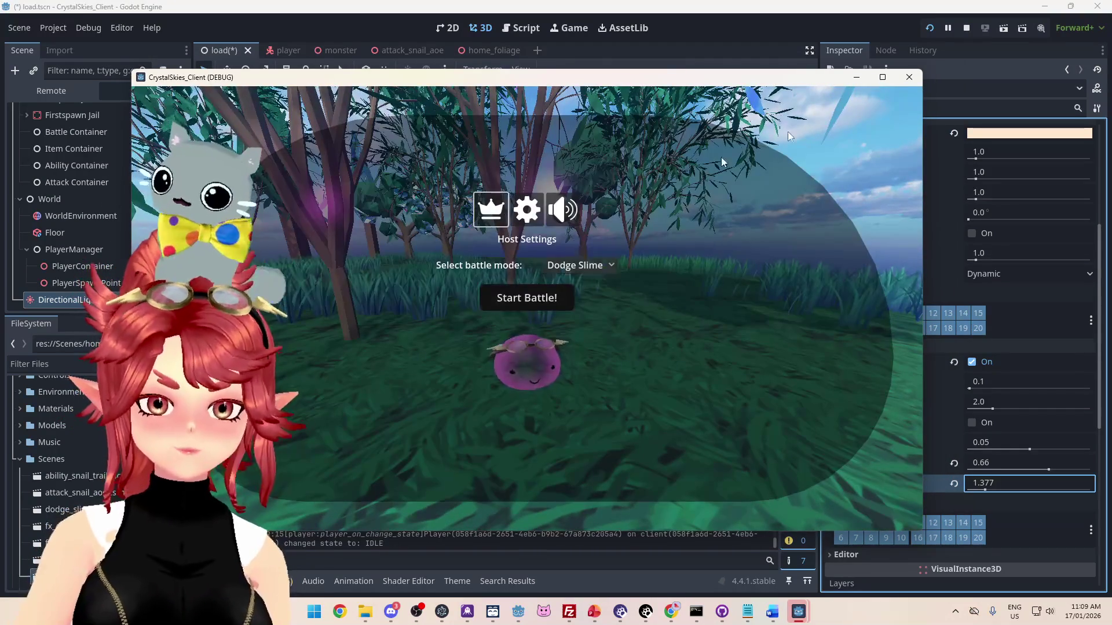
- In the second client, enter display name 'Phwee2' and join the existing asdd lobby
mouse_move(805, 616)
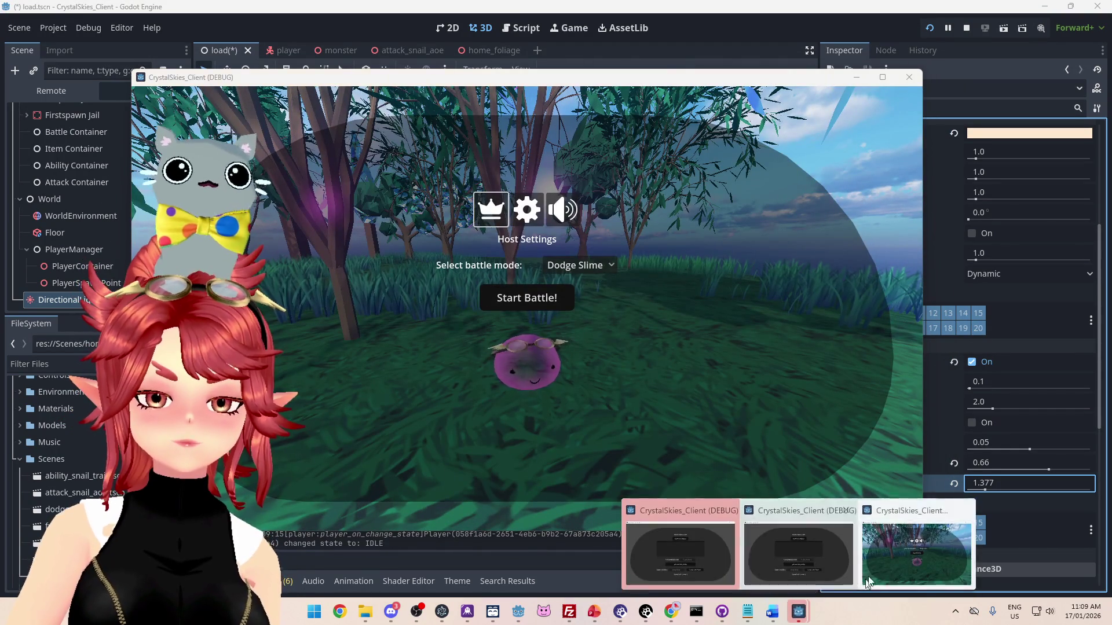
click(799, 544)
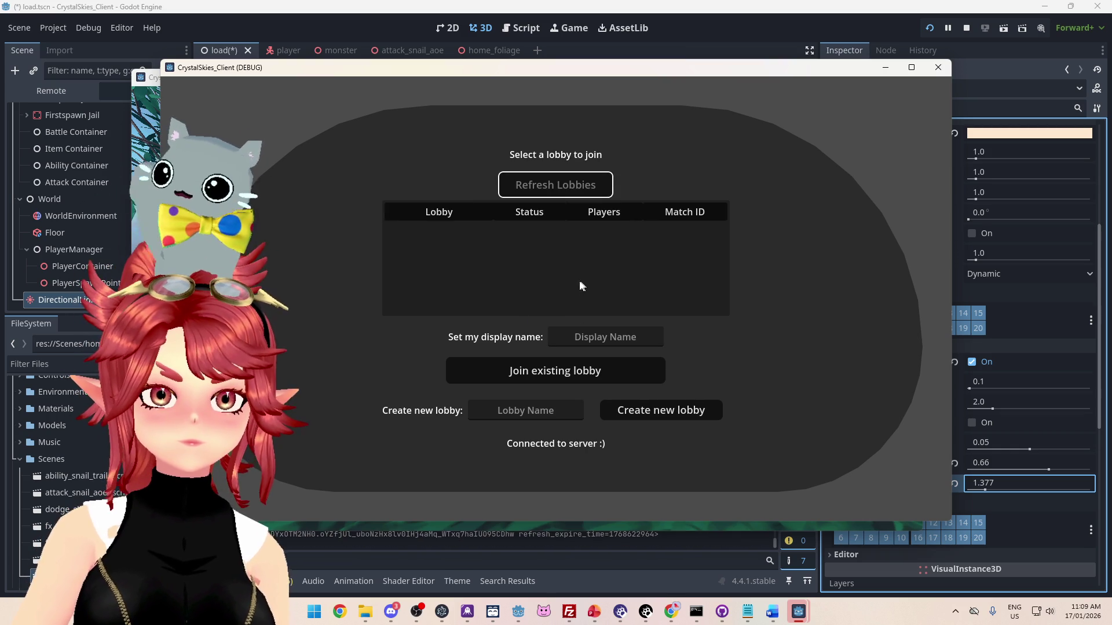
text(Phwee2)
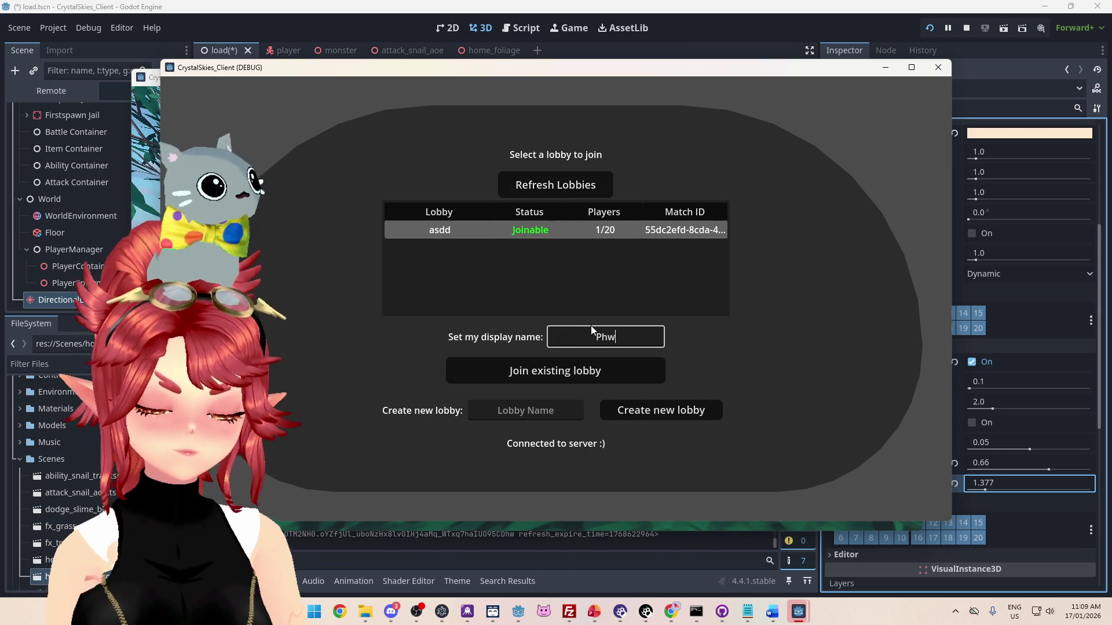
click(579, 379)
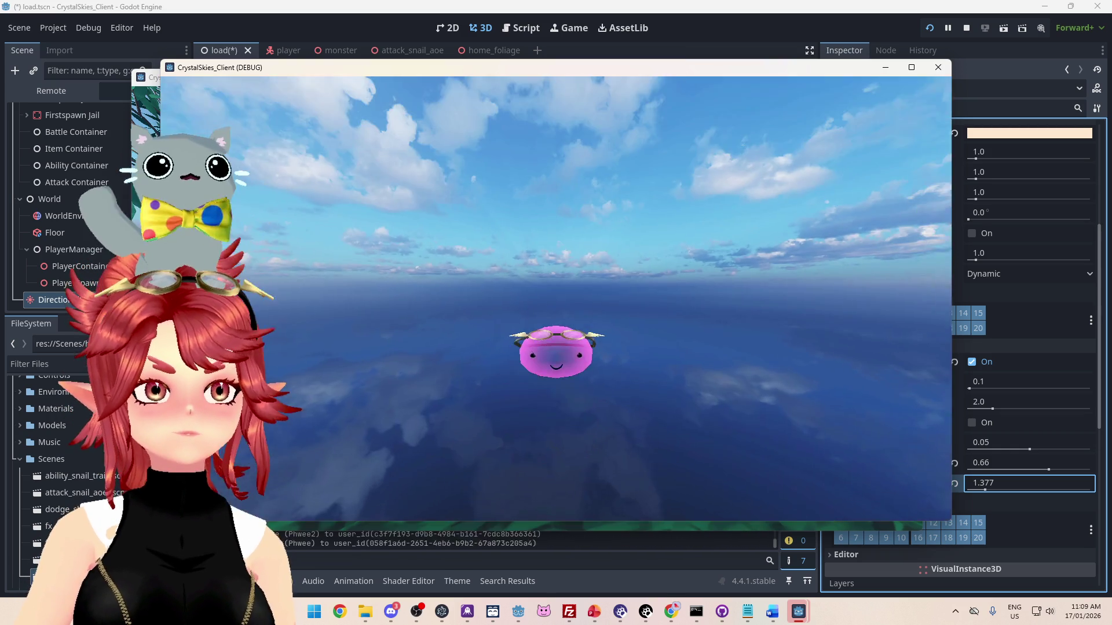
- Swing the camera behind the snail, move it forward, and maximise the game window
key(a)
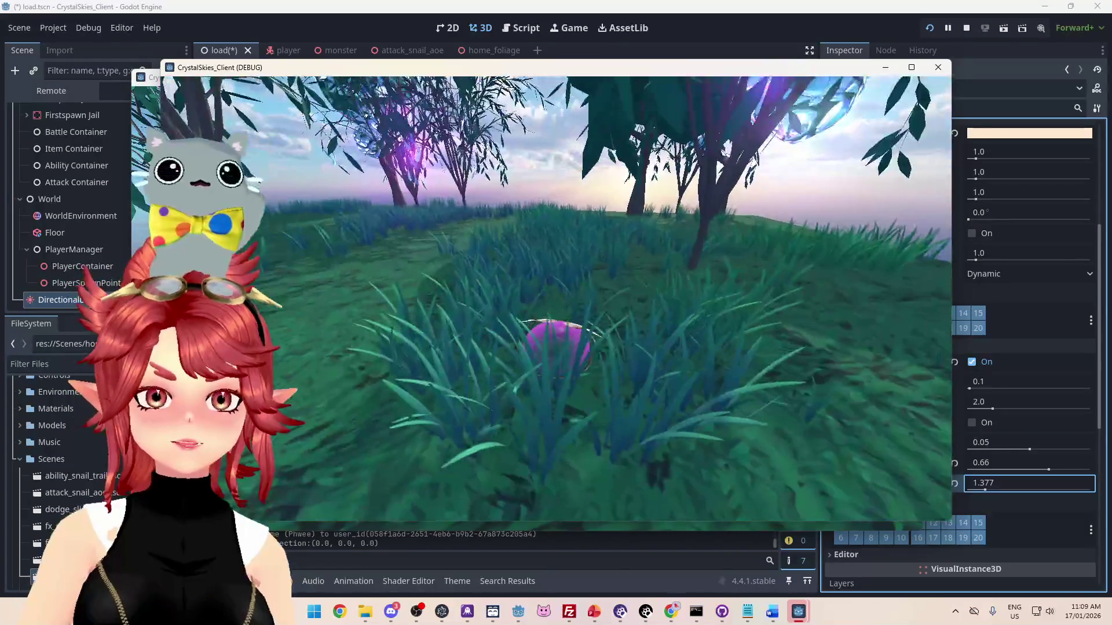
key(a)
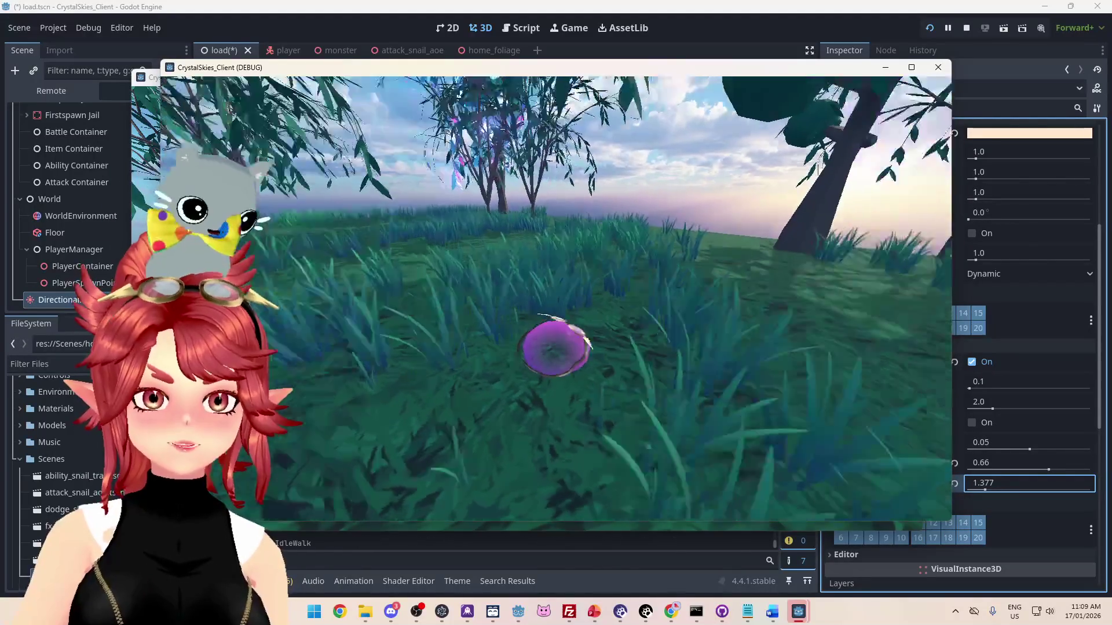
key(a)
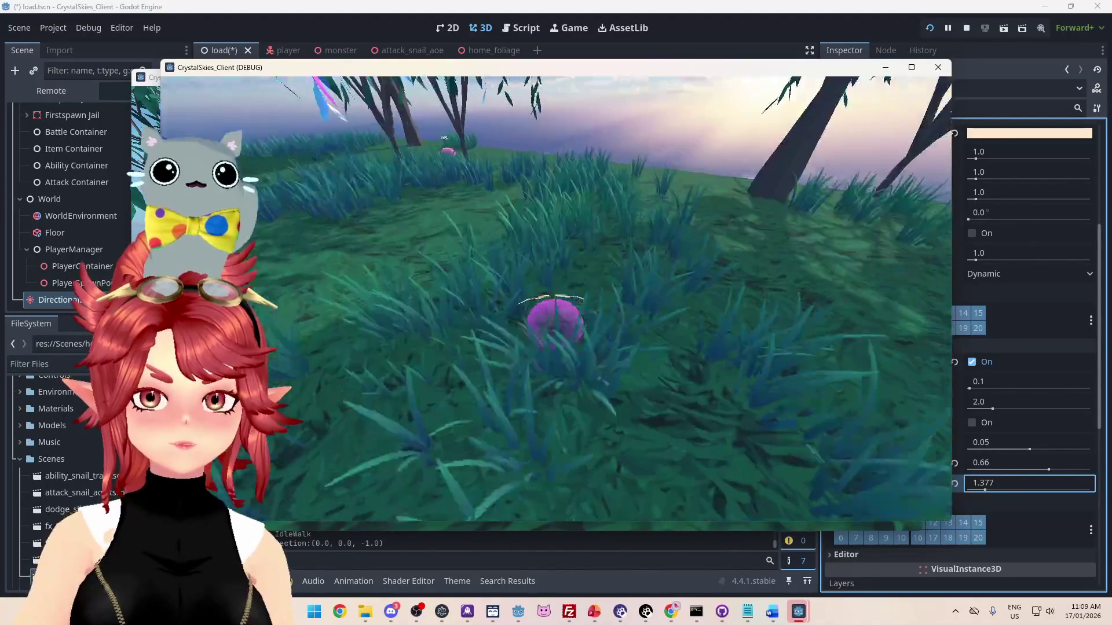
key(w)
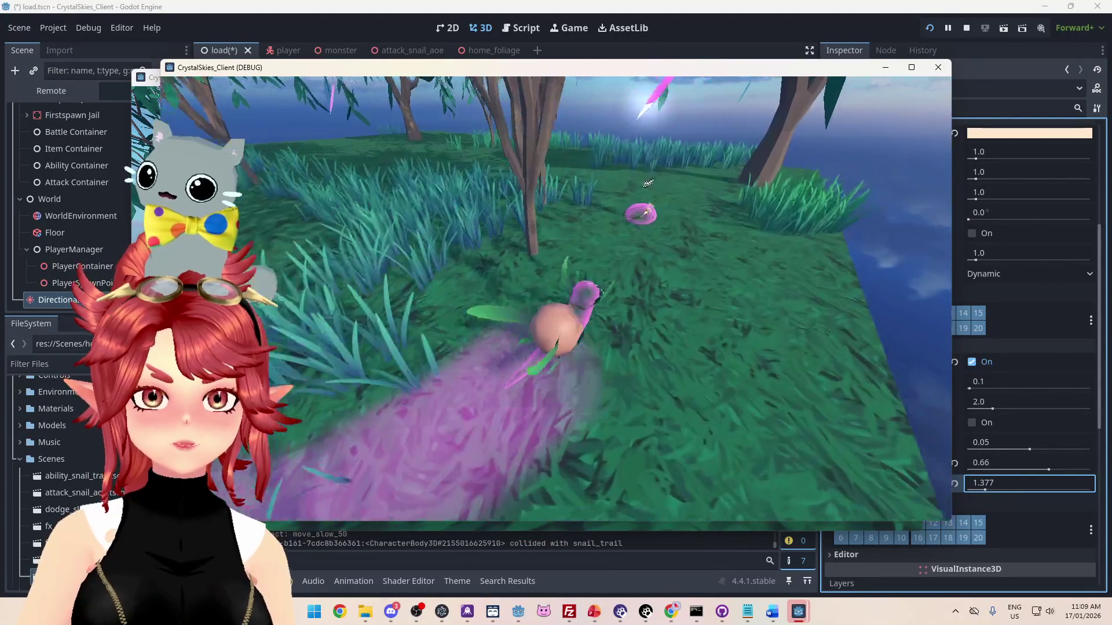
key(Escape)
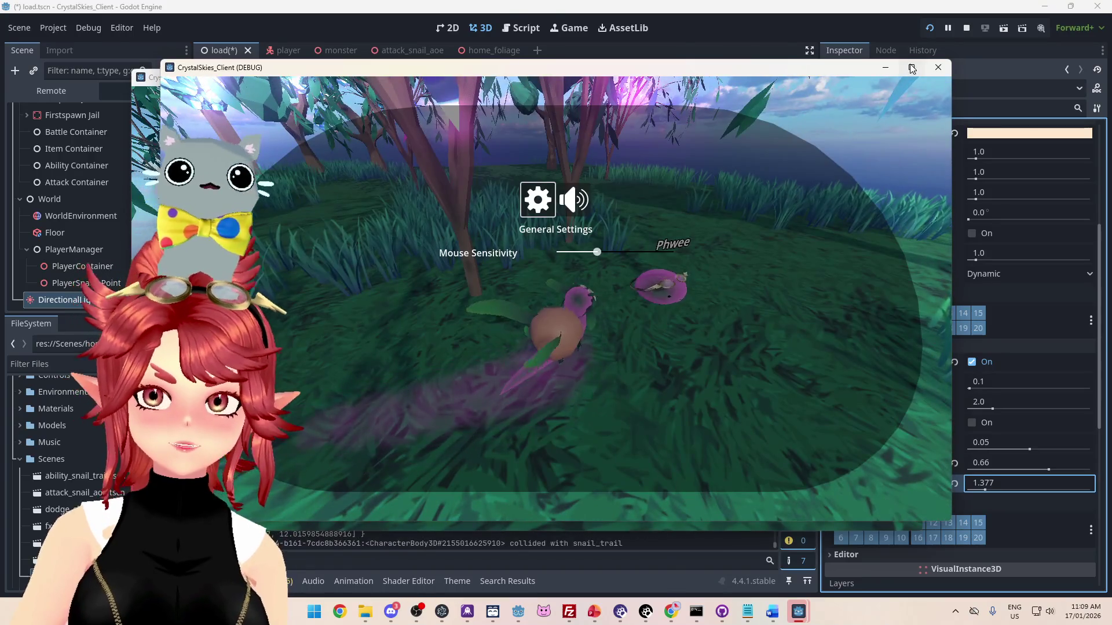
click(912, 68)
key(Escape)
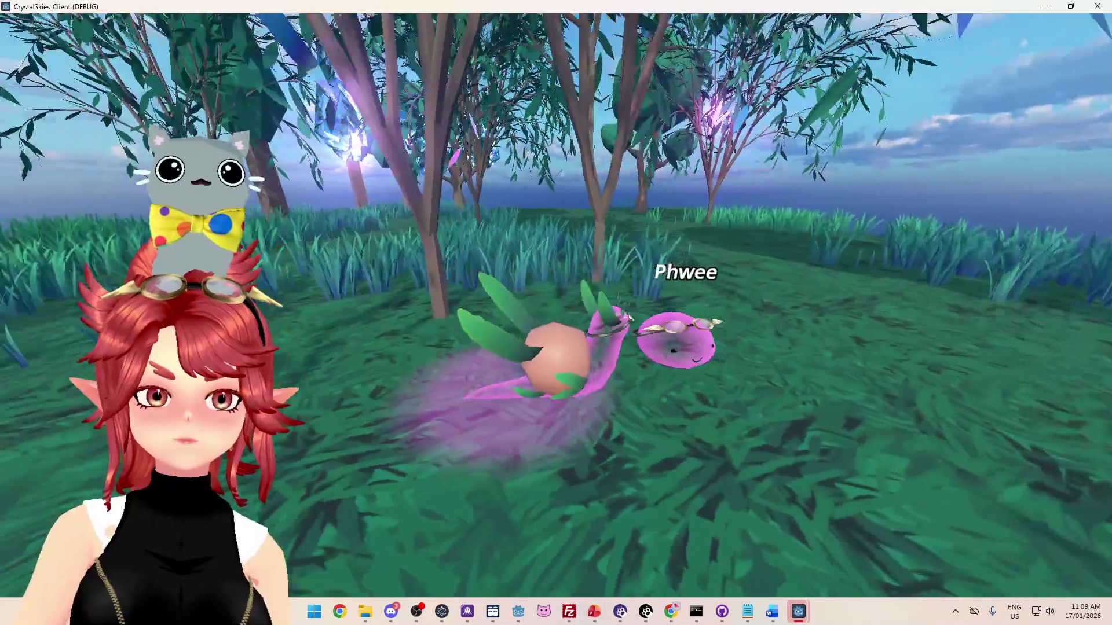
- Steer the snail, laying a purple trail, right up beside the slime
key(a)
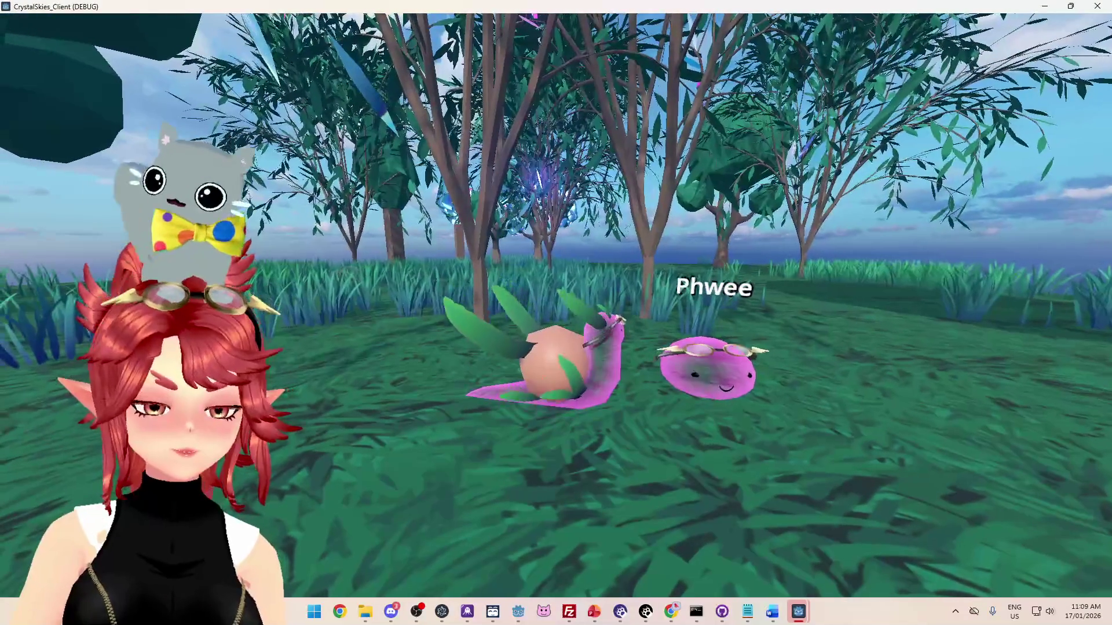
key(w)
key(d)
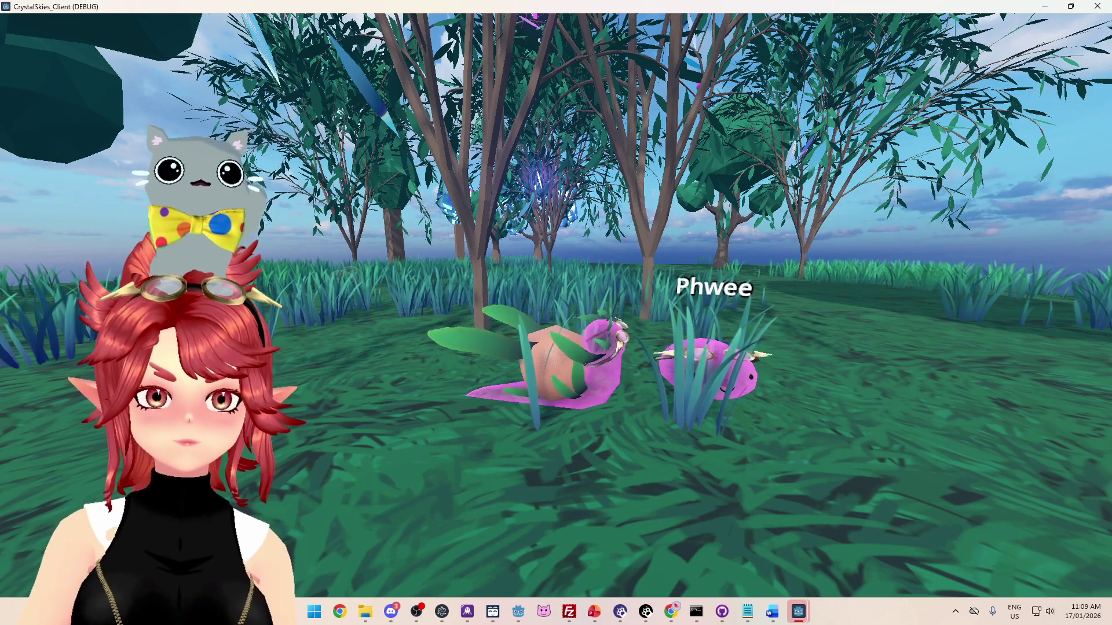
key(a)
- Switch between the two client windows via the taskbar, then start a screen capture
key(super+shift+s)
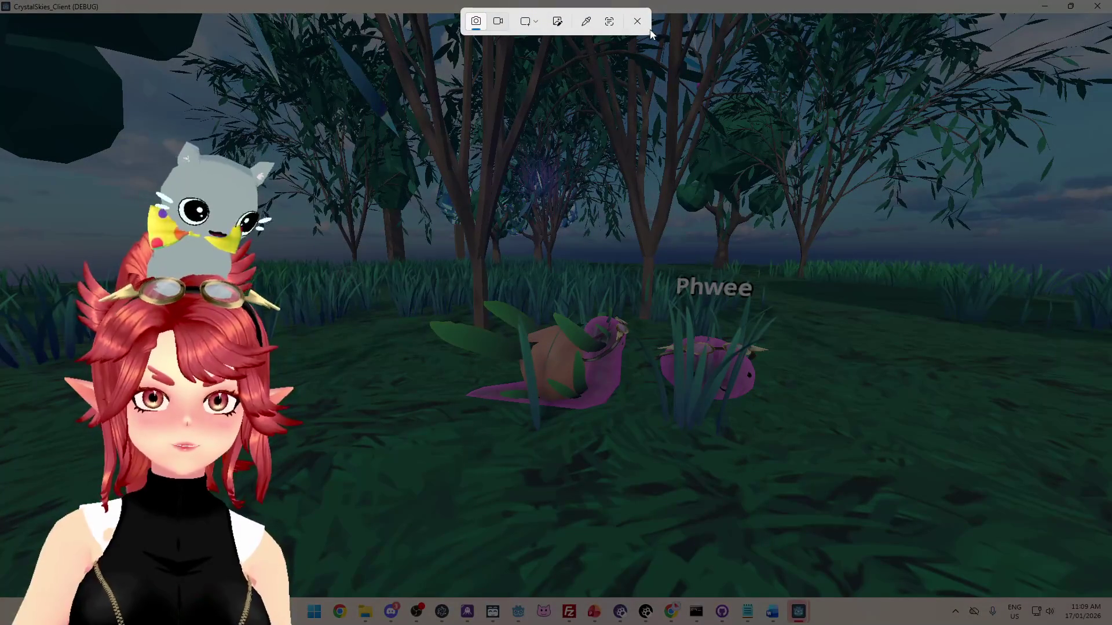
click(637, 21)
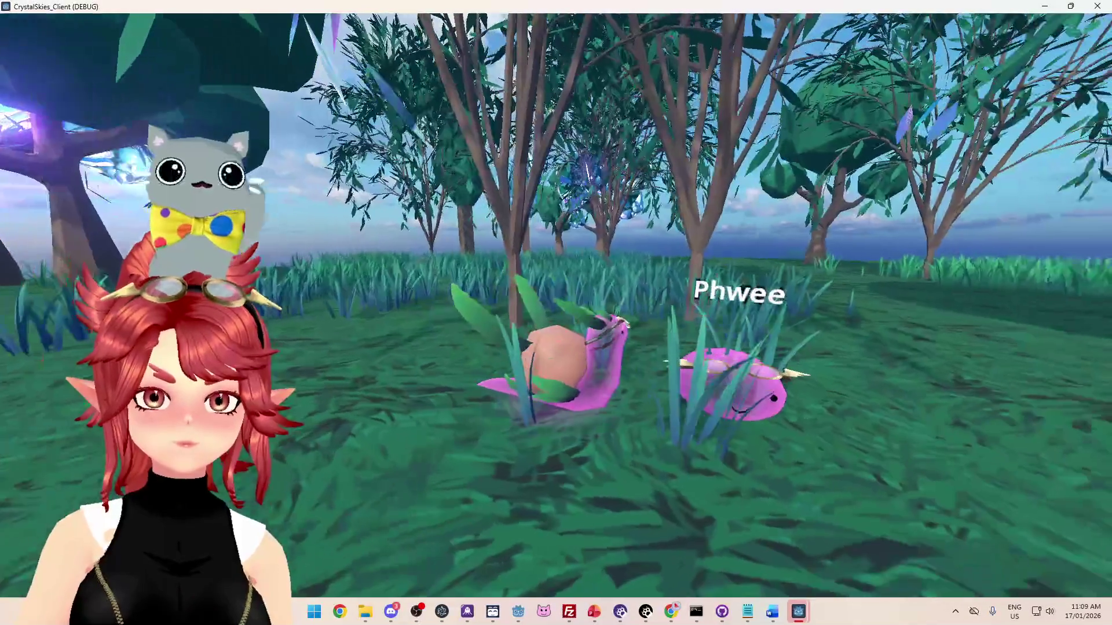
key(Escape)
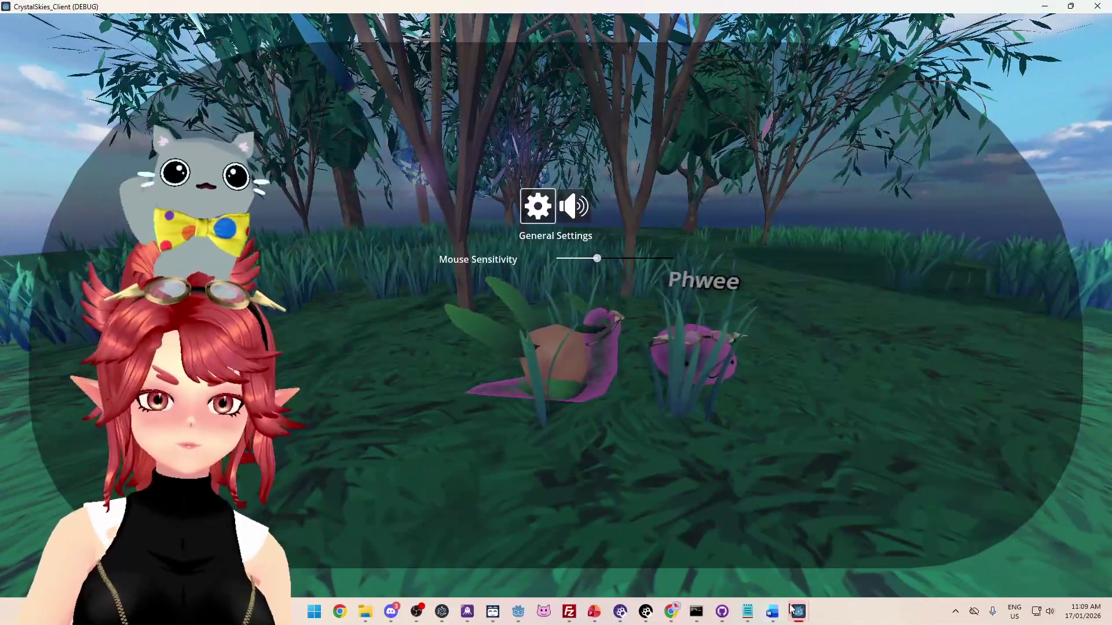
mouse_move(792, 609)
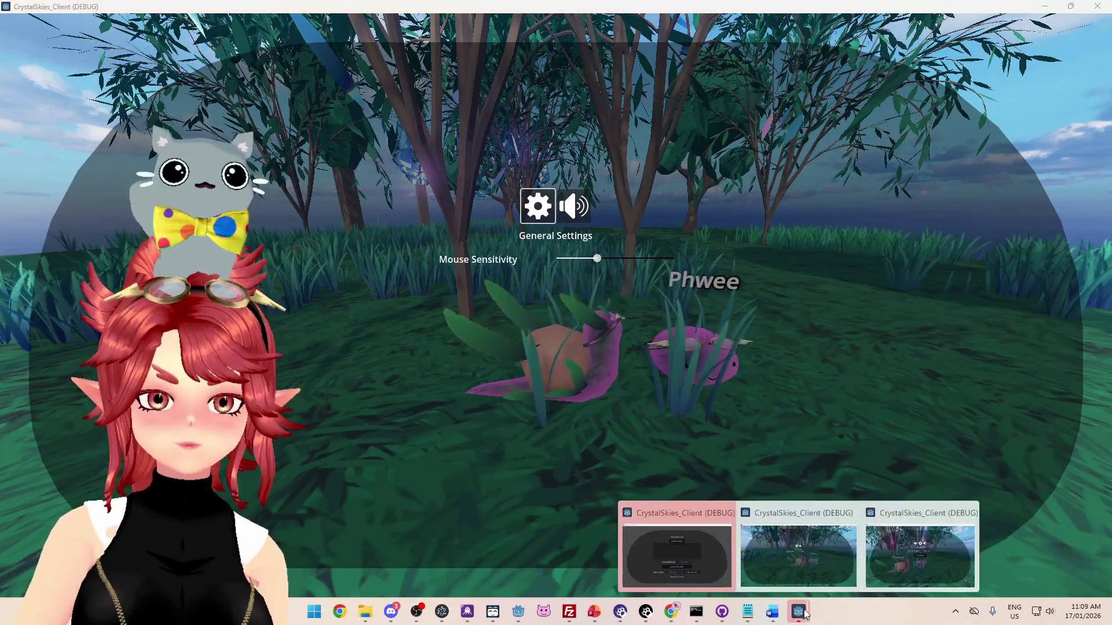
click(902, 575)
click(526, 297)
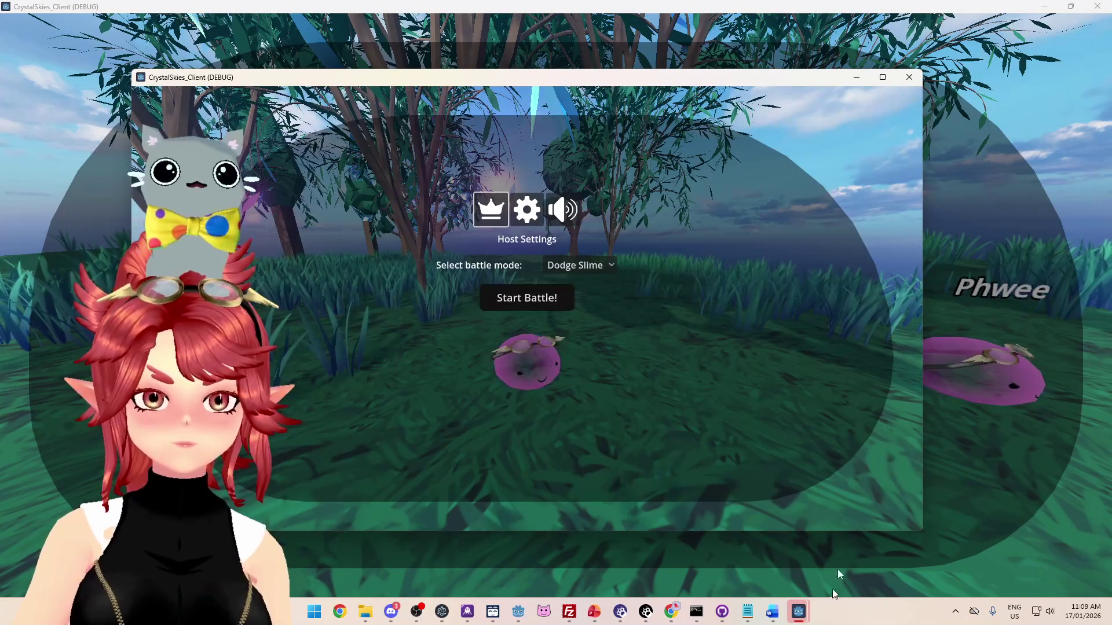
click(963, 564)
click(889, 541)
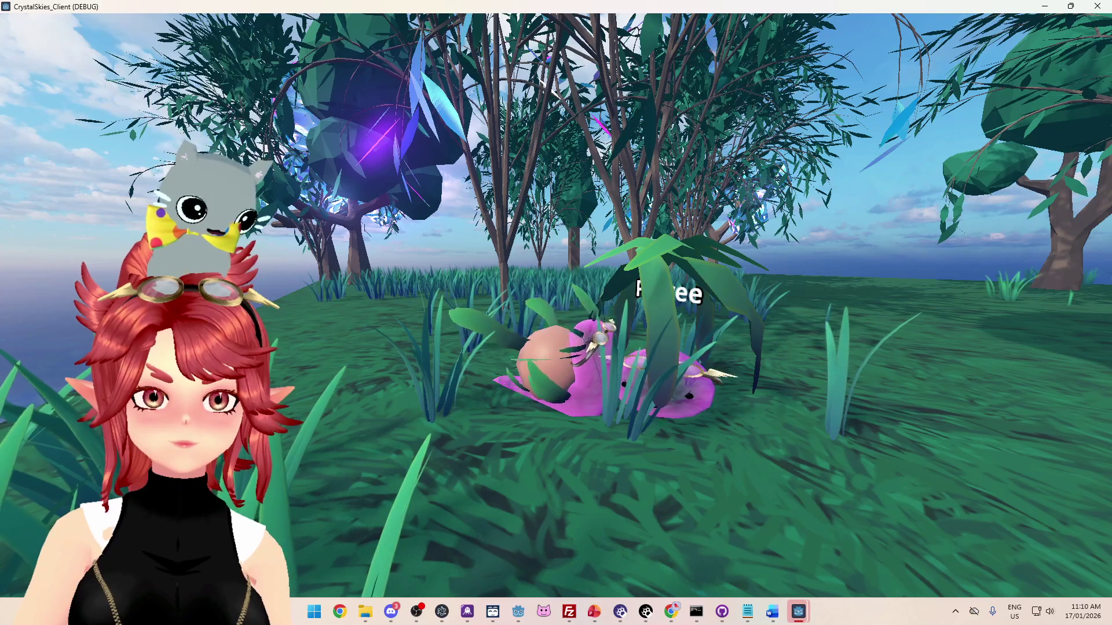
key(super+shift+s)
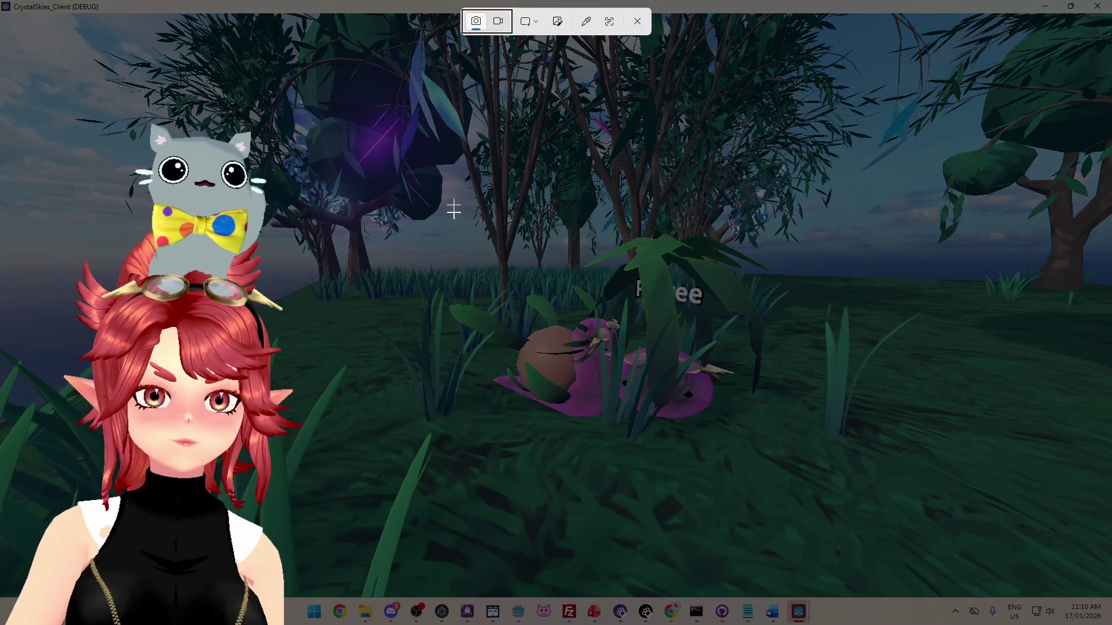
- Capture a screenshot of the snail beside the slime
drag(920, 509, 921, 509)
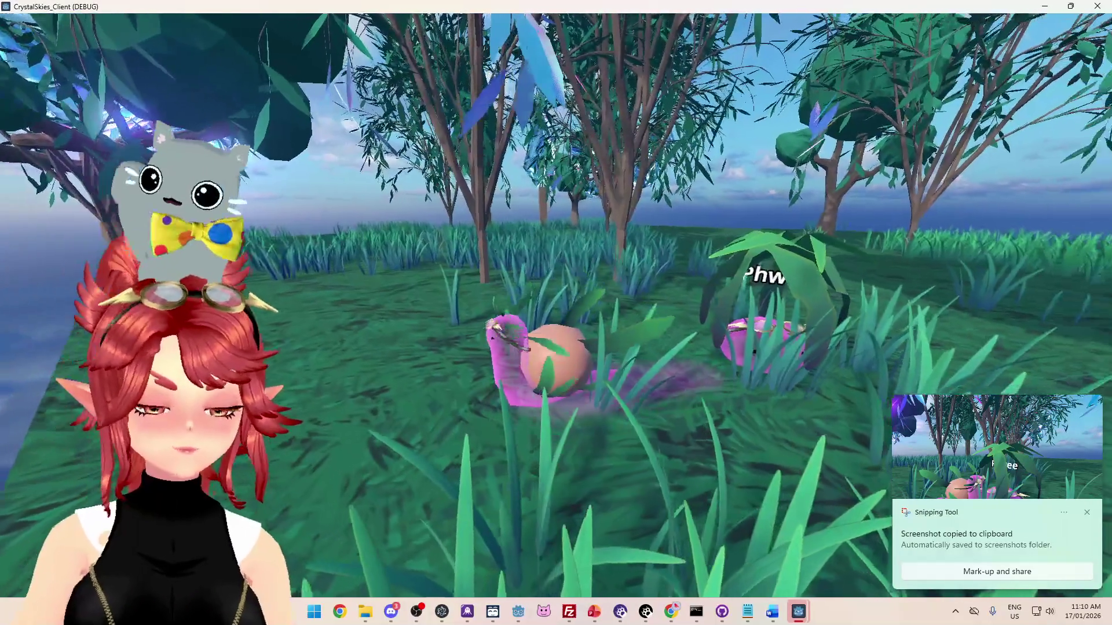
key(super+shift+s)
key(Escape)
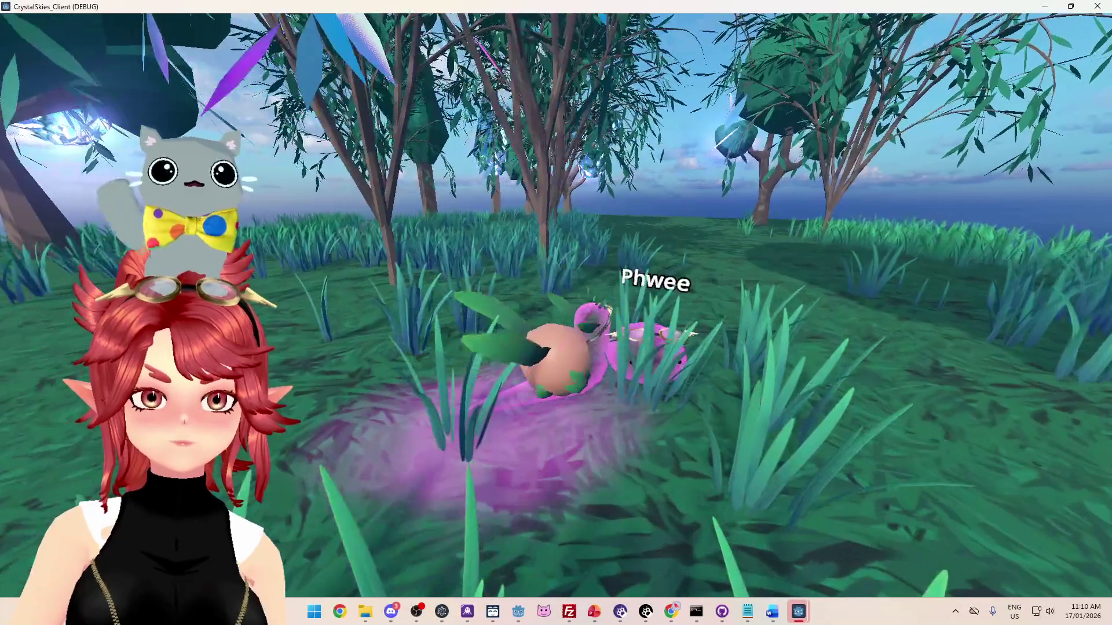
- In the windowed client, move the character through the meadow and open Host Settings
key(Escape)
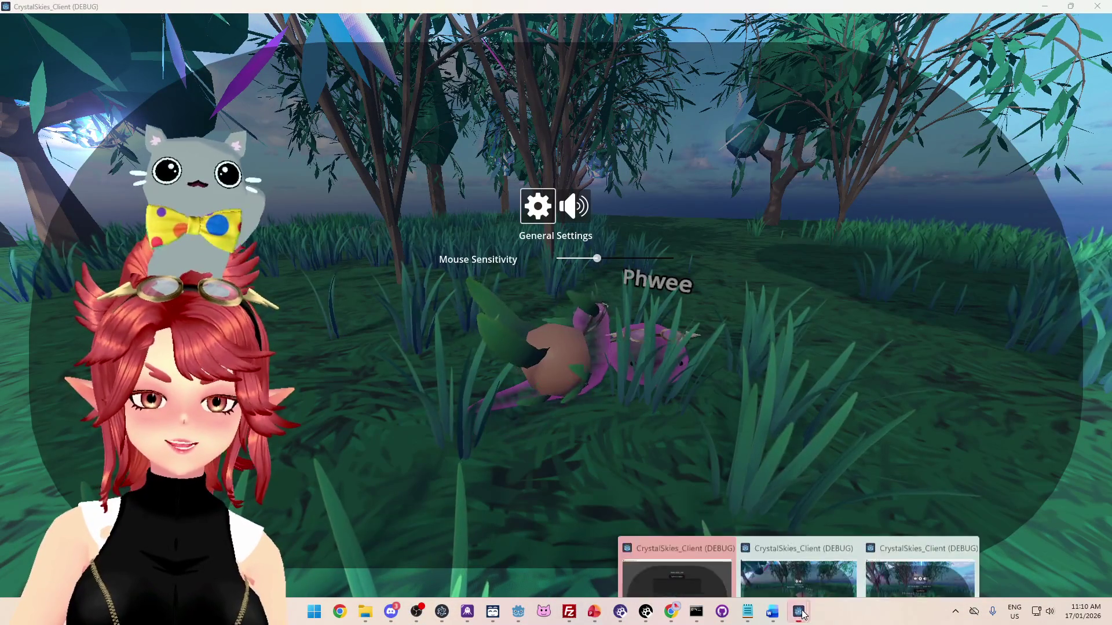
click(923, 579)
key(Escape)
key(a)
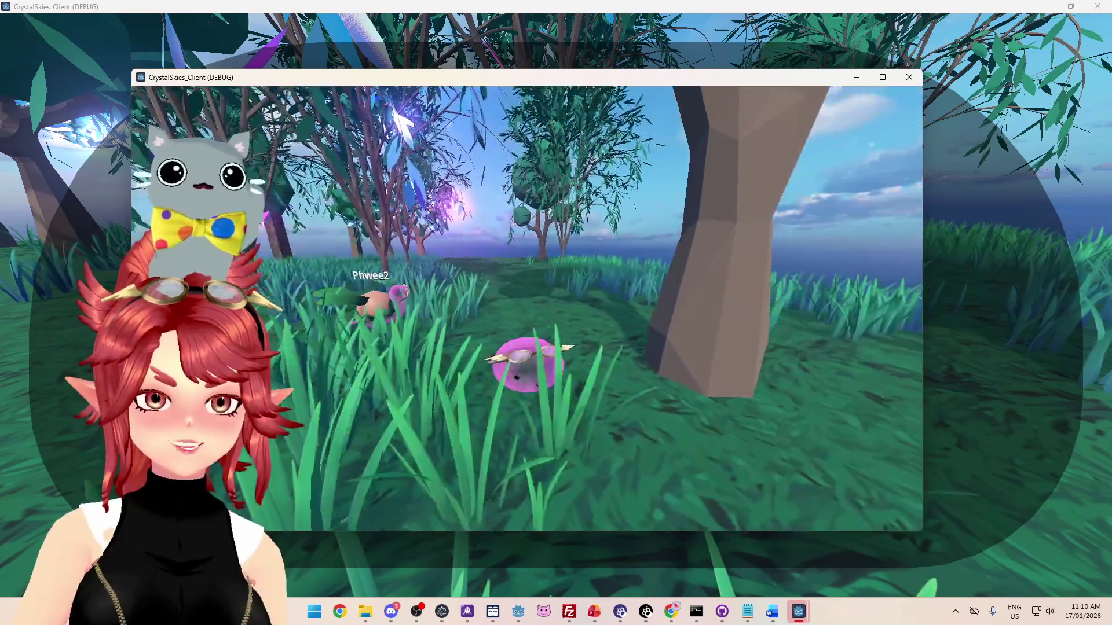
key(s)
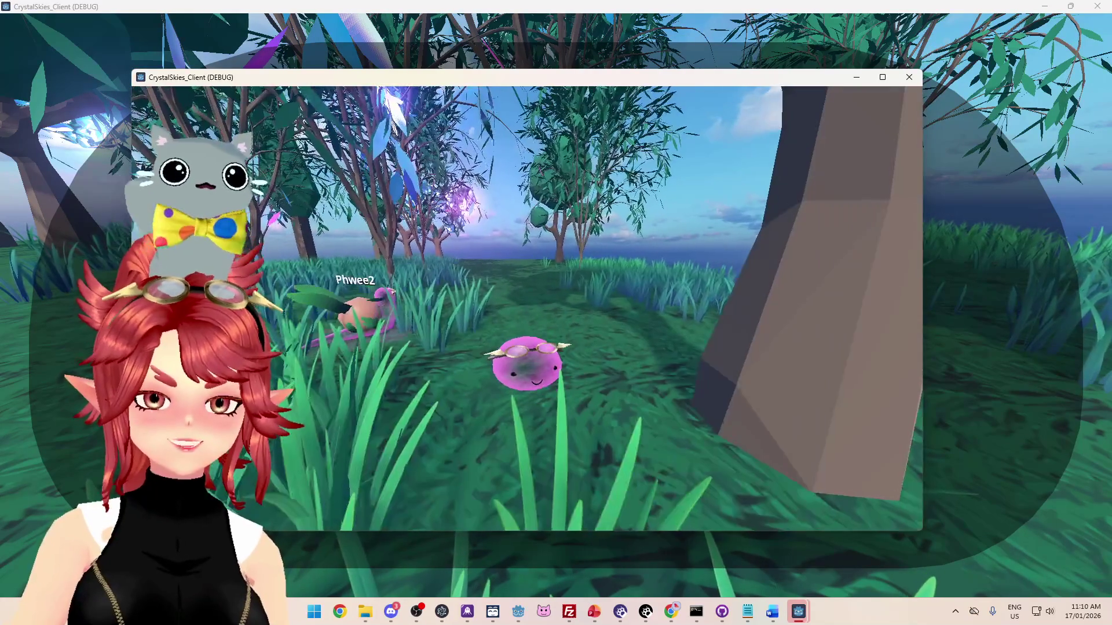
key(Escape)
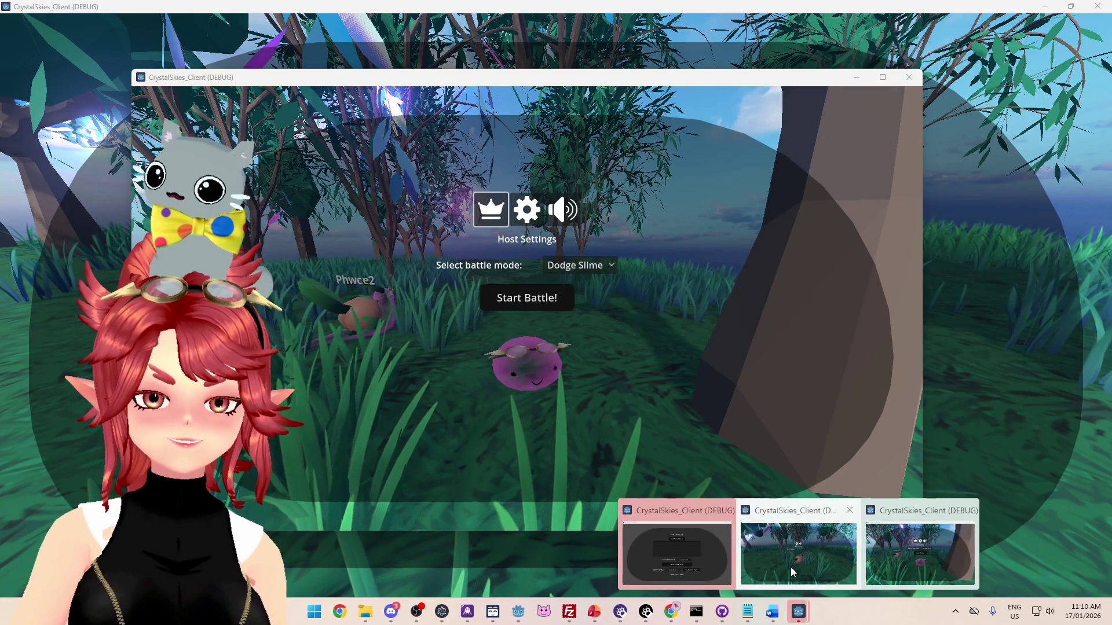
- In the full-screen client, move the creature around the meadow toward the water
click(791, 568)
key(Escape)
key(s)
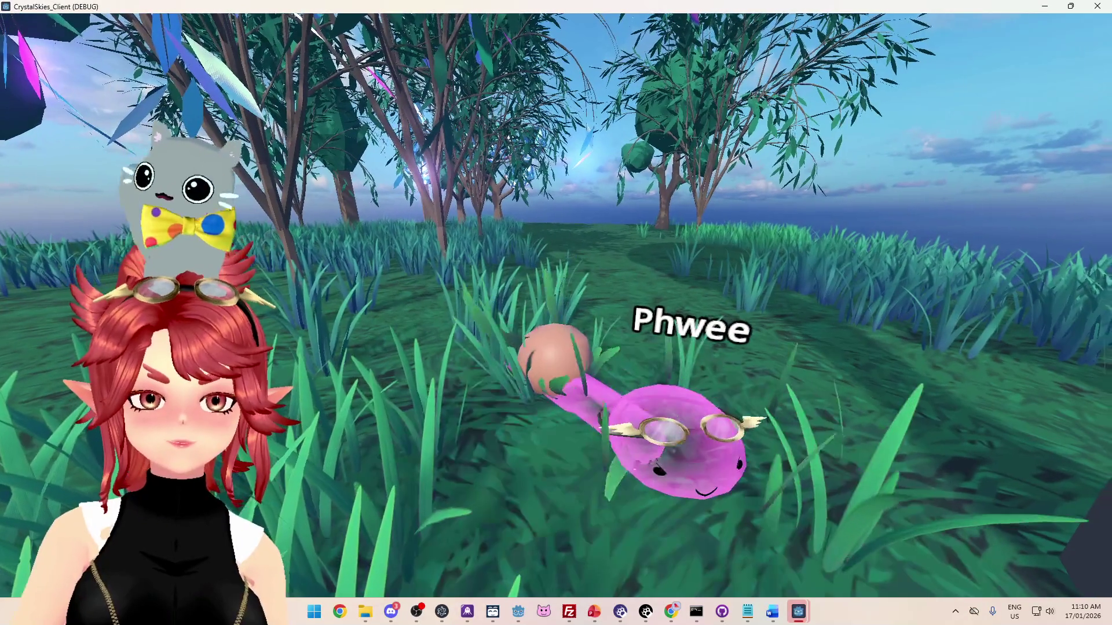
key(s)
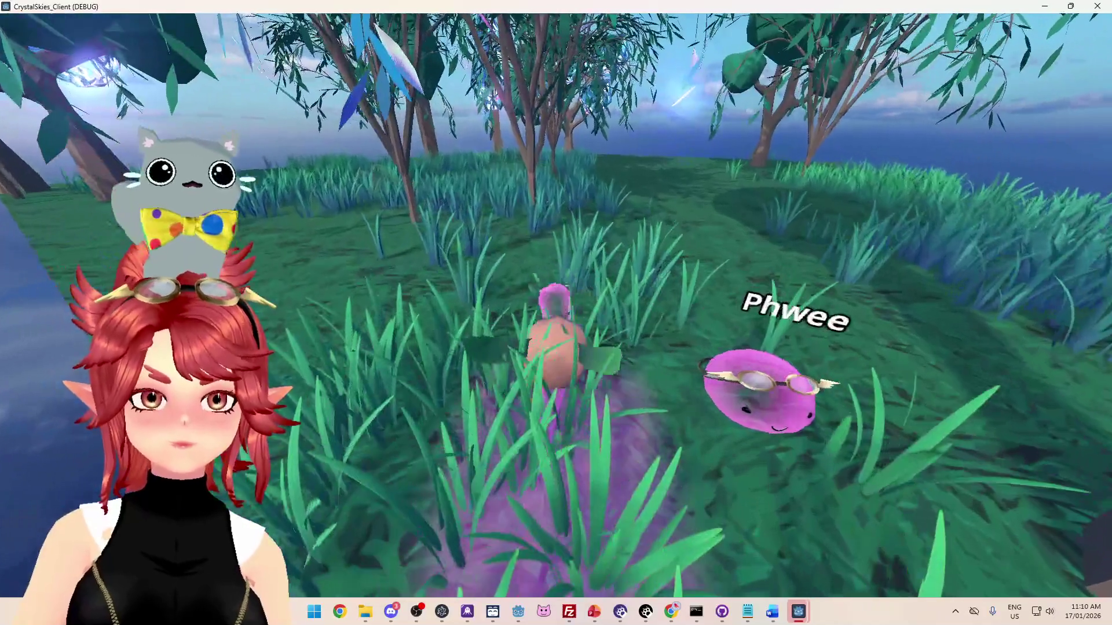
key(Escape)
- In the windowed client, roll the pink slime toward the ocean and open host settings
mouse_move(796, 608)
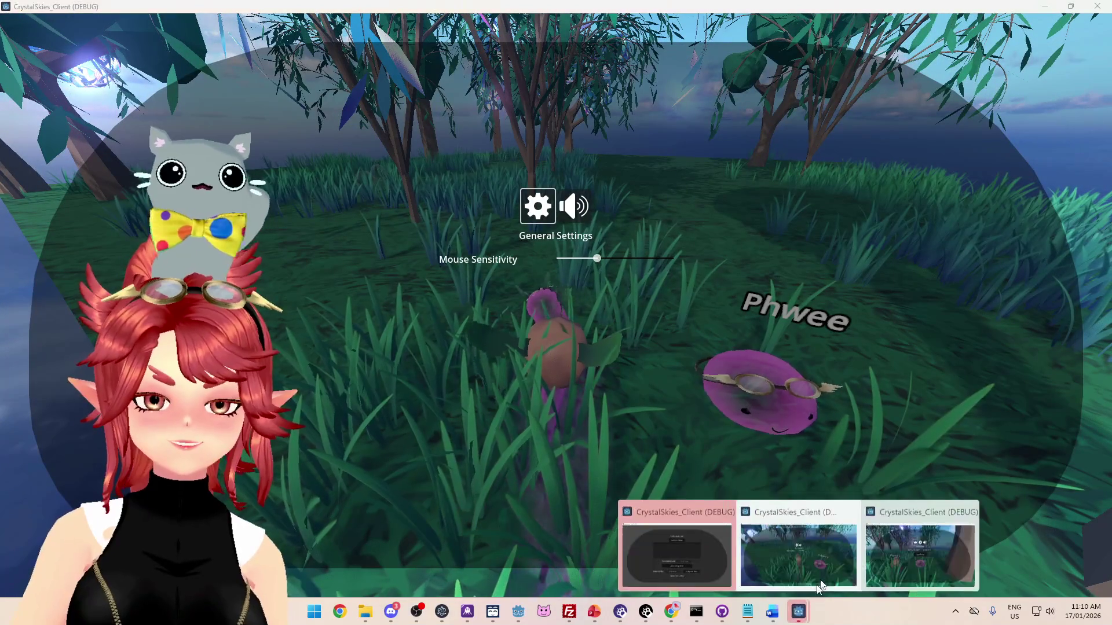
click(898, 558)
key(w)
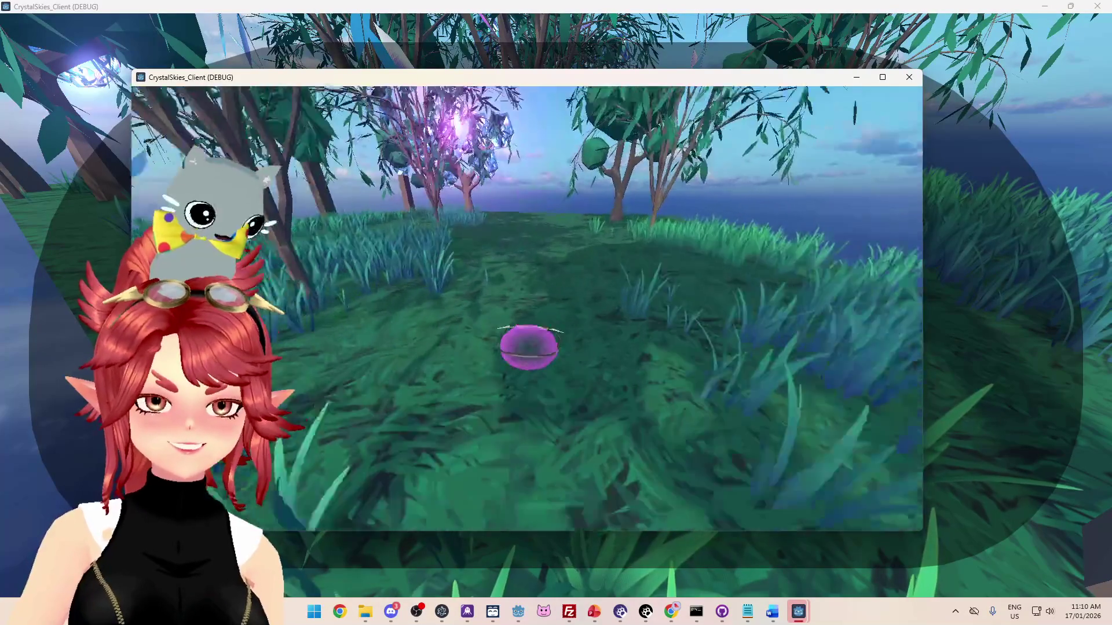
key(w)
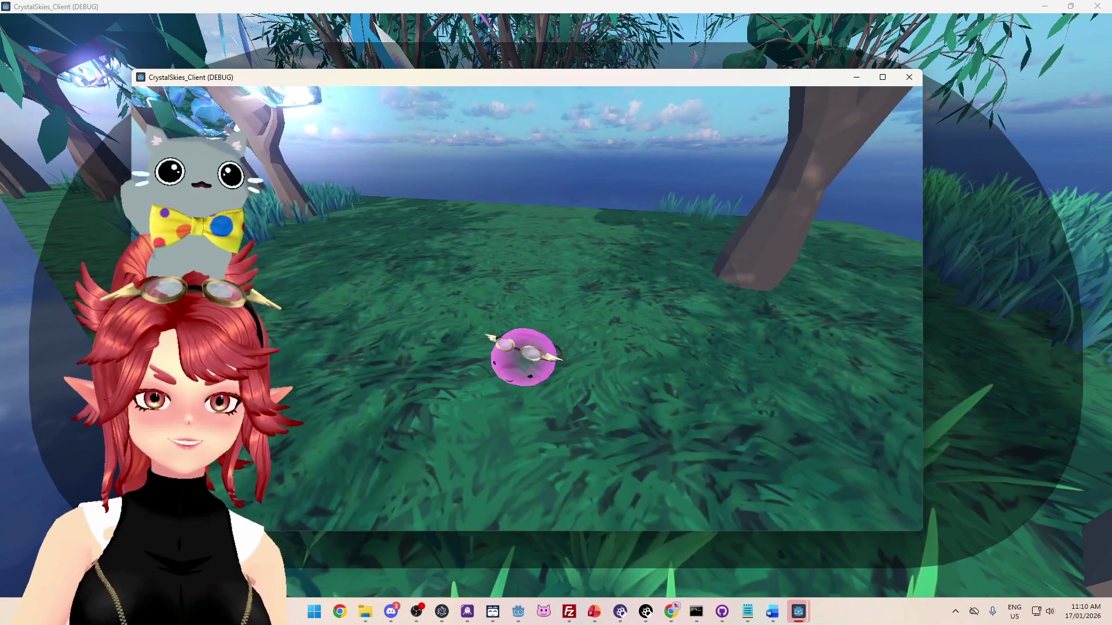
key(Escape)
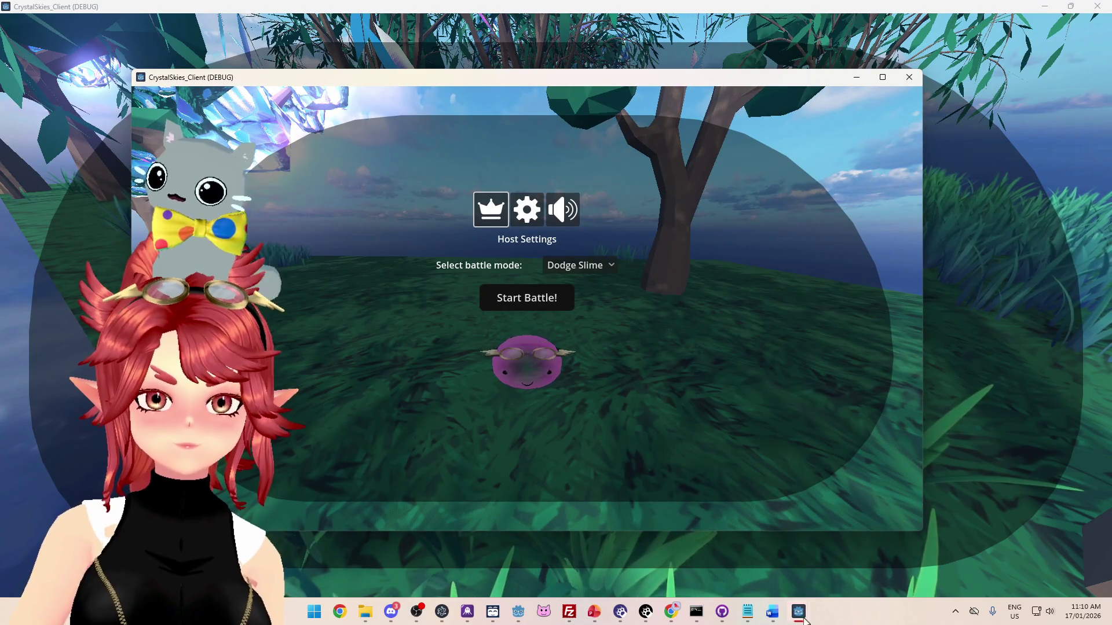
- Back in the full-screen client, run the snail along its trail toward the other player's slime
mouse_move(809, 620)
click(790, 554)
key(Escape)
key(w)
key(w)
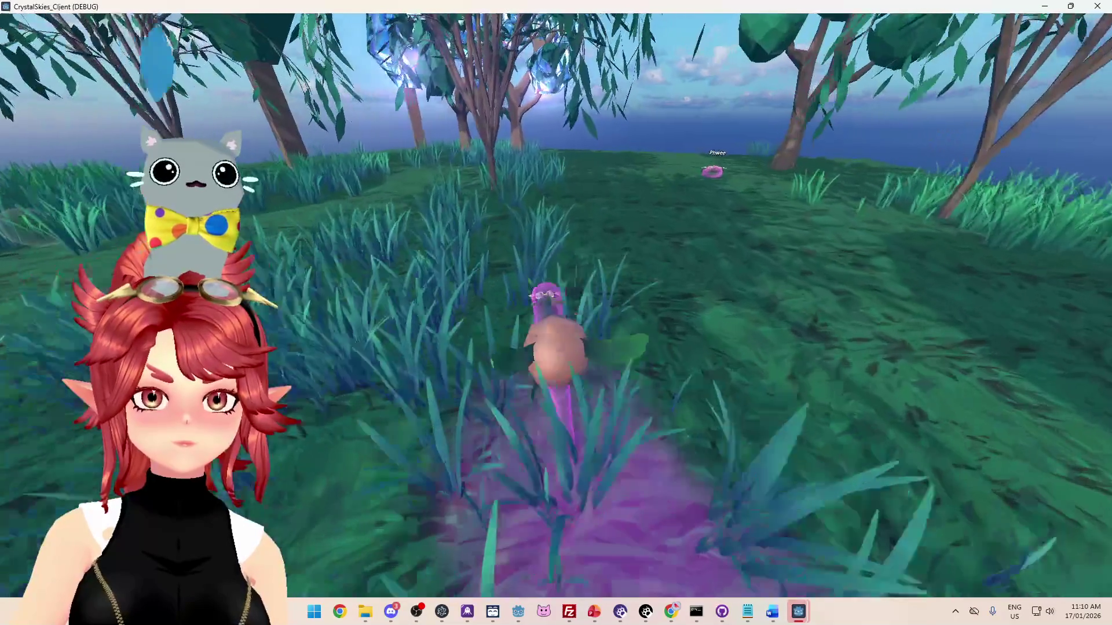
key(w)
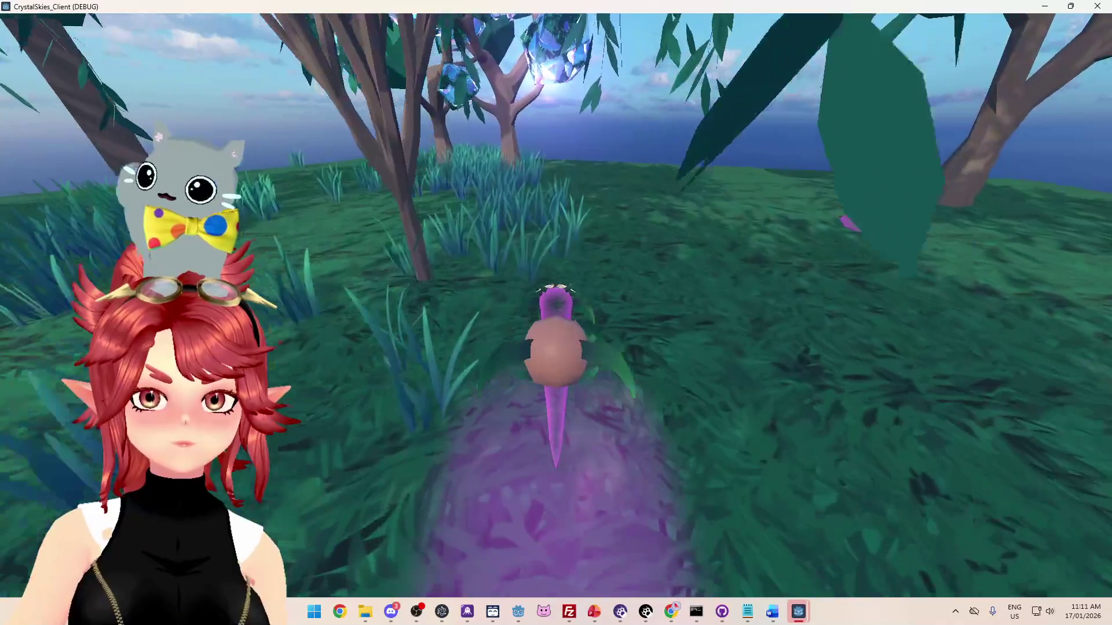
key(w)
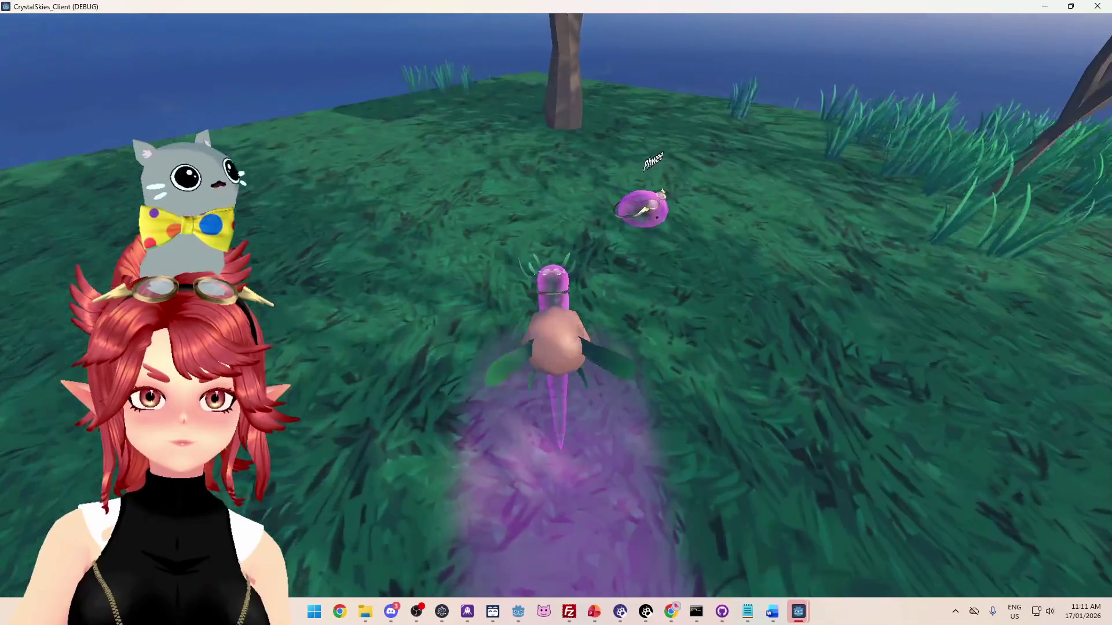
key(w)
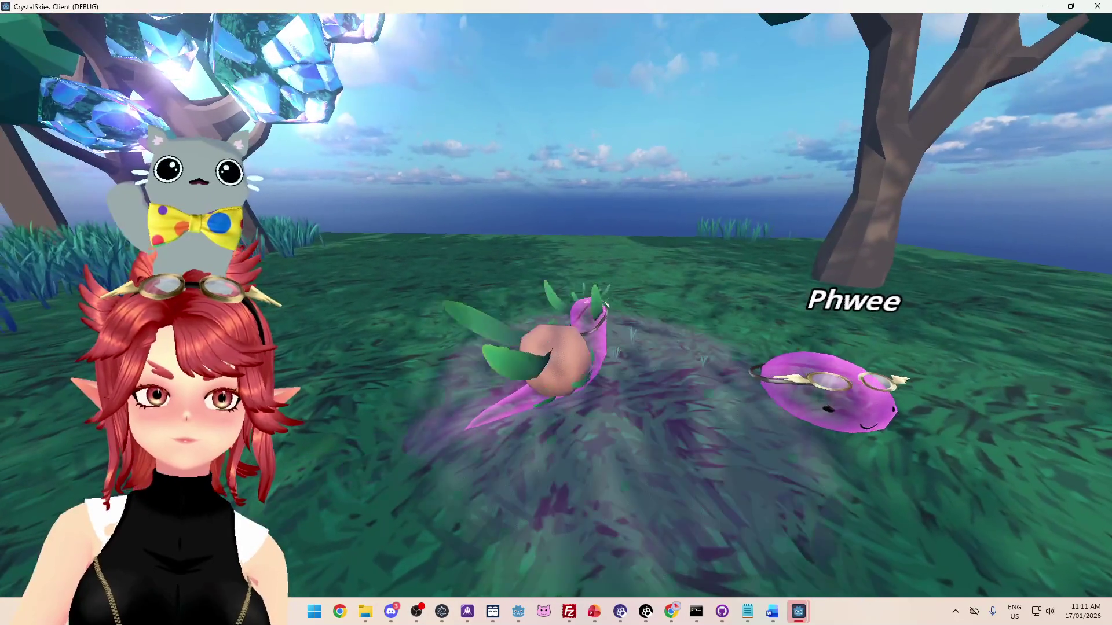
key(w)
key(w)
- Steer the snail beside the other slime and make it attack
key(s)
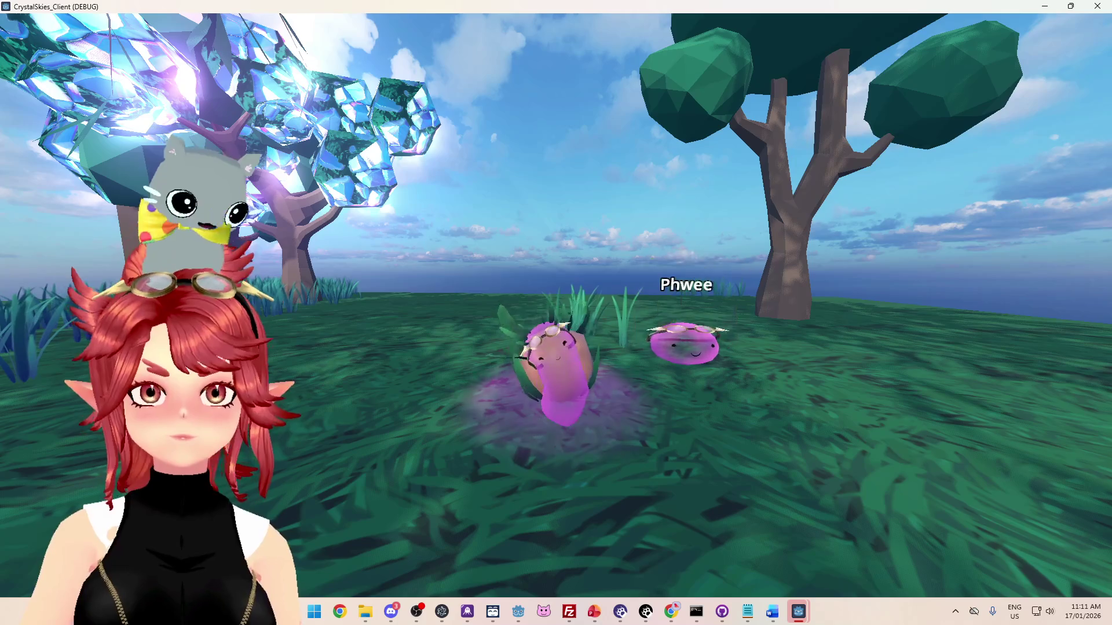
key(a)
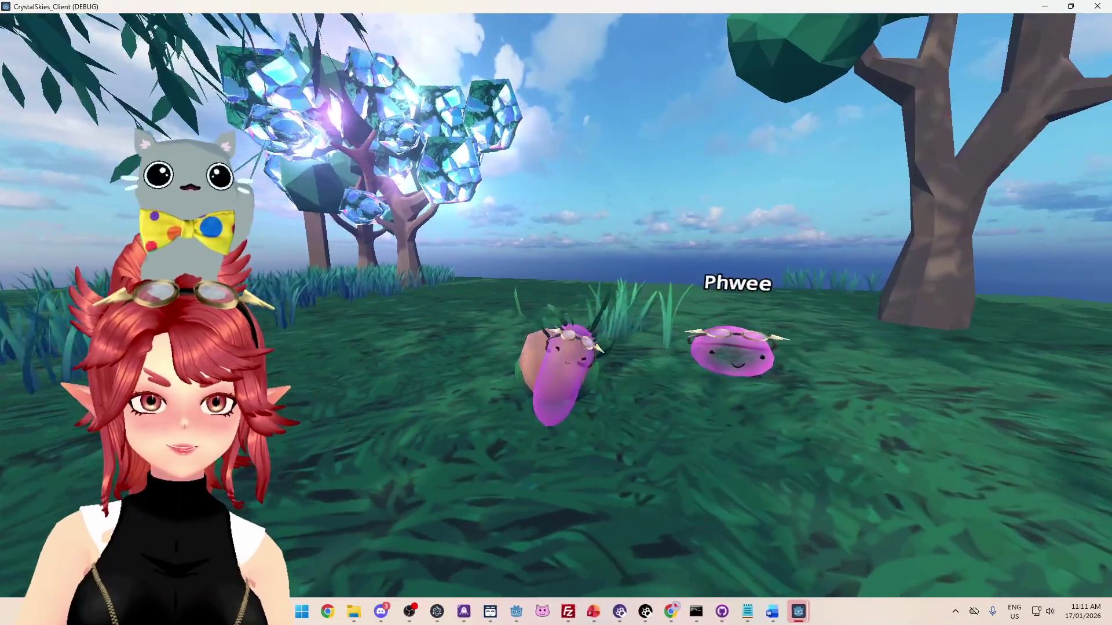
key(w)
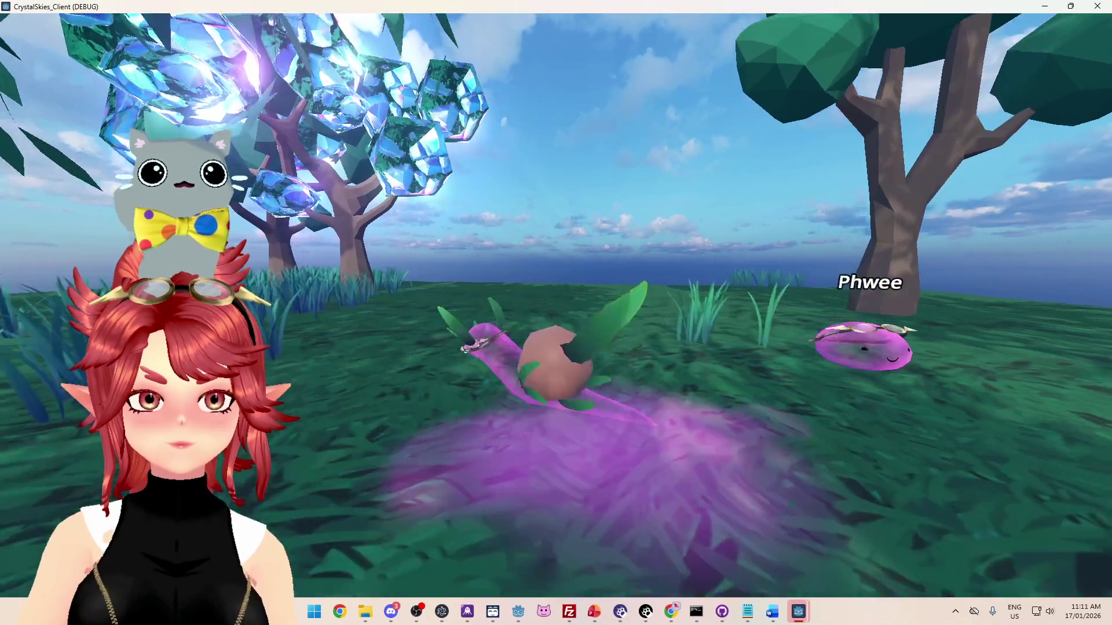
key(d)
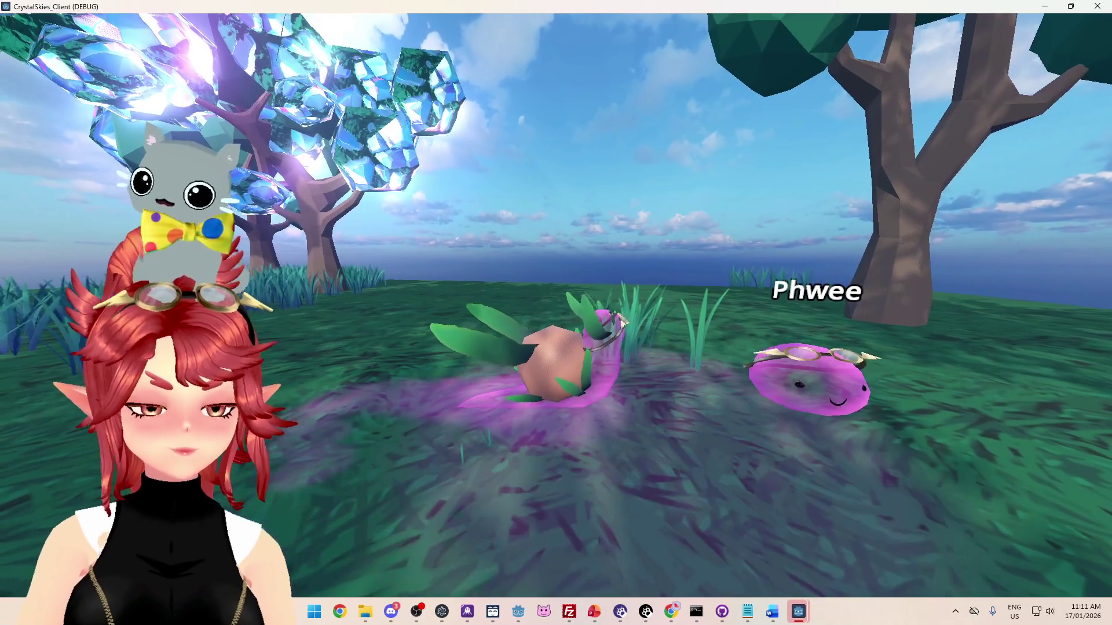
key(d)
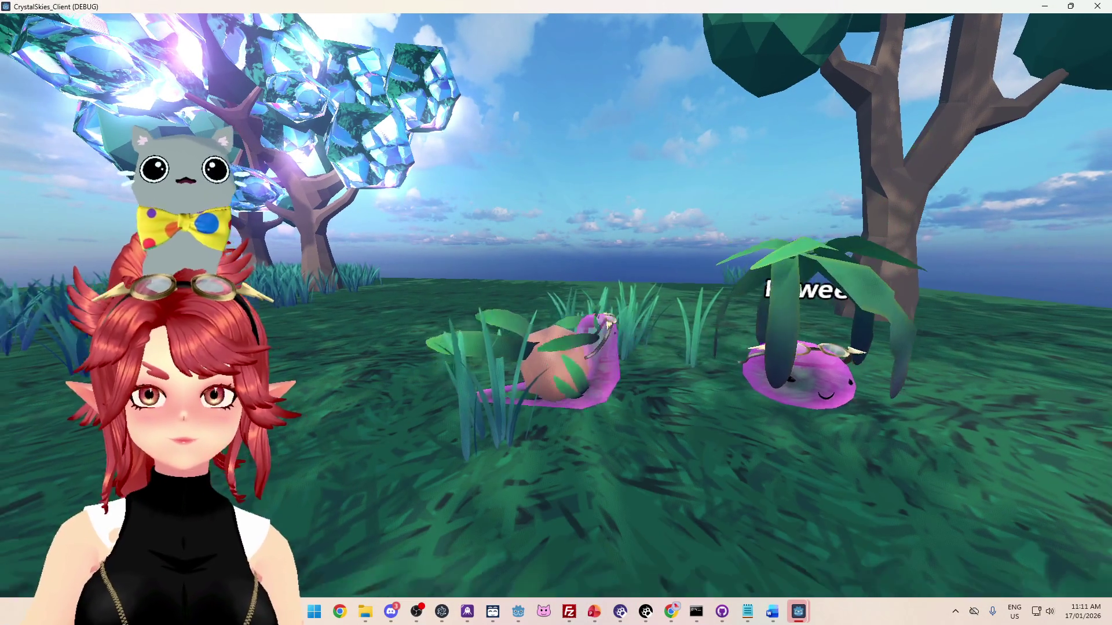
key(s)
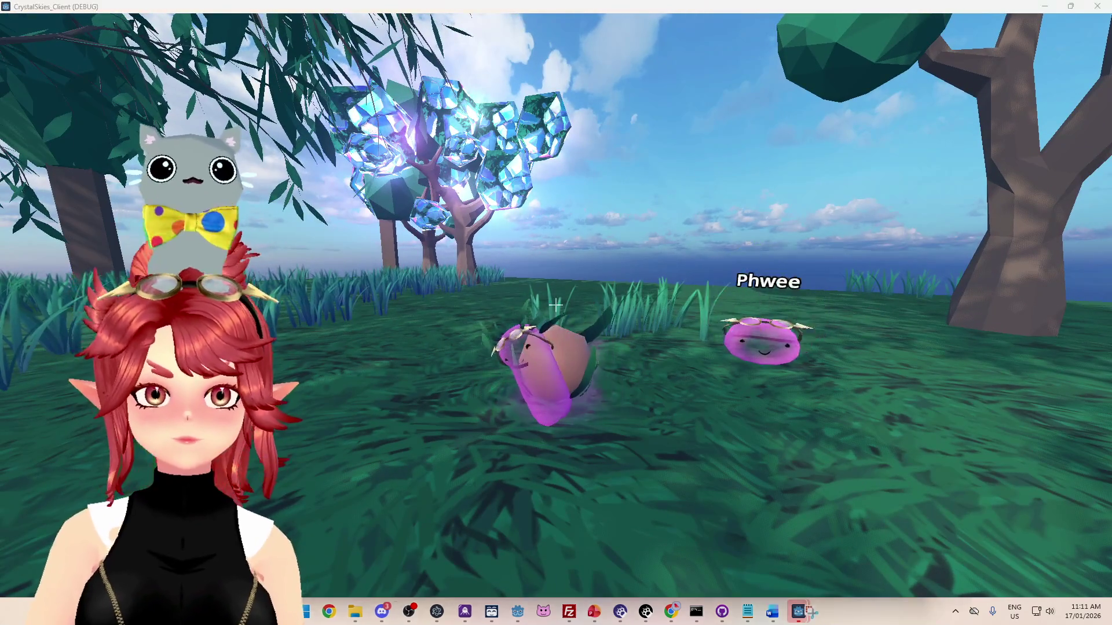
- Snip the snail-attack scene with Win+Shift+S and switch to the Word document
key(super+shift+s)
mouse_move(436, 165)
mouse_down()
mouse_move(961, 449)
mouse_move(965, 504)
mouse_move(926, 502)
mouse_up()
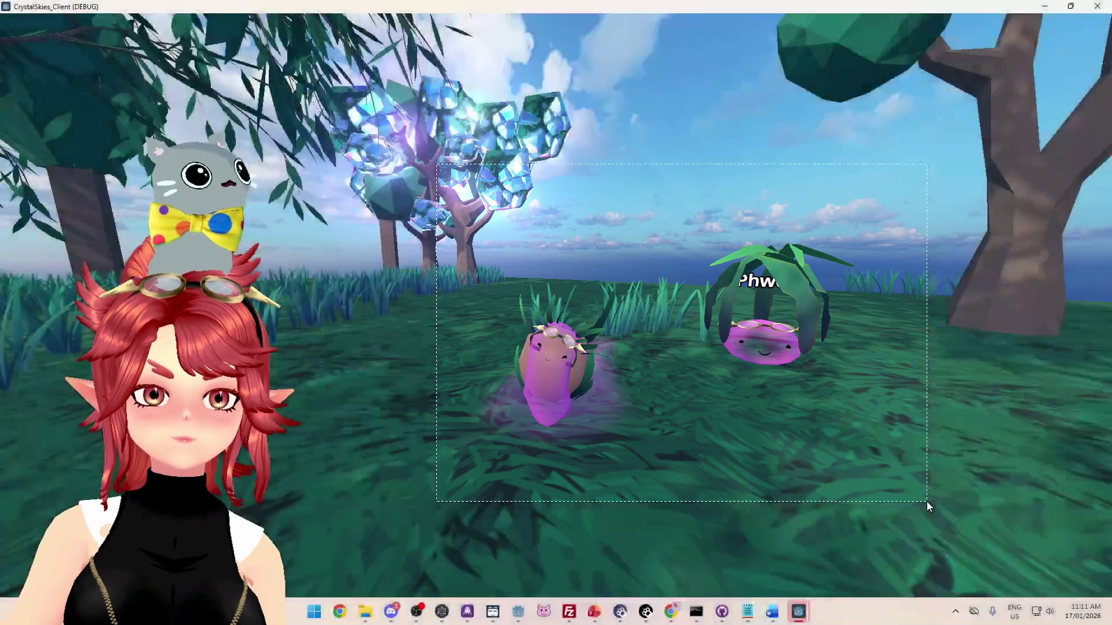
key(Escape)
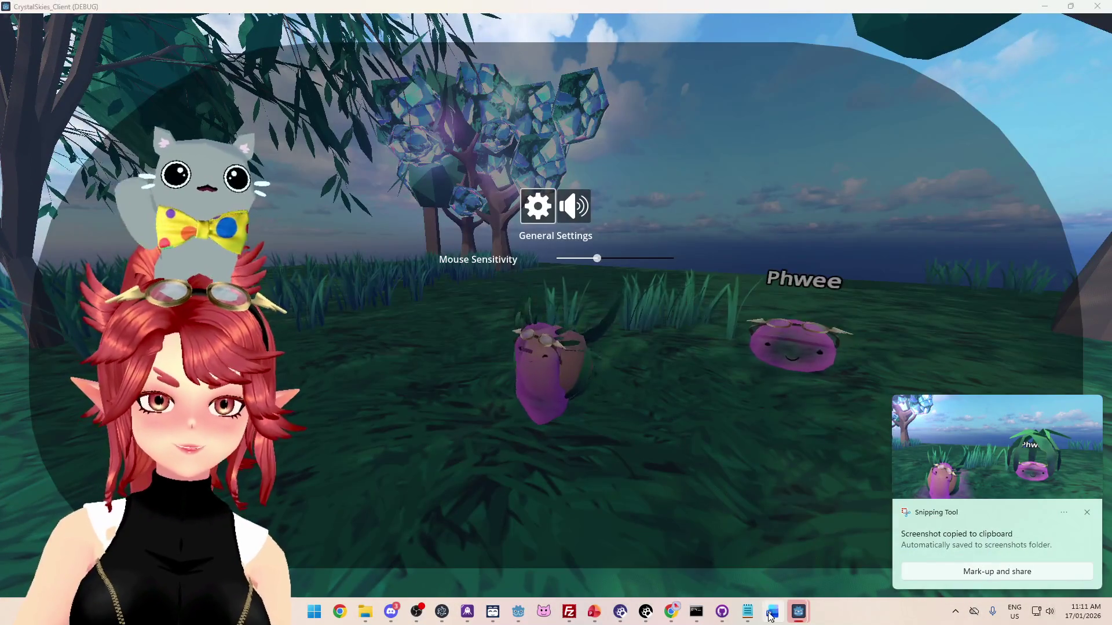
click(770, 614)
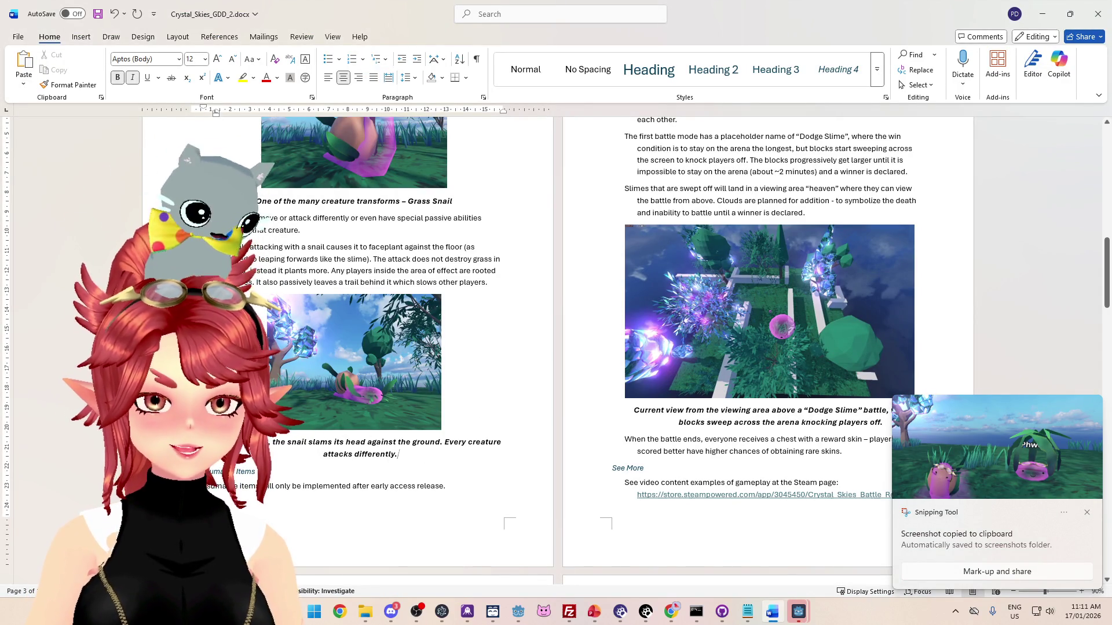
- Paste the snail-attack screenshot into the GDD document
key(ctrl+v)
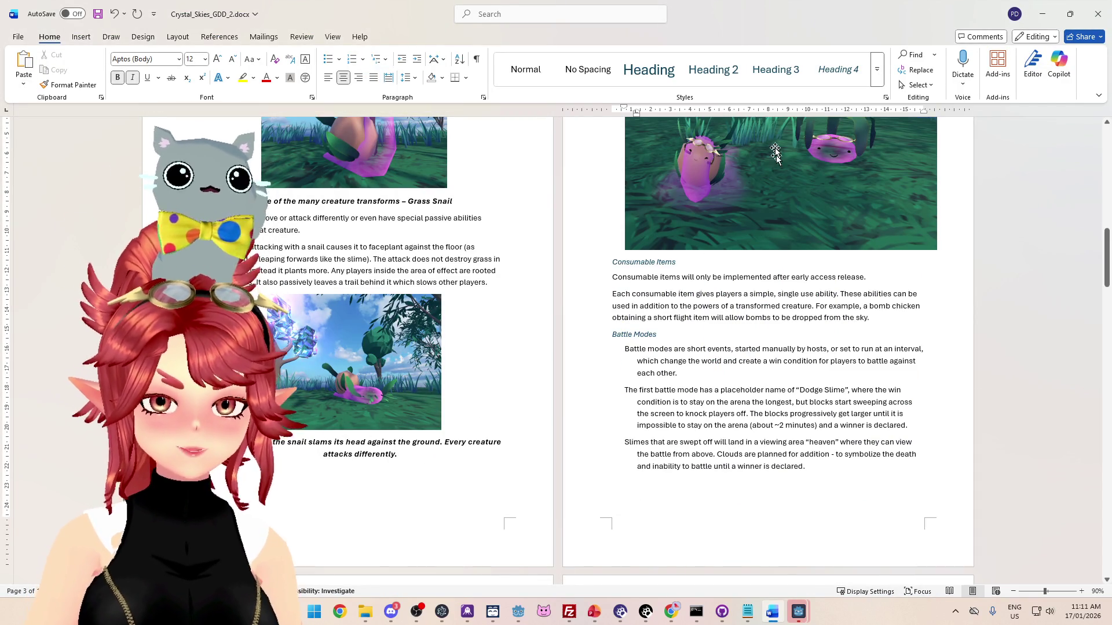
scroll(892, 306, up, 3)
drag(916, 305, 871, 277)
scroll(853, 332, up, 3)
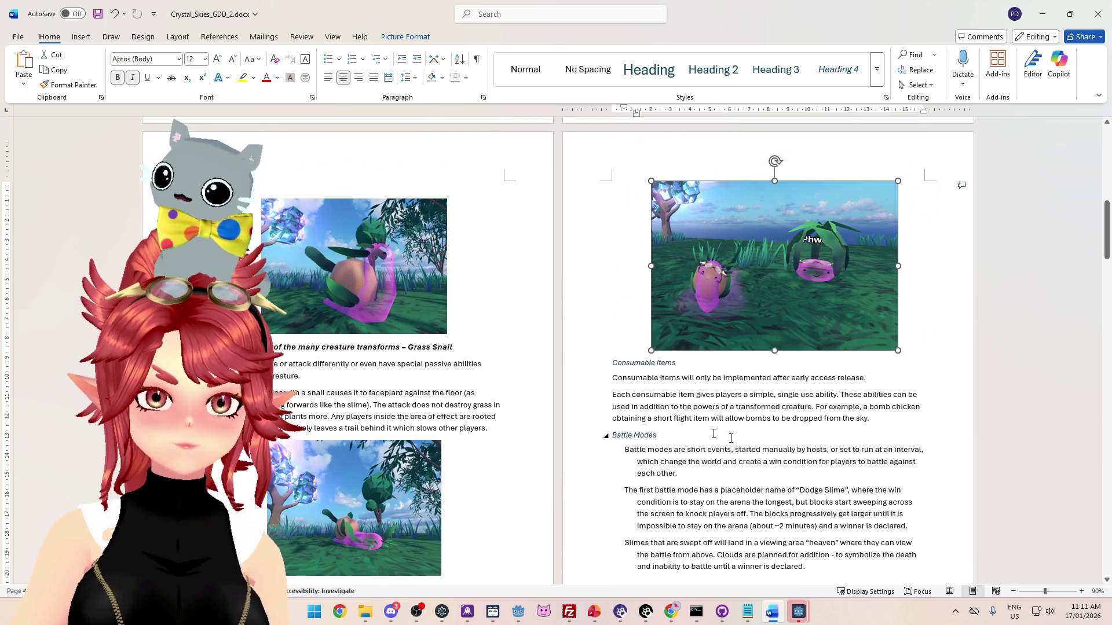
scroll(734, 439, down, 4)
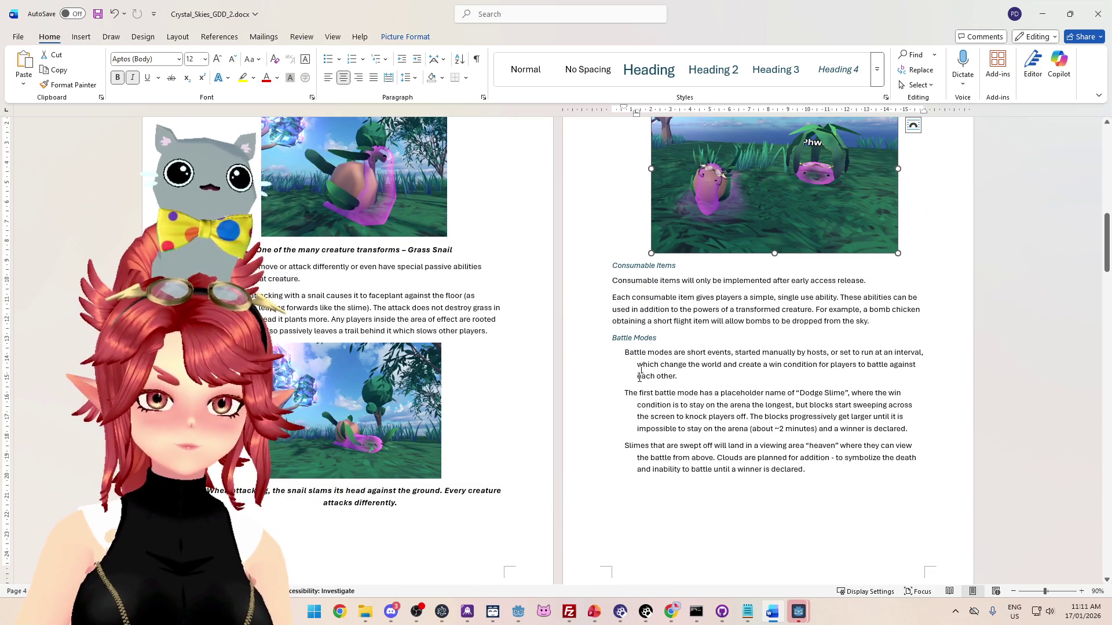
scroll(666, 330, up, 2)
scroll(521, 322, down, 2)
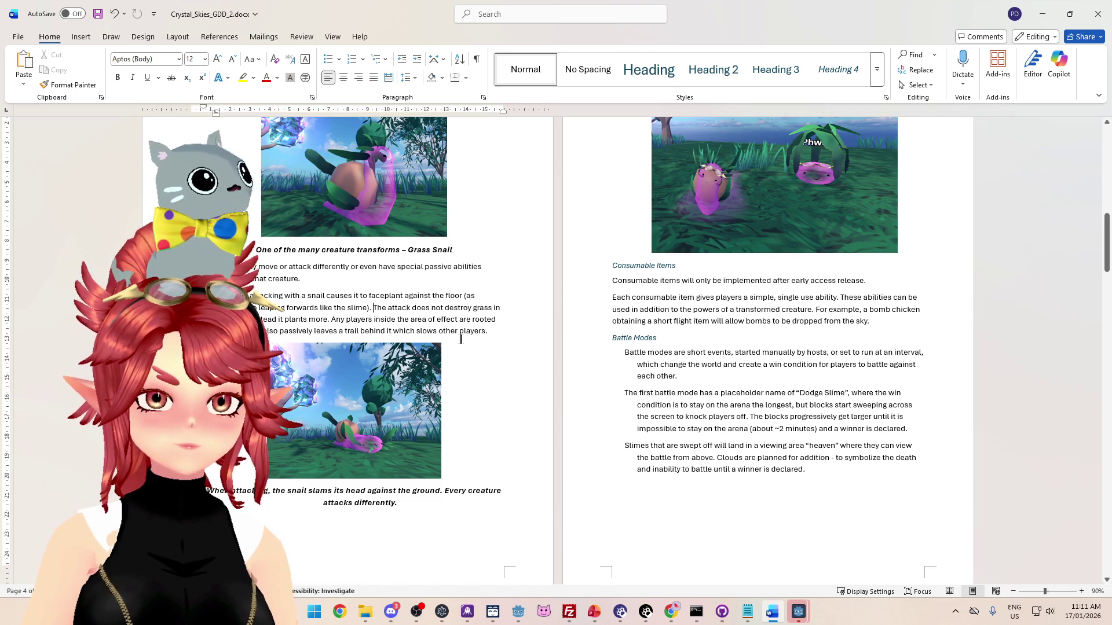
- Position the image above its caption and the Consumable Items section, undoing the extra blank line
key(Return)
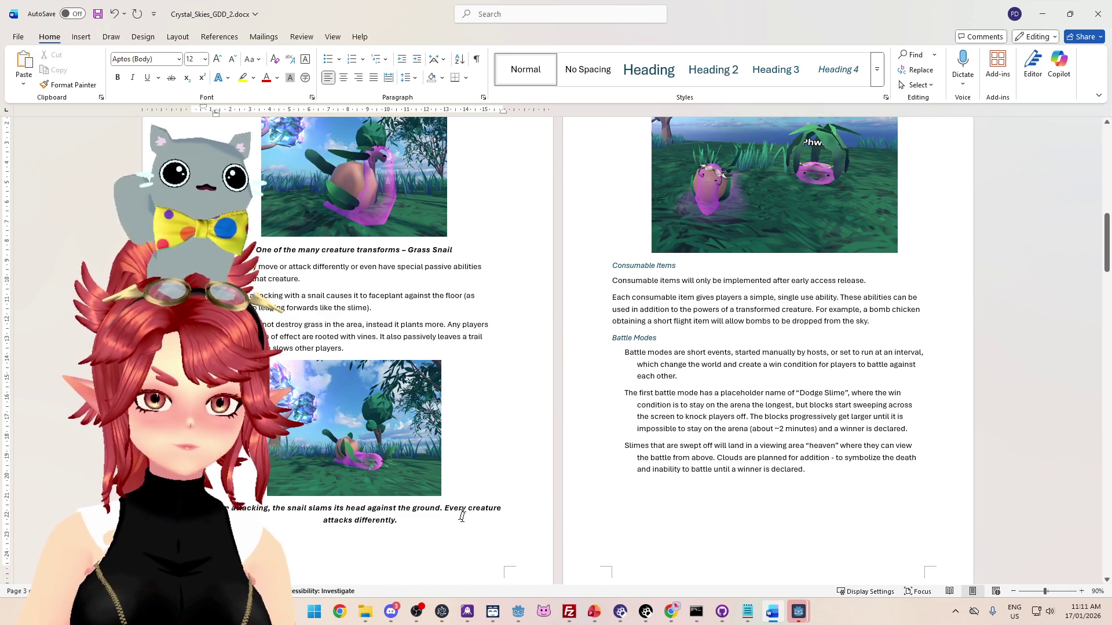
key(Return)
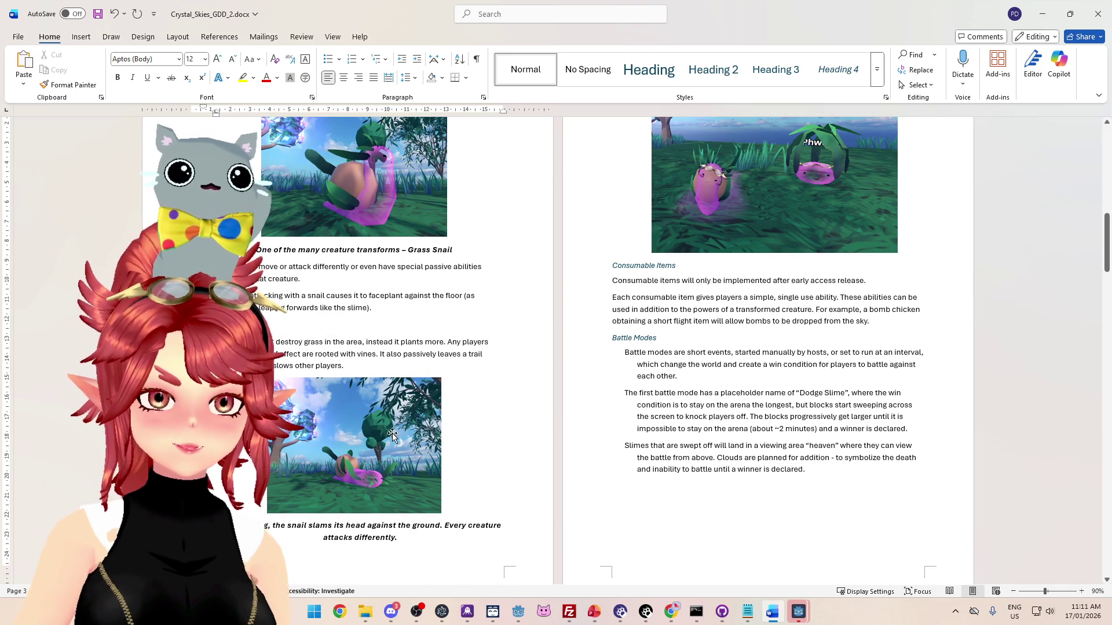
drag(384, 331, 384, 331)
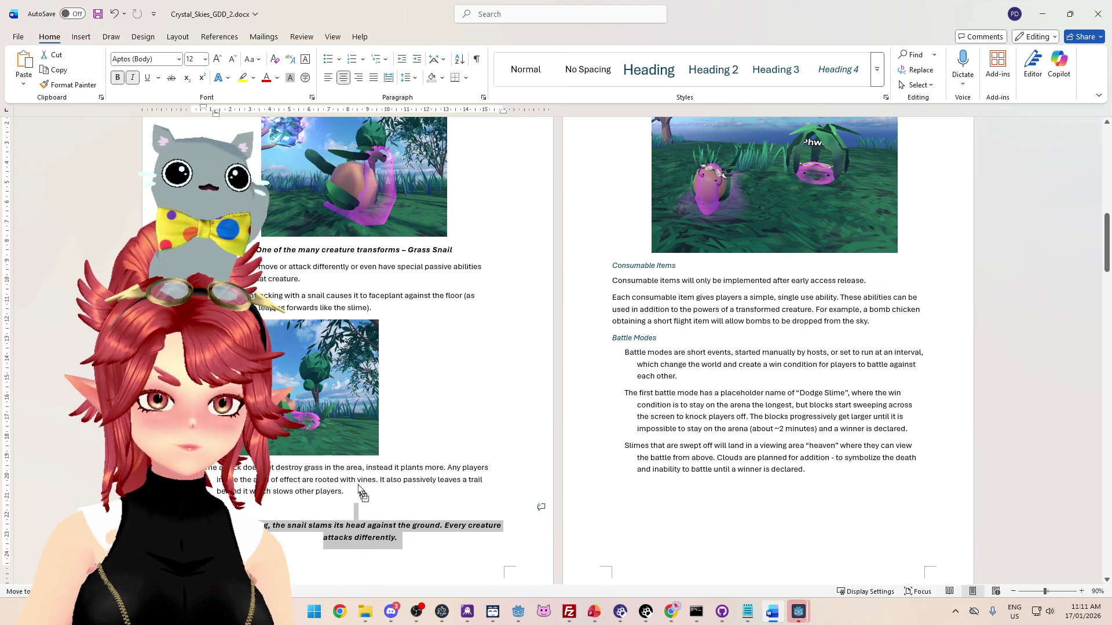
drag(415, 450, 415, 445)
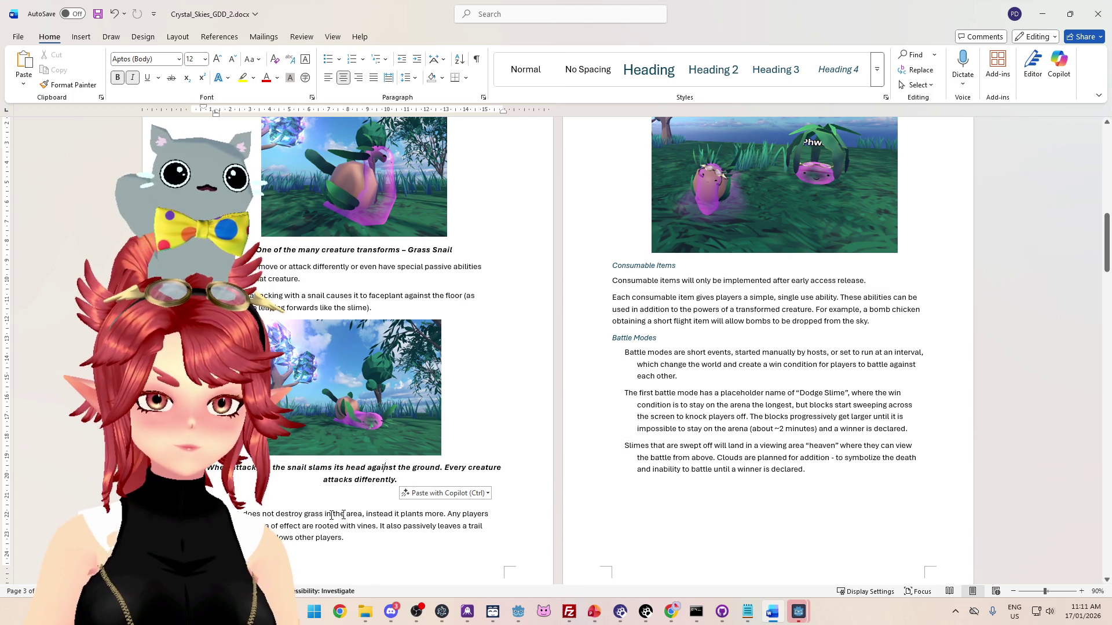
scroll(556, 347, down, 1)
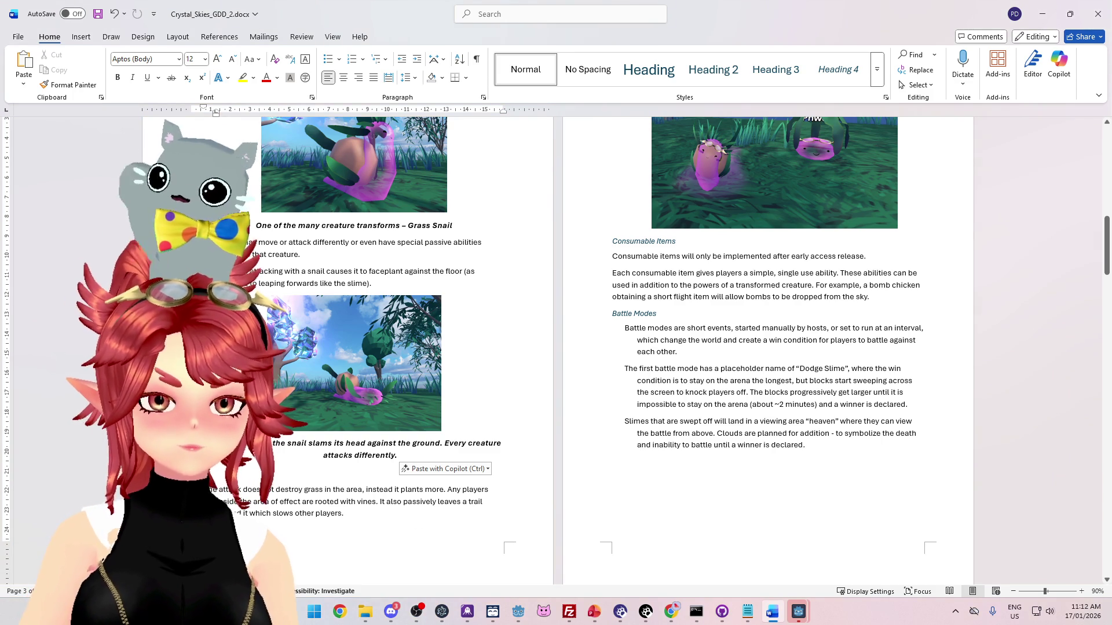
key(ctrl+z)
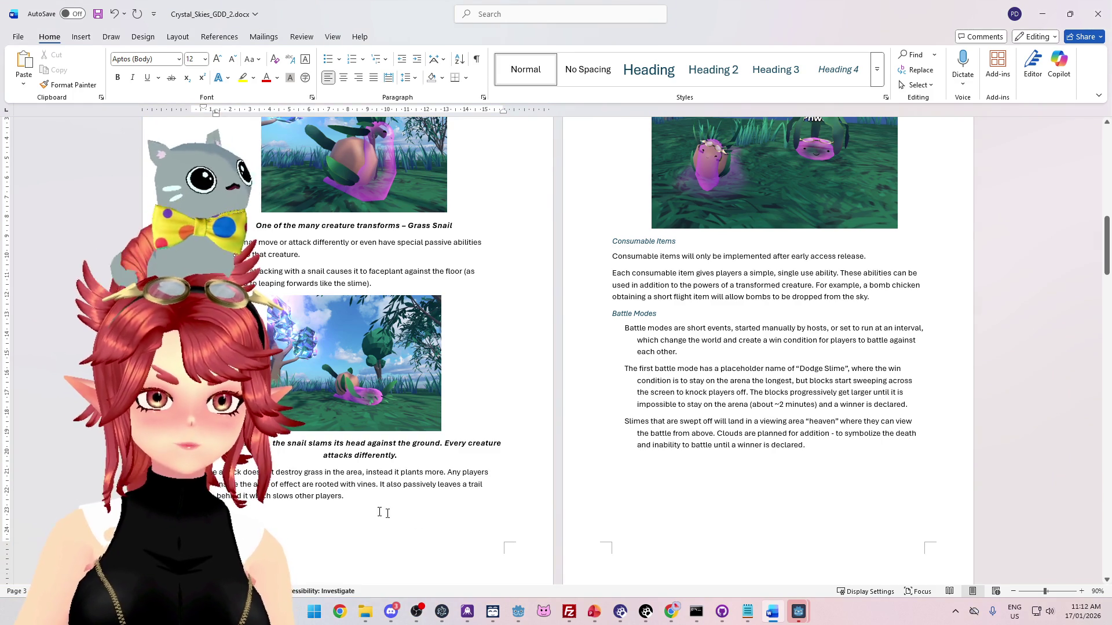
scroll(588, 161, up, 3)
- Copy the existing bold-italic caption onto a new line under the new screenshot
click(587, 162)
key(Return)
scroll(396, 528, down, 1)
triple_click(397, 527)
key(ctrl+c)
click(587, 314)
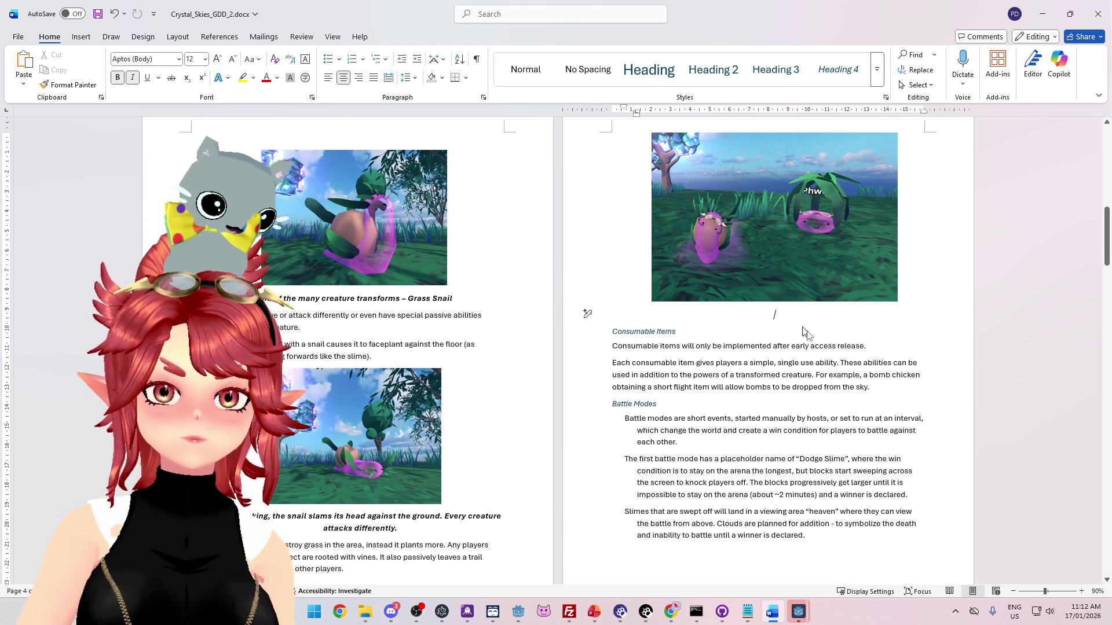
key(ctrl+v)
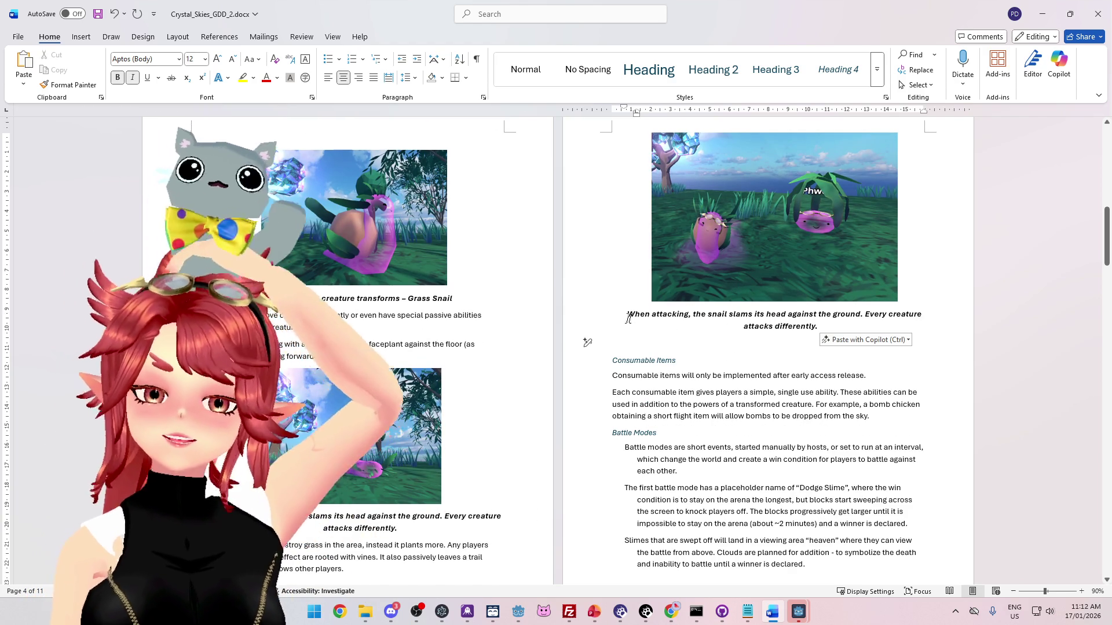
- Replace the pasted caption text with 'Vines erupt from the ground, rooting other players in the area'
drag(627, 314, 829, 329)
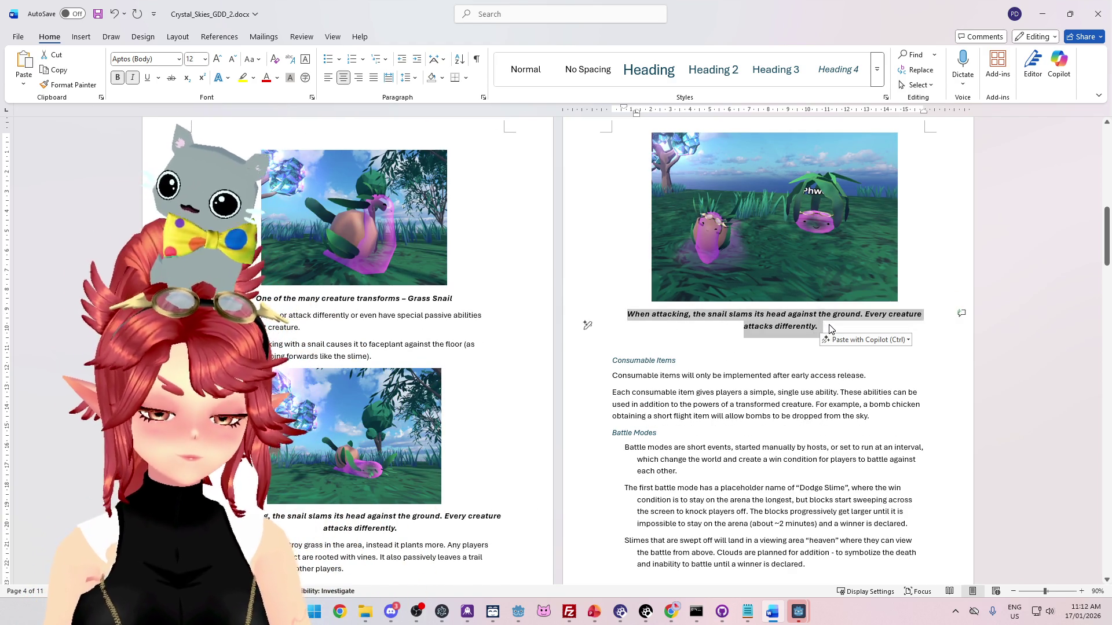
text(Grass is planted wi)
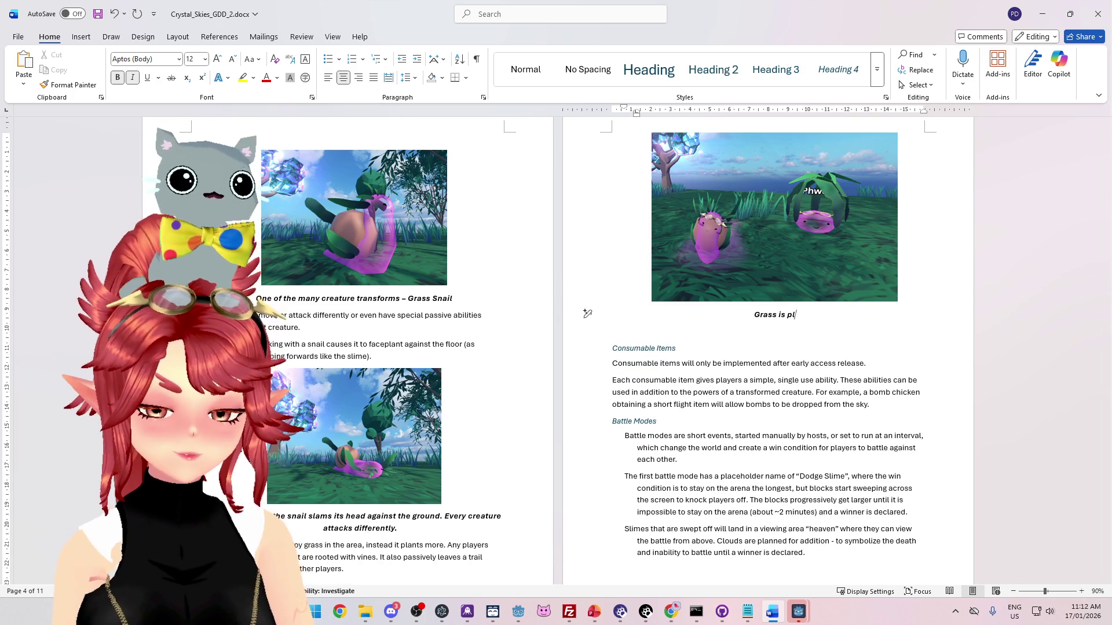
text(en attackein)
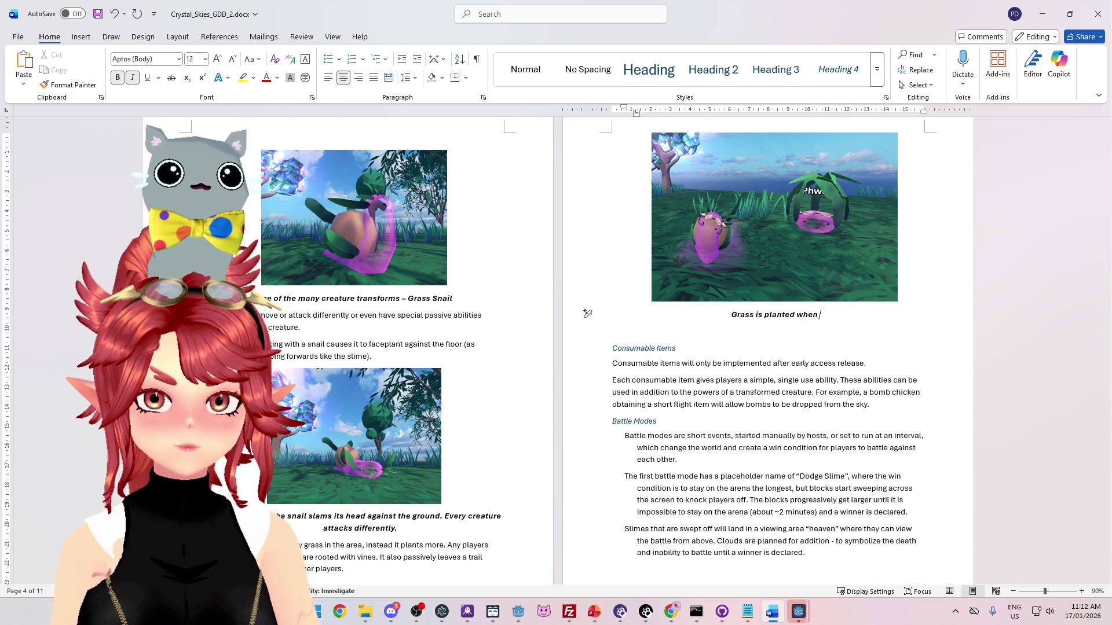
key(BackSpace)
key(BackSpace)
key(BackSpace)
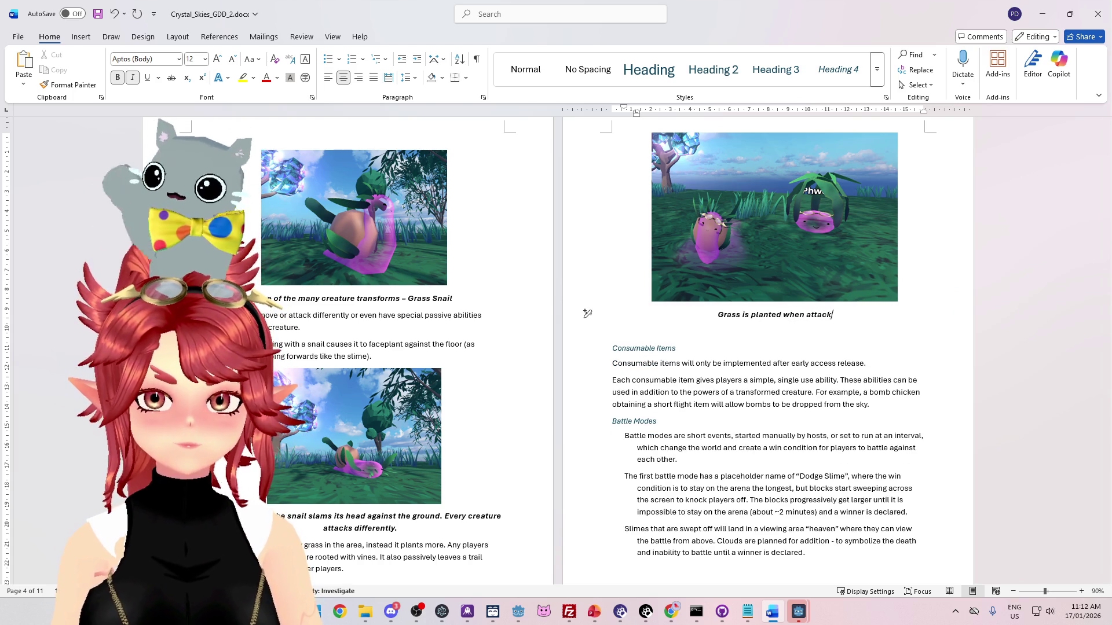
key(BackSpace)
key(BackSpace)
key(BackSpace)
text(Vines erupt from)
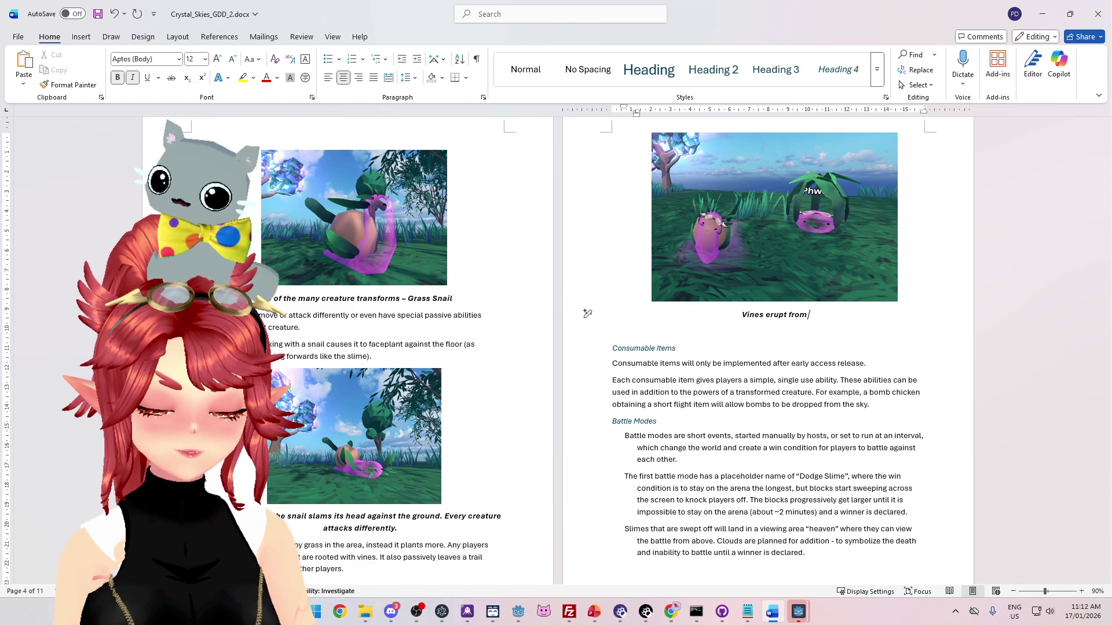
text(the ground, rooting )
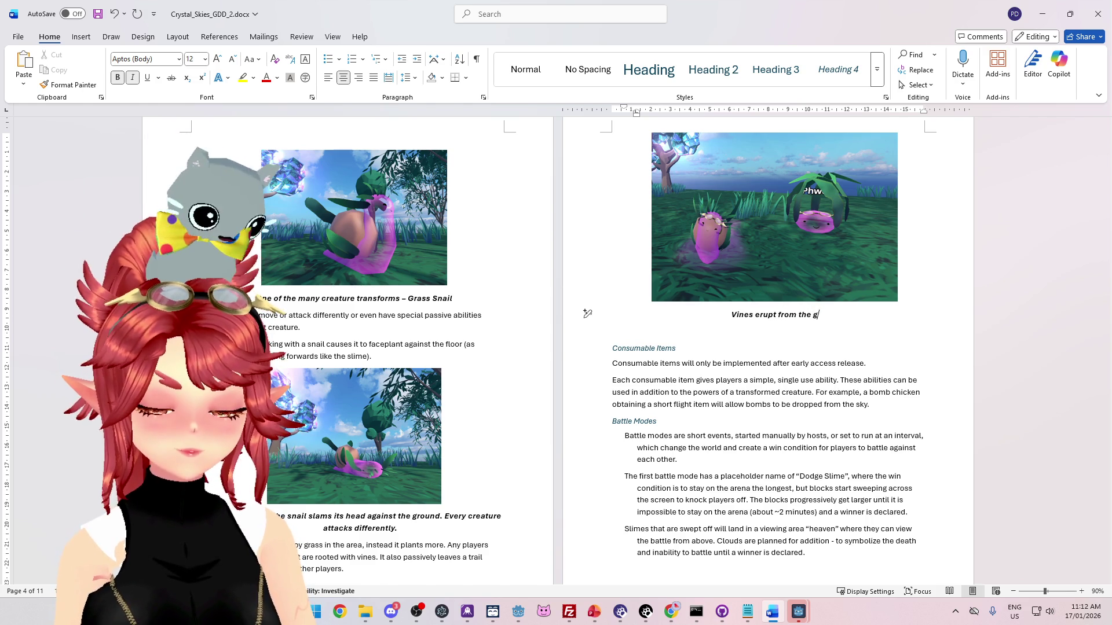
text(other pla)
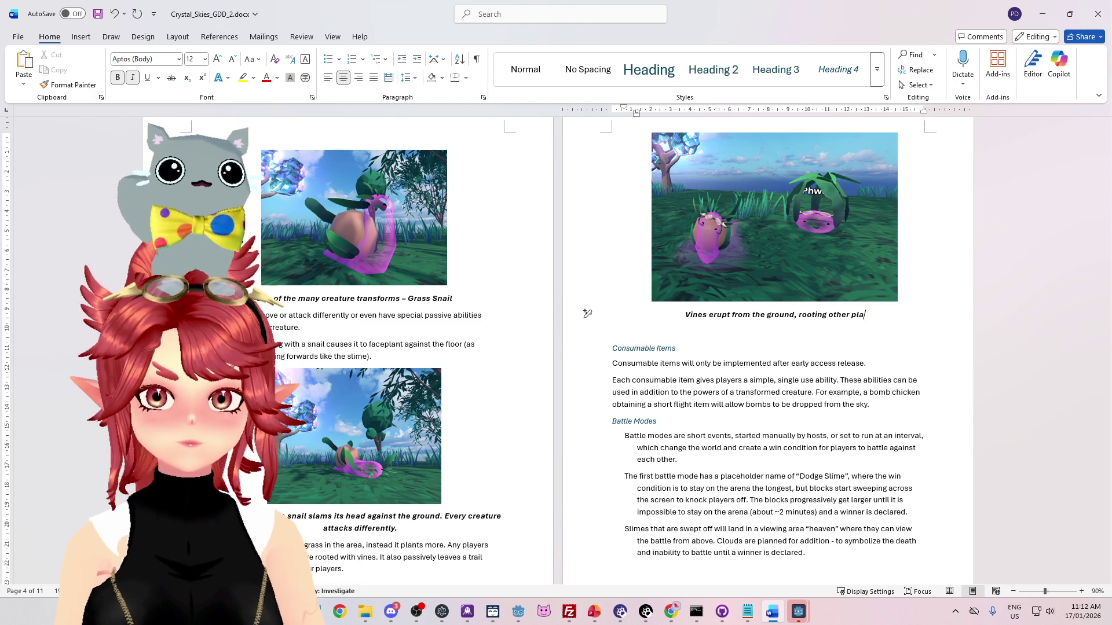
text(yers in the)
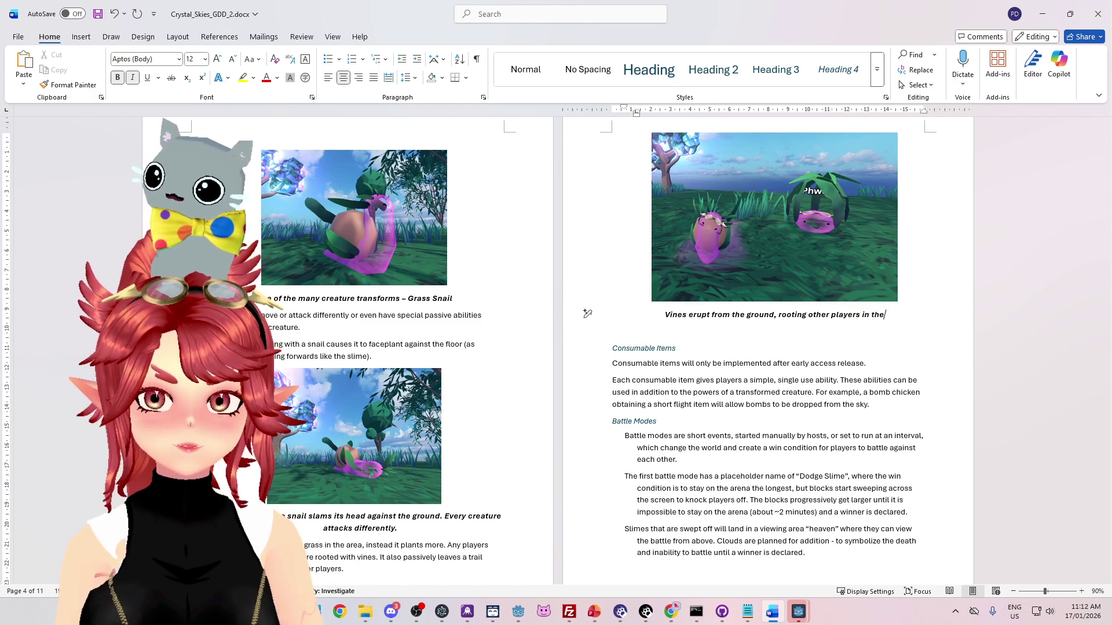
text( area)
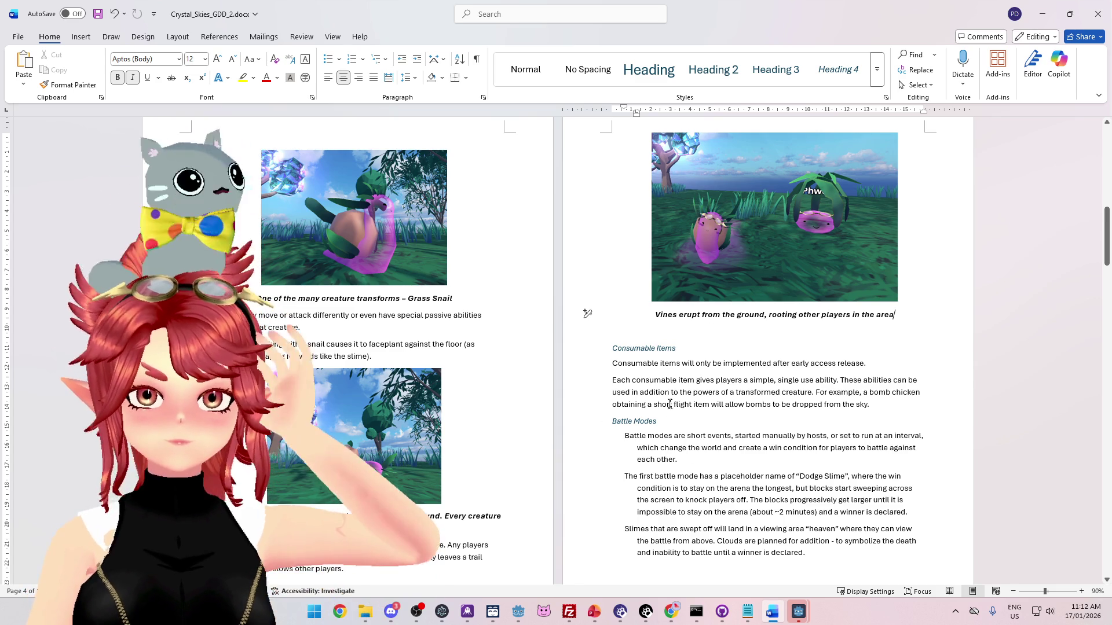
scroll(753, 347, down, 2)
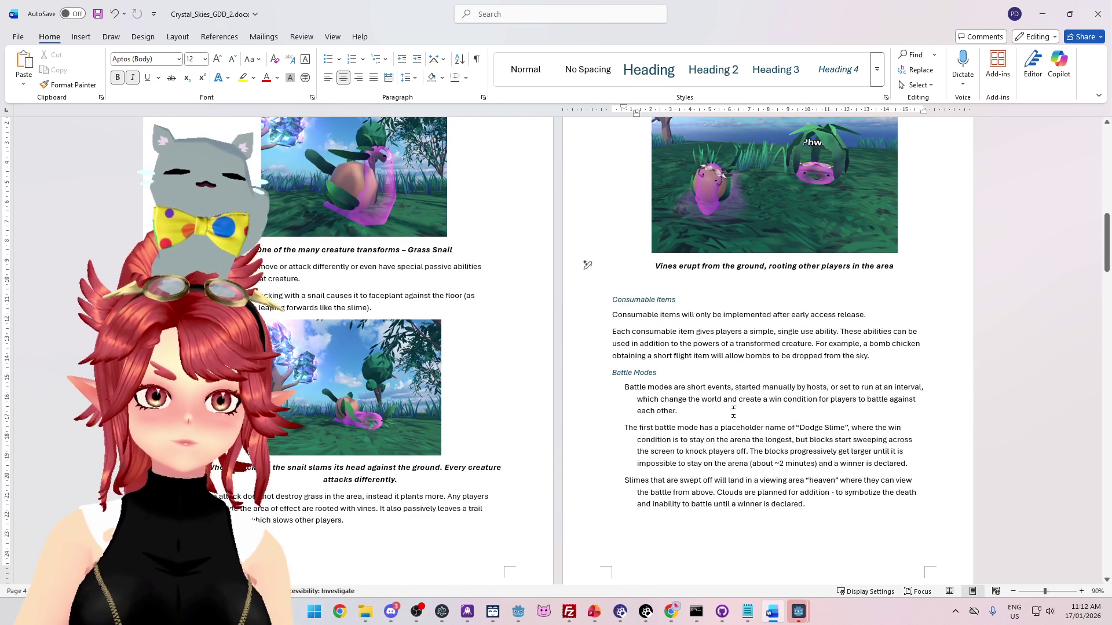
- Scroll from Consumable Items down to the Early Access (March 2026) and Official Launch (July 2027) roadmap
drag(612, 314, 834, 317)
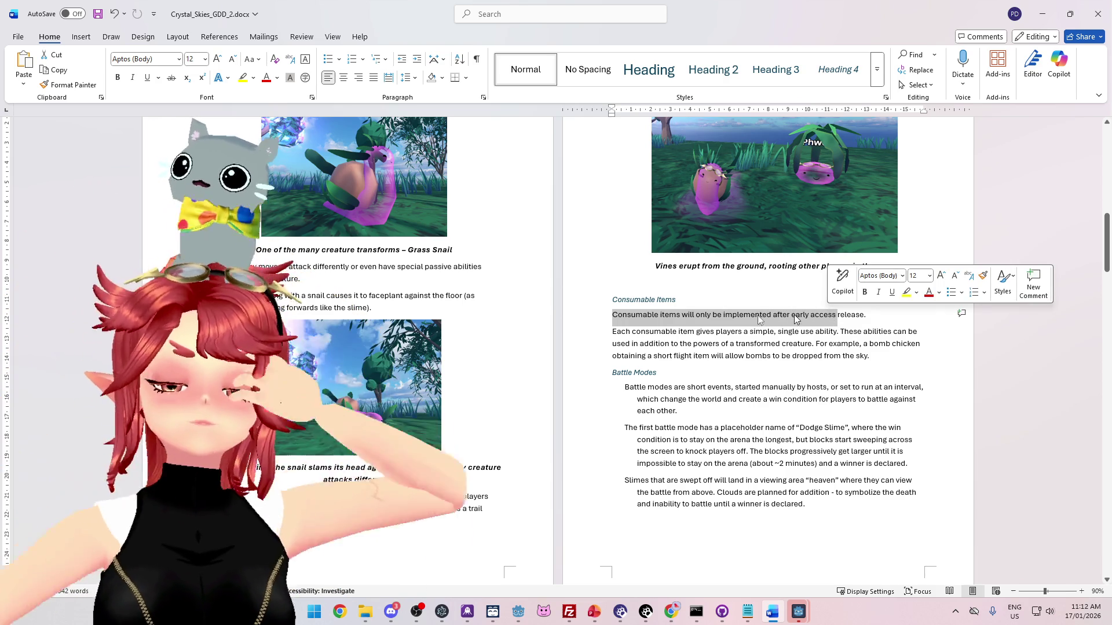
scroll(822, 321, down, 10)
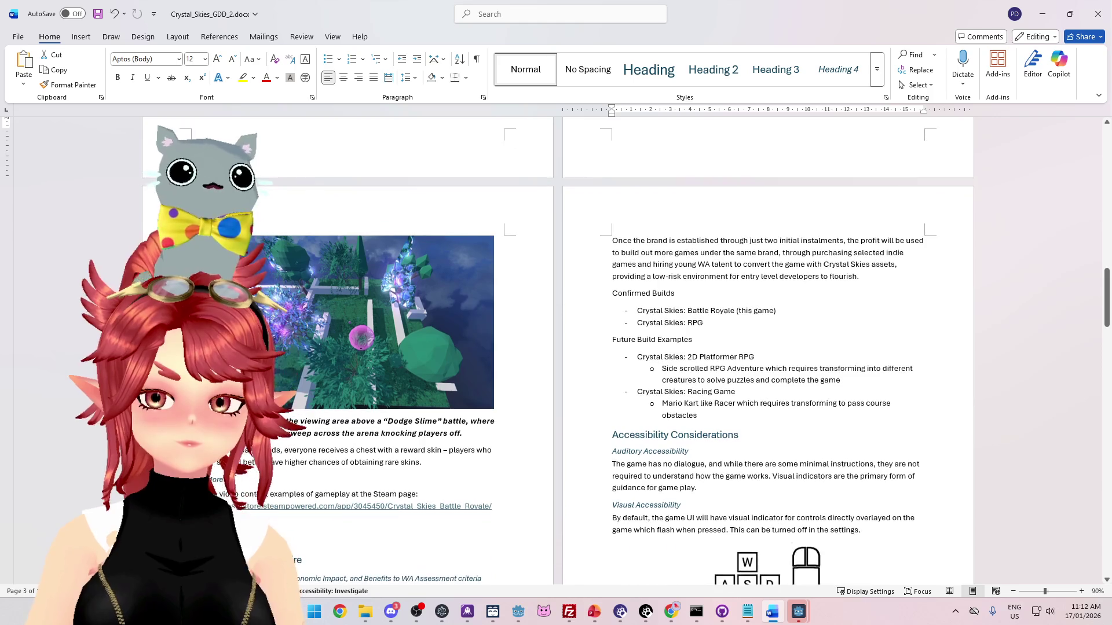
scroll(768, 347, down, 3)
click(406, 440)
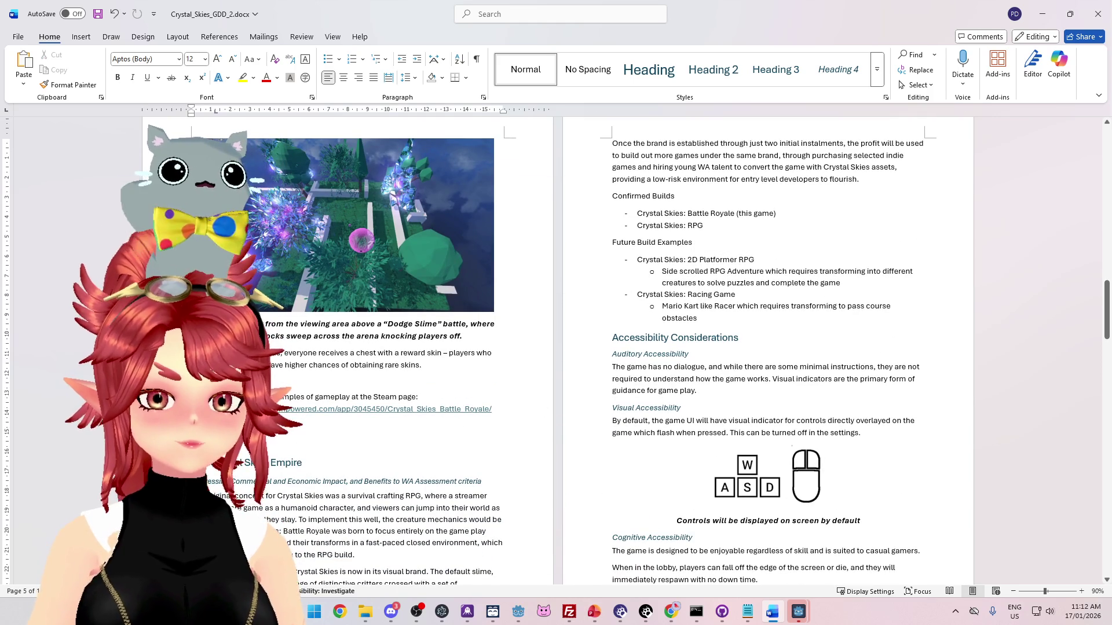
scroll(556, 347, up, 12)
scroll(556, 347, down, 15)
scroll(768, 348, down, 8)
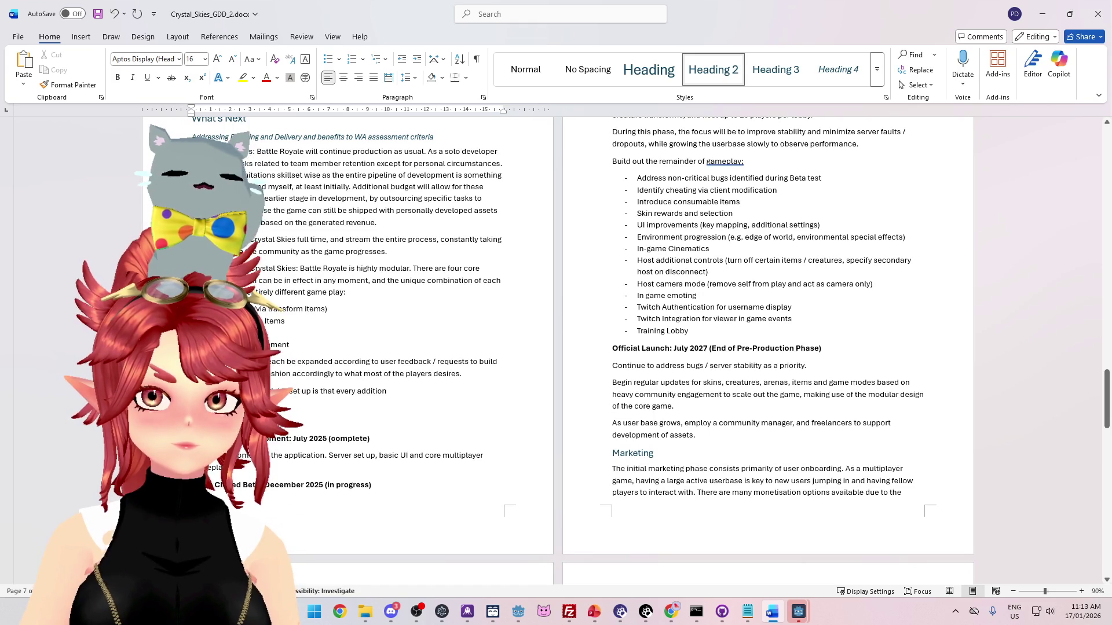
scroll(768, 348, up, 1)
scroll(768, 347, down, 6)
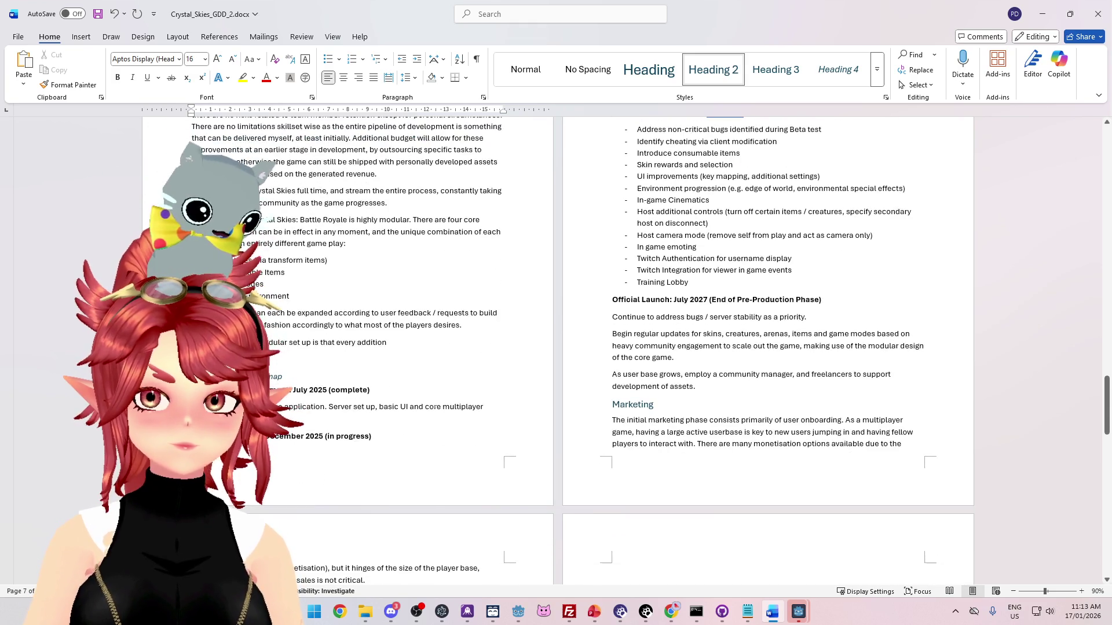
scroll(412, 361, up, 5)
scroll(412, 362, up, 3)
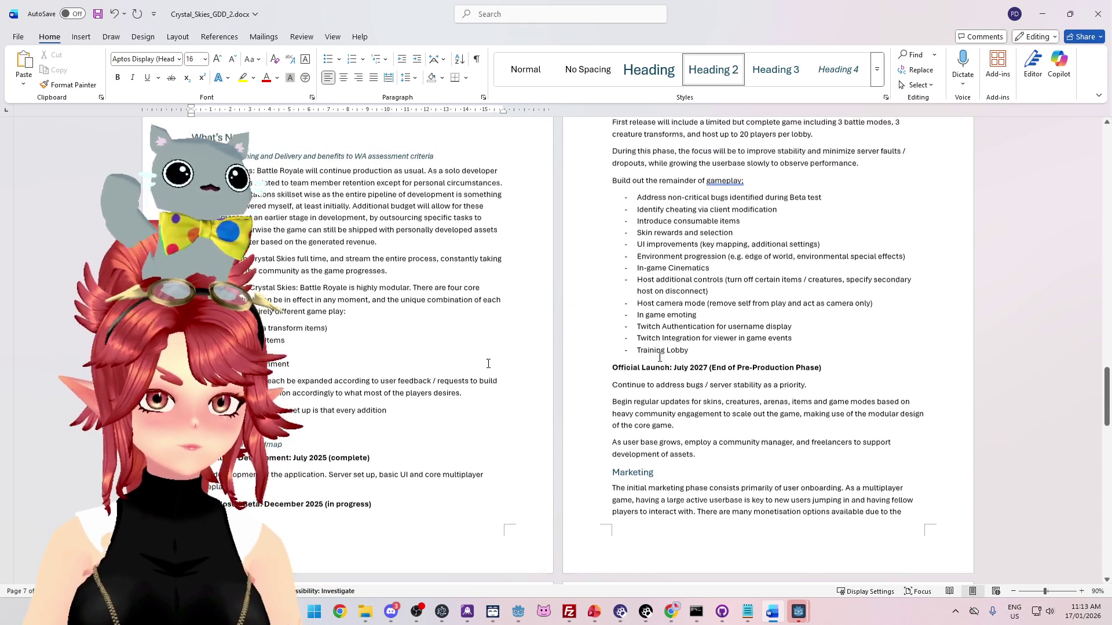
scroll(768, 348, up, 5)
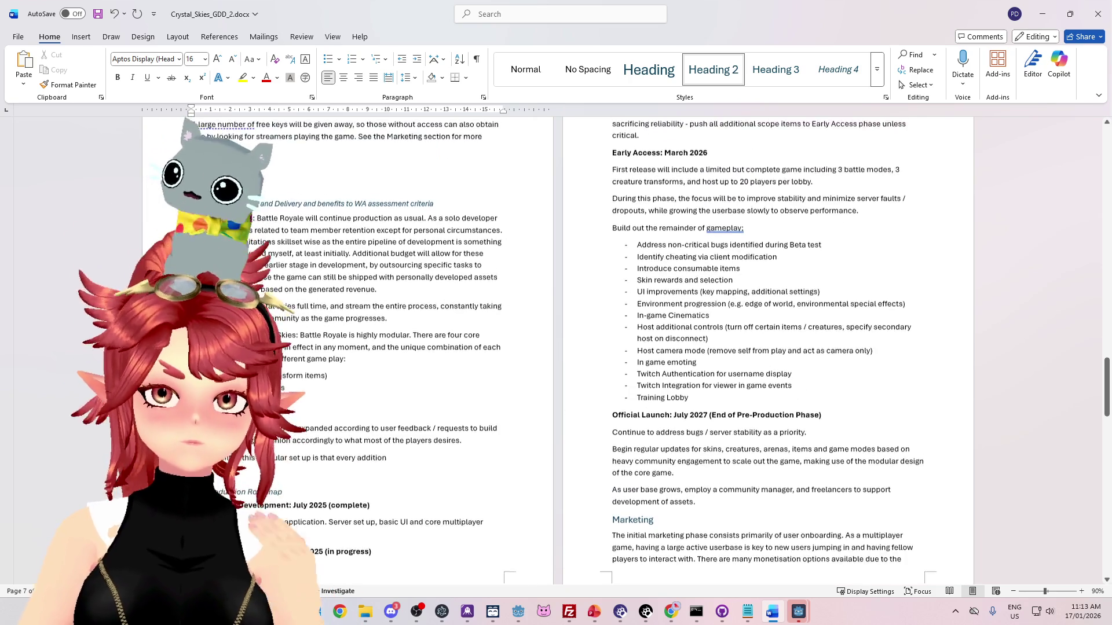
scroll(768, 347, down, 6)
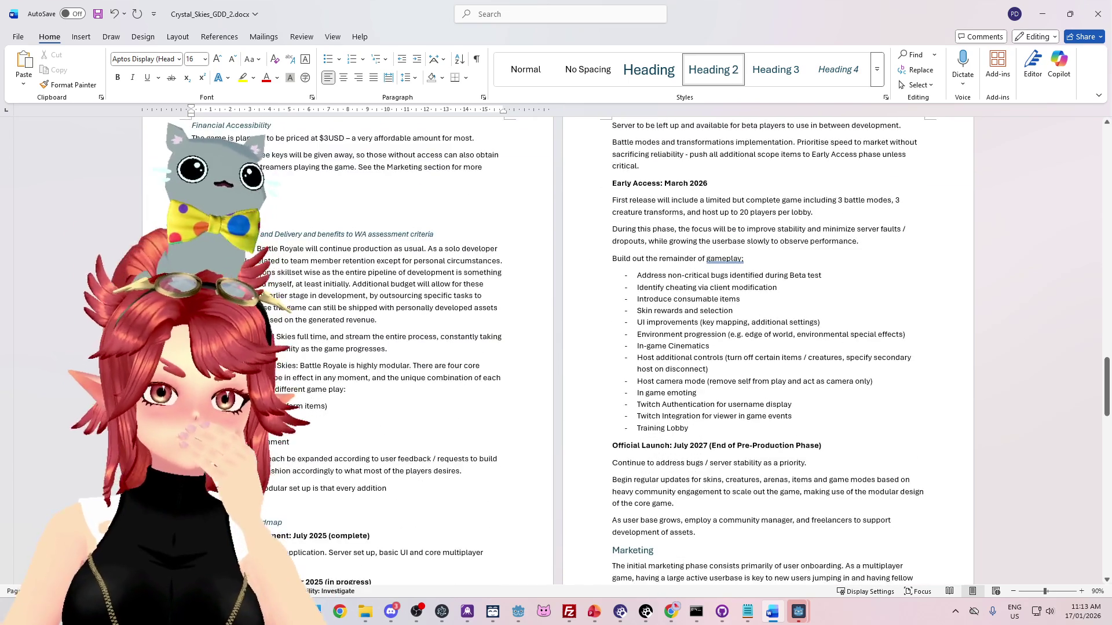
scroll(299, 267, up, 12)
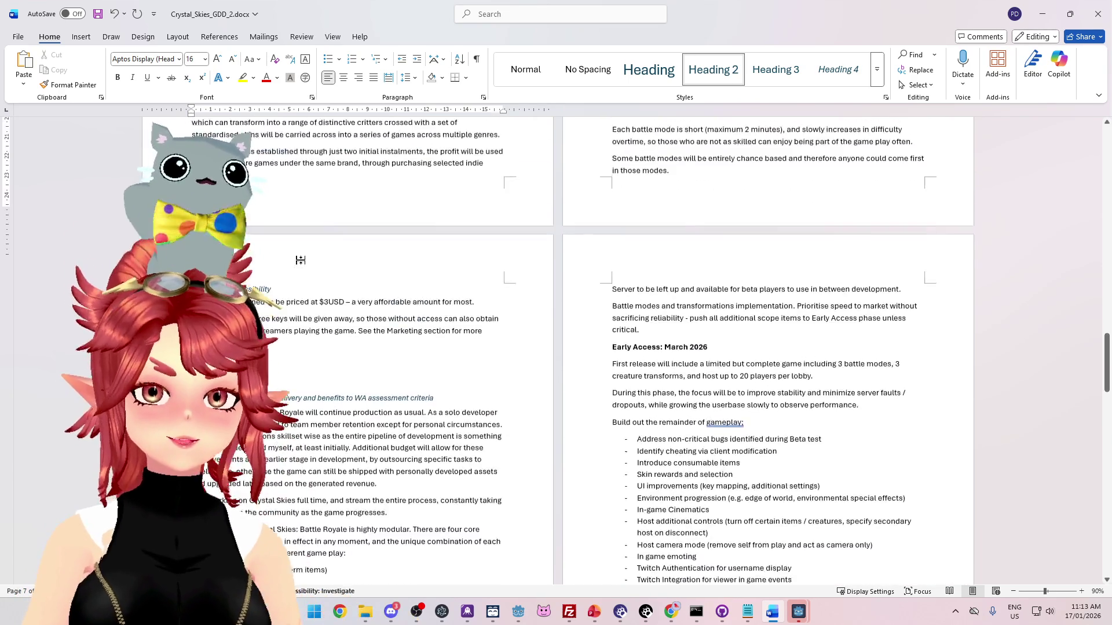
scroll(299, 267, down, 10)
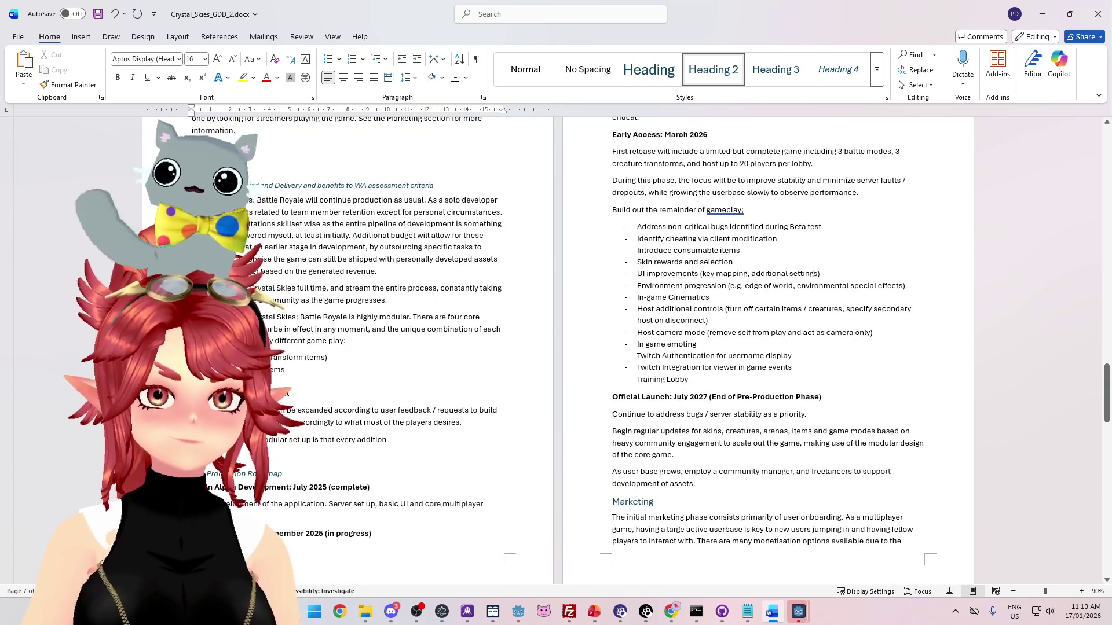
- Stop the running Crystal Skies test game in Godot and return to the GDD in Word
key(alt+Tab)
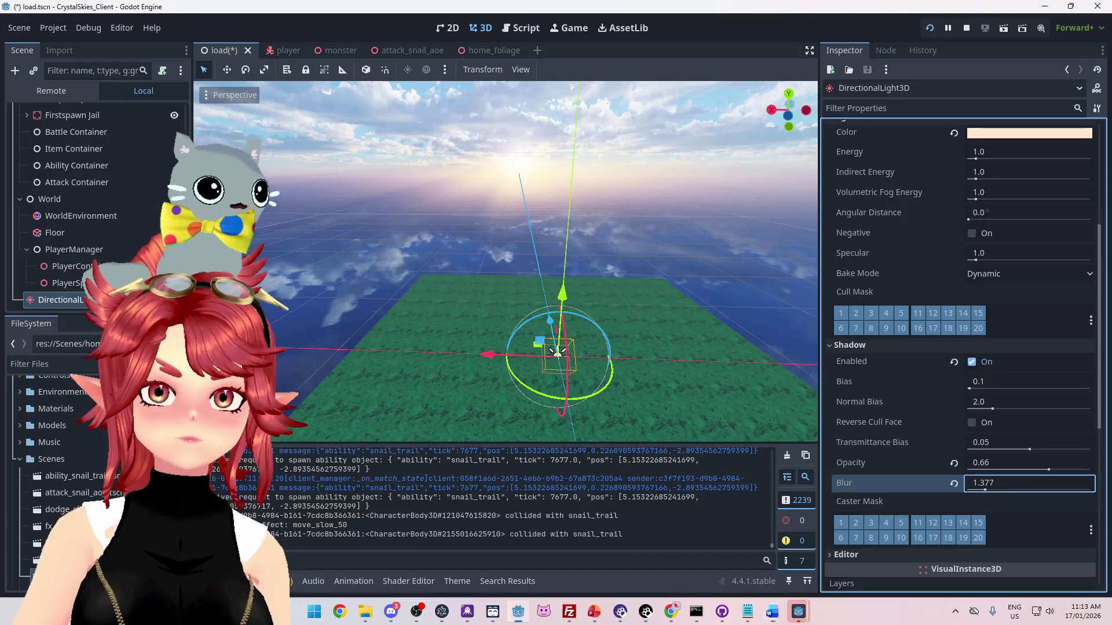
click(973, 30)
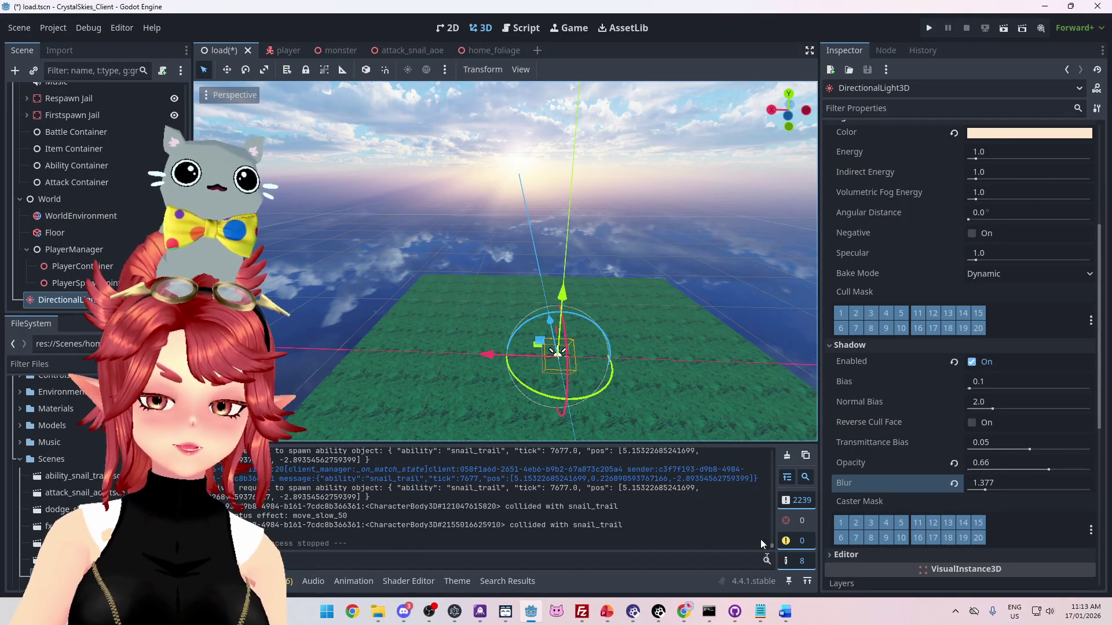
click(785, 610)
scroll(467, 358, up, 2)
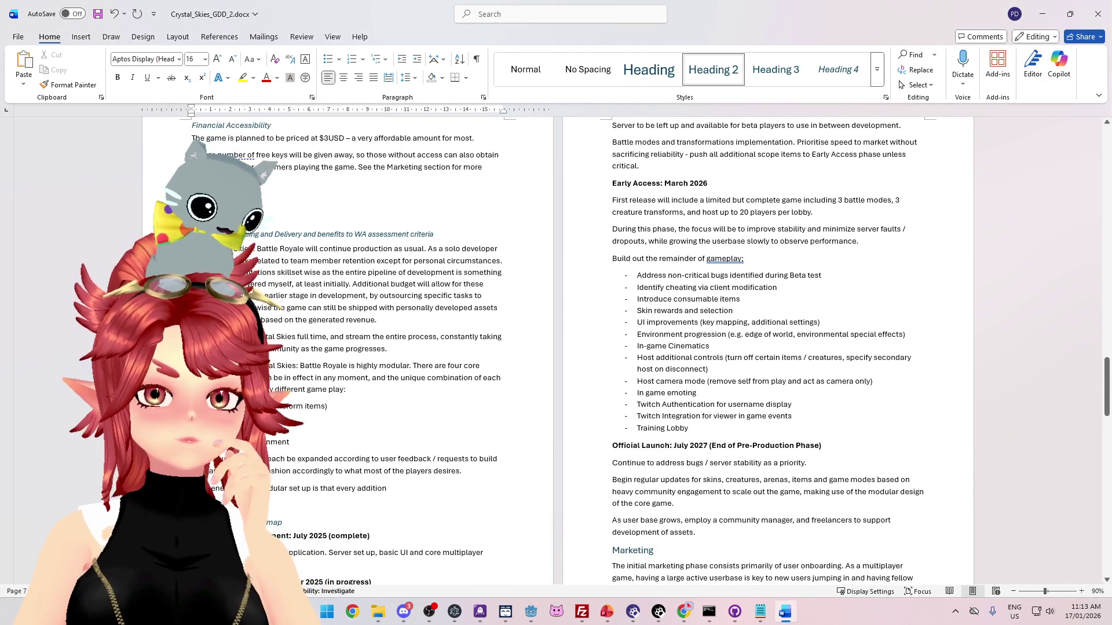
- Split the paragraph before 'As a solo developer' and delete the 'continue production as usual' sentence
scroll(637, 348, down, 1)
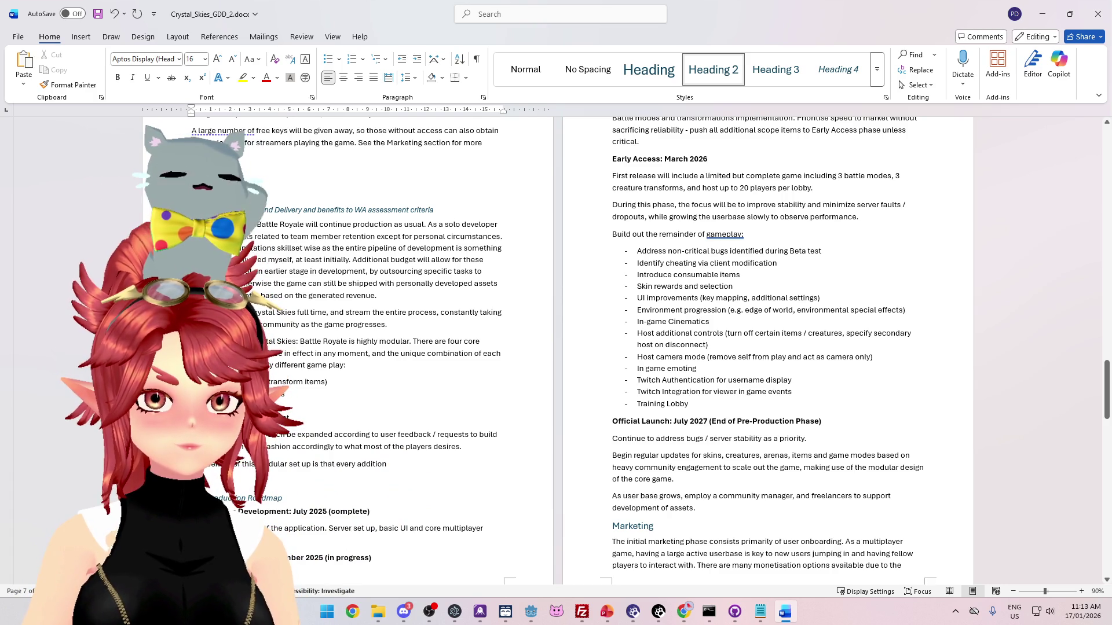
click(435, 227)
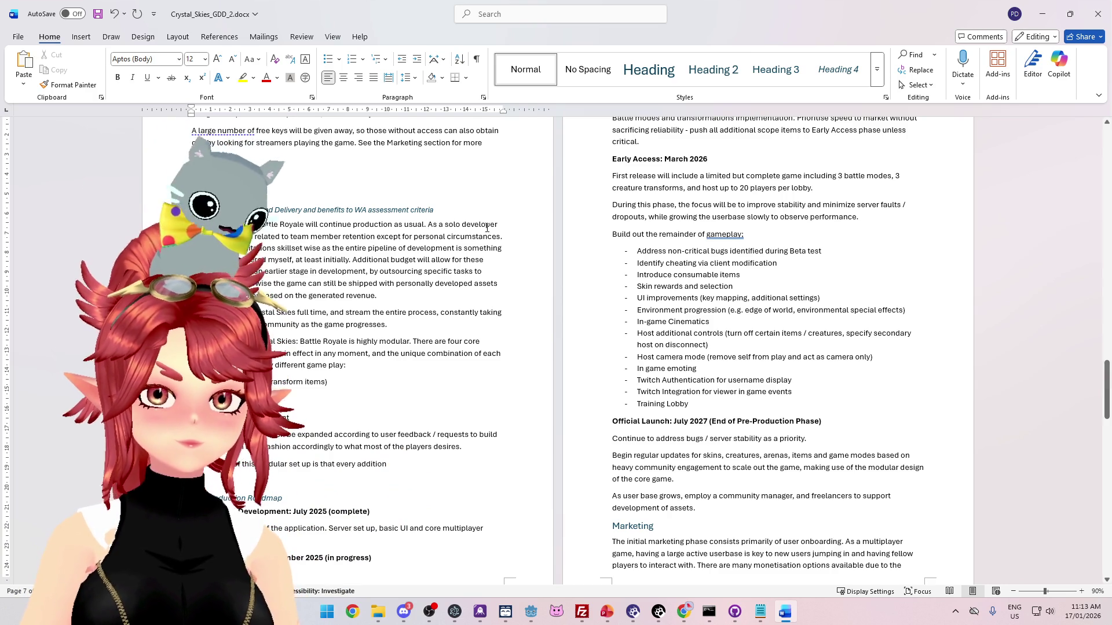
key(Return)
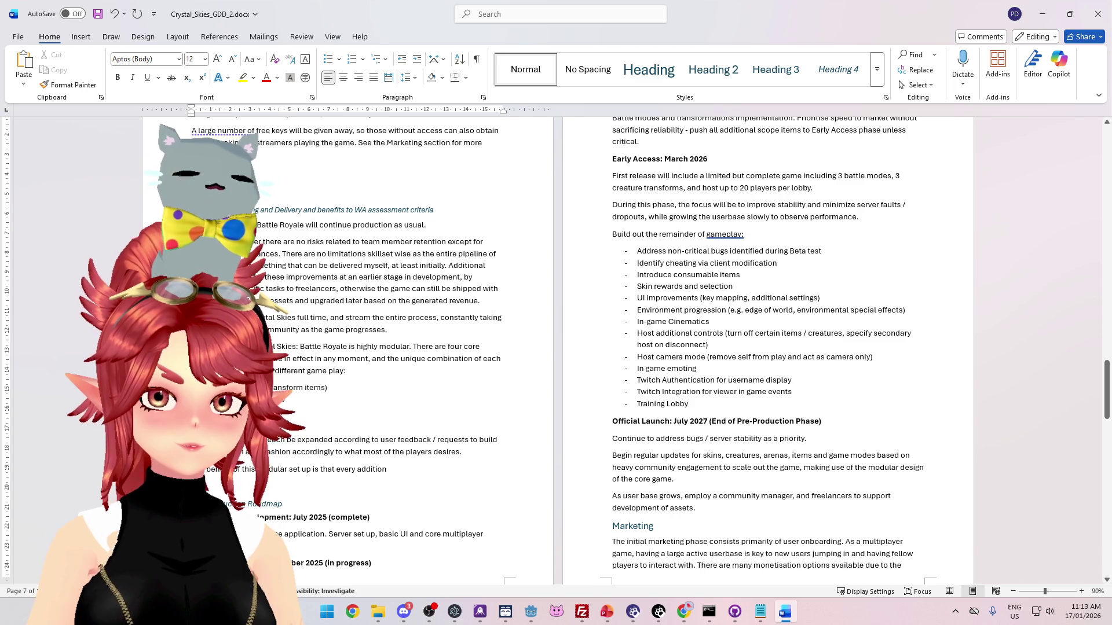
triple_click(359, 226)
key(Delete)
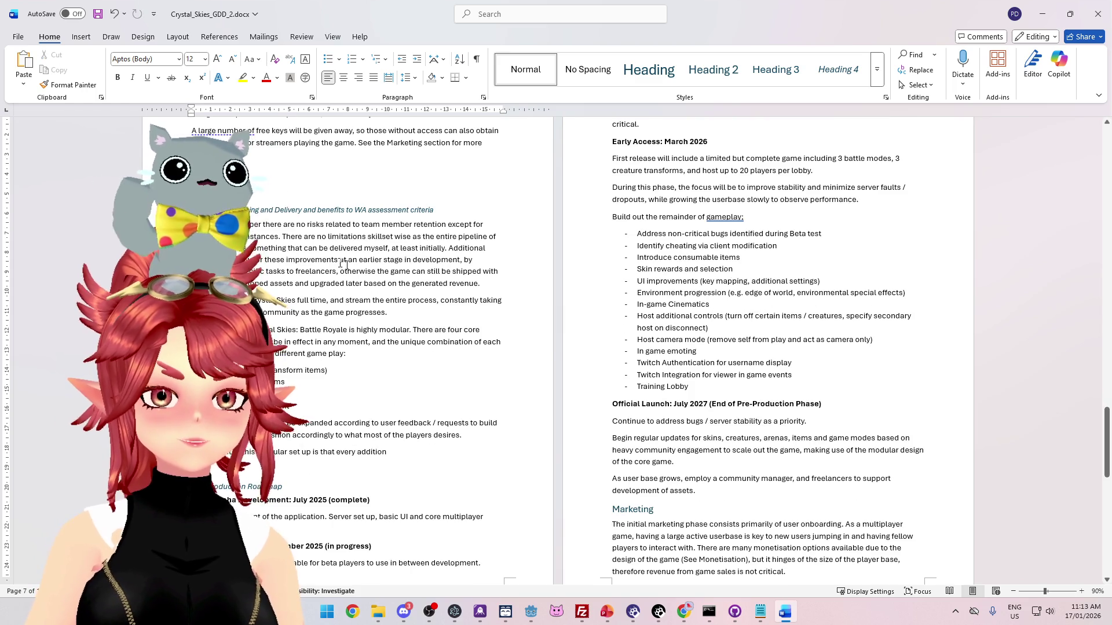